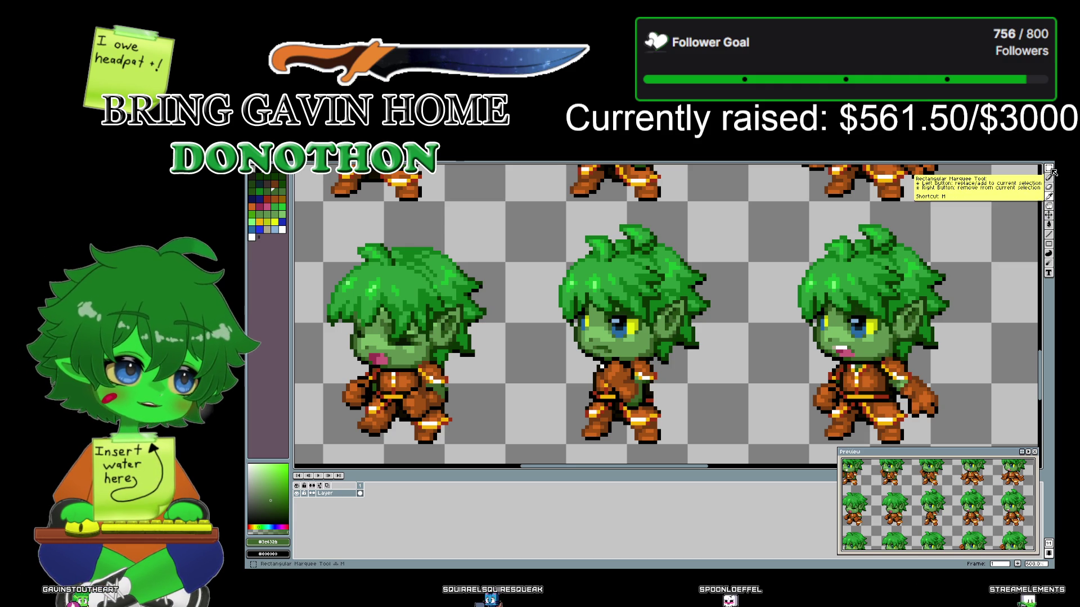
- Navigate the sprite sheet to bring more frames and the top row of sprites into view
{"action": "scroll", "coordinate": [725, 234], "scroll_direction": "up", "scroll_amount": 2}
{"action": "scroll", "coordinate": [727, 235], "scroll_direction": "down", "scroll_amount": 2}
{"action": "scroll", "coordinate": [725, 234], "scroll_direction": "down", "scroll_amount": 1}
{"action": "scroll", "coordinate": [725, 234], "scroll_direction": "down", "scroll_amount": 1}
{"action": "scroll", "coordinate": [763, 289], "scroll_direction": "up", "scroll_amount": 1}
{"action": "mouse_move", "coordinate": [763, 289]}
{"action": "left_mouse_down"}
{"action": "mouse_move", "coordinate": [896, 430]}
{"action": "mouse_move", "coordinate": [730, 331]}
{"action": "left_mouse_up"}
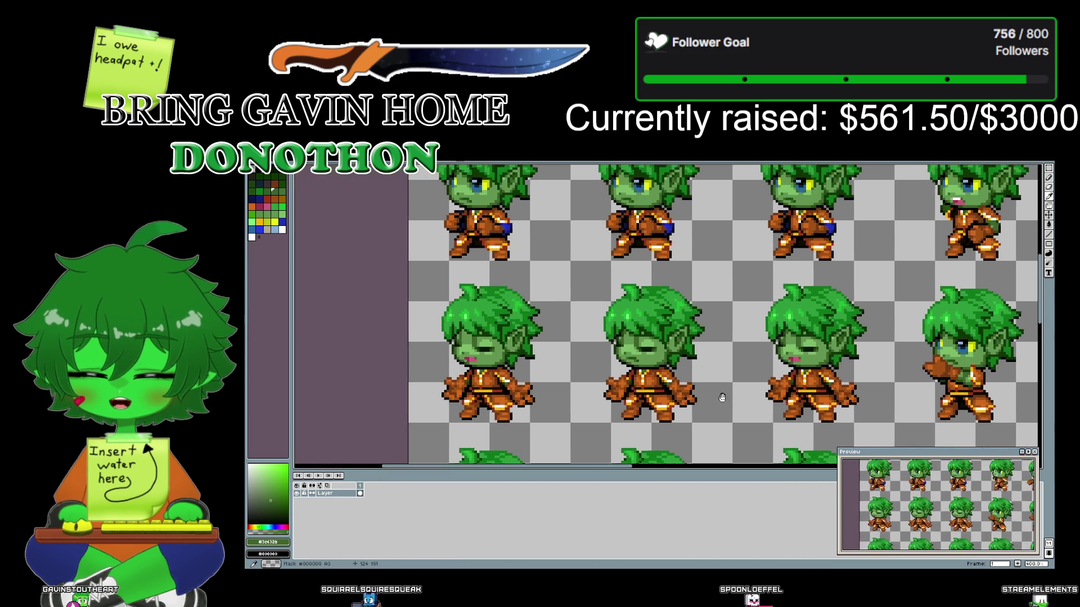
{"action": "scroll", "coordinate": [729, 331], "scroll_direction": "down", "scroll_amount": 1}
{"action": "scroll", "coordinate": [731, 285], "scroll_direction": "down", "scroll_amount": 1}
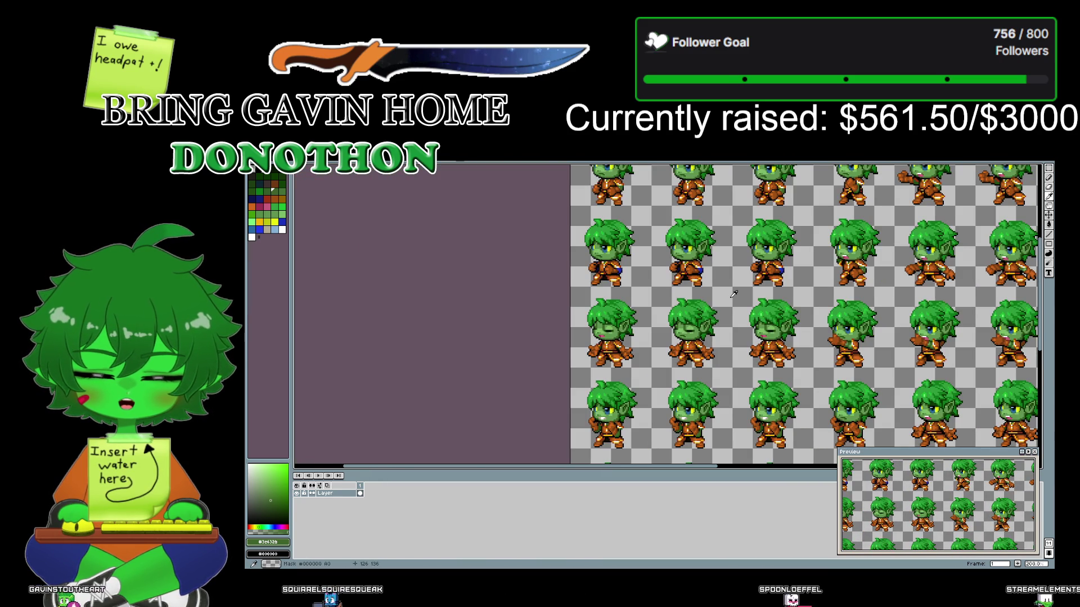
{"action": "left_click_drag", "start_coordinate": [731, 285], "coordinate": [665, 360]}
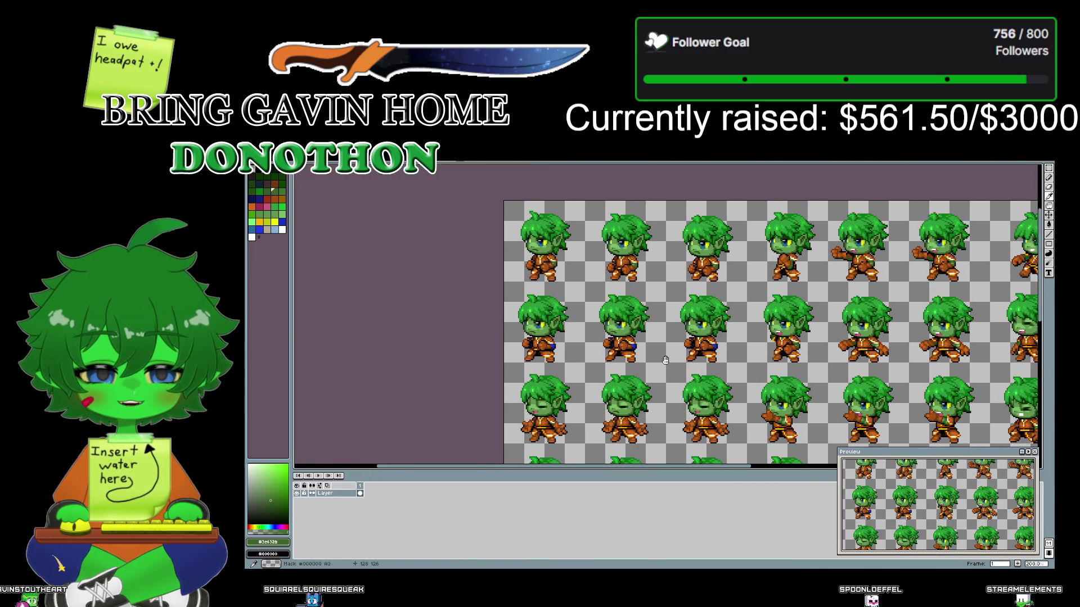
- Zoom in on the top edge of the sprite sheet around the elf's sleeve
{"action": "scroll", "coordinate": [669, 356], "scroll_direction": "up", "scroll_amount": 3}
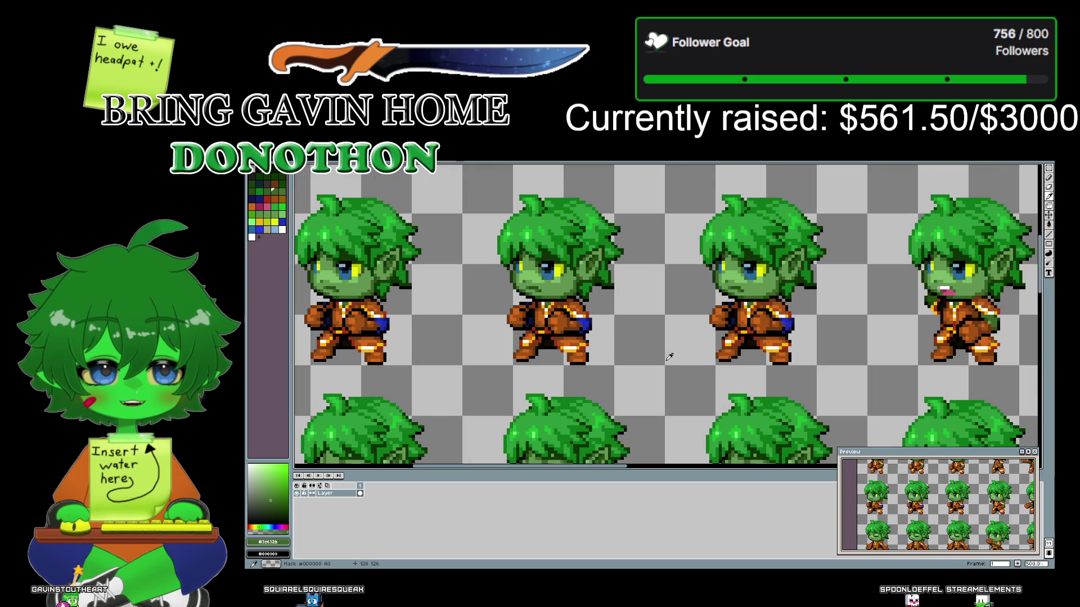
{"action": "scroll", "coordinate": [669, 357], "scroll_direction": "up", "scroll_amount": 2}
{"action": "scroll", "coordinate": [669, 356], "scroll_direction": "up", "scroll_amount": 2}
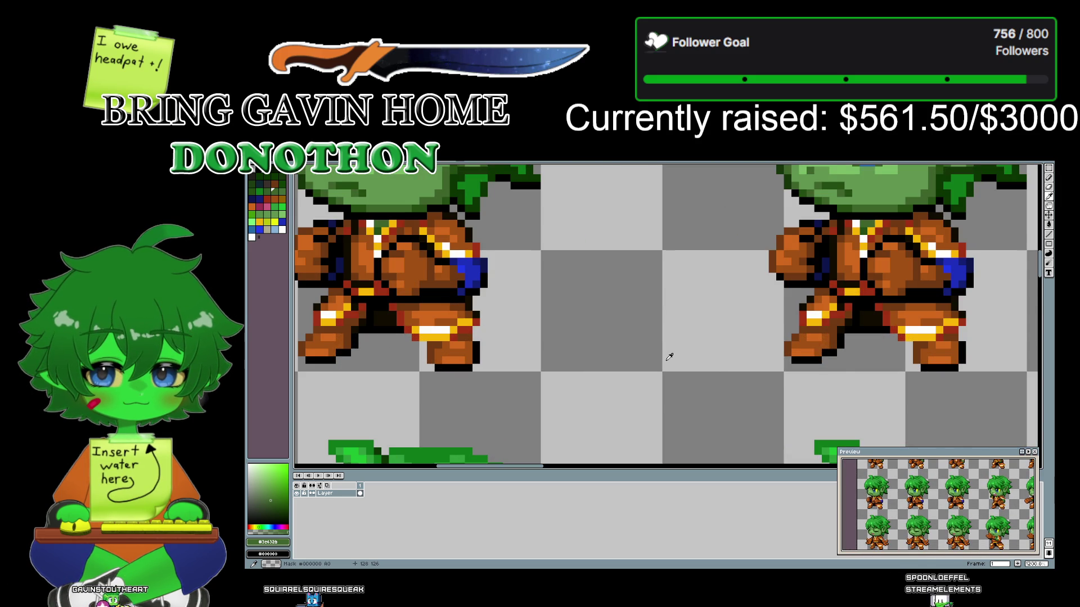
{"action": "scroll", "coordinate": [669, 357], "scroll_direction": "down", "scroll_amount": 3}
{"action": "scroll", "coordinate": [669, 356], "scroll_direction": "down", "scroll_amount": 1}
{"action": "scroll", "coordinate": [669, 356], "scroll_direction": "down", "scroll_amount": 1}
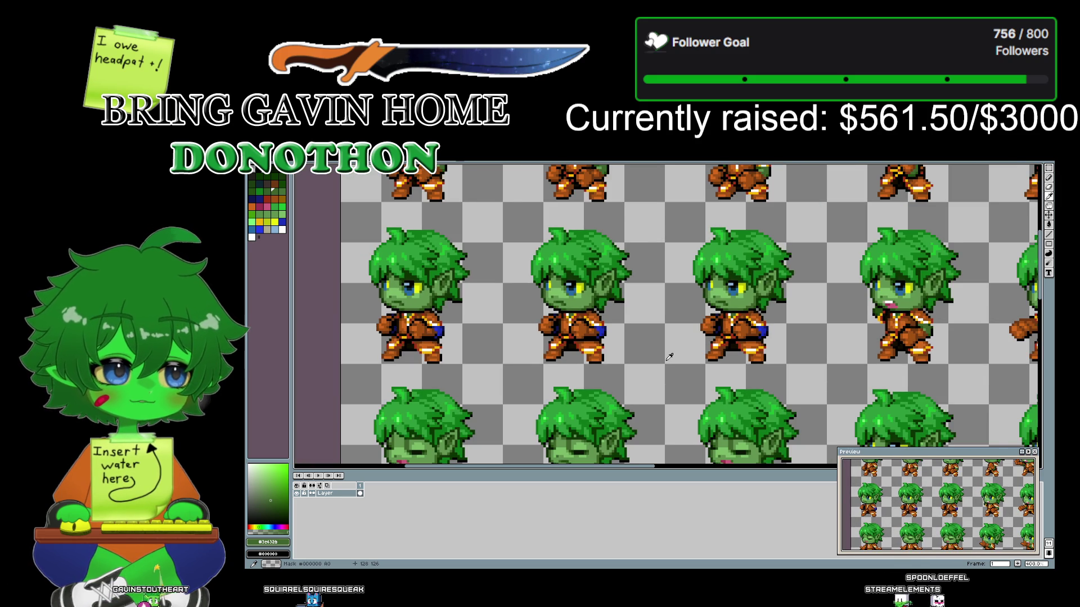
{"action": "scroll", "coordinate": [669, 357], "scroll_direction": "down", "scroll_amount": 1}
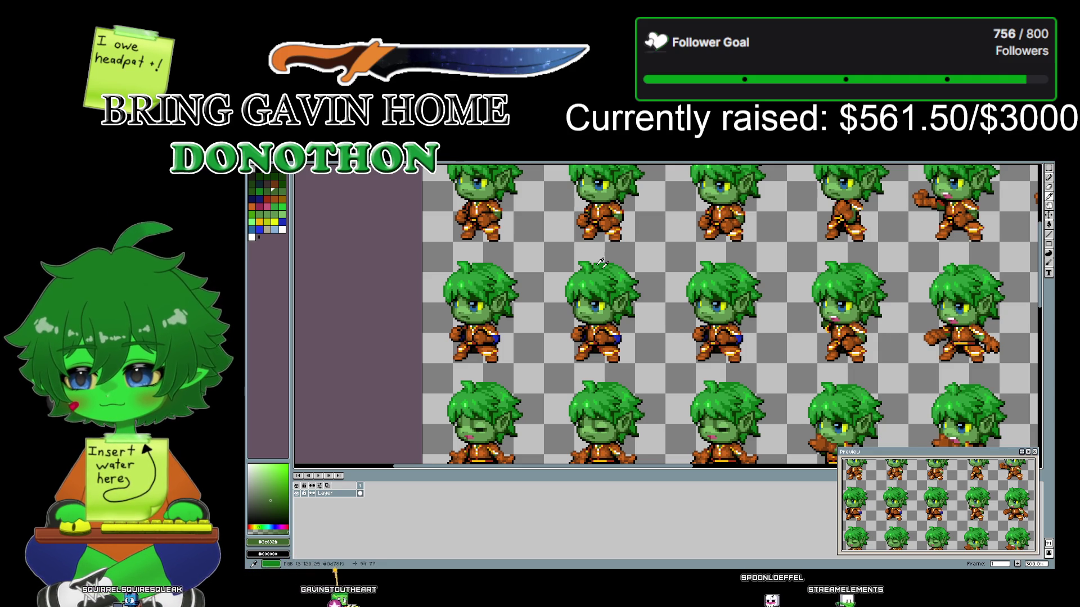
{"action": "mouse_move", "coordinate": [532, 223]}
{"action": "left_mouse_down"}
{"action": "mouse_move", "coordinate": [507, 297]}
{"action": "mouse_move", "coordinate": [377, 134]}
{"action": "mouse_move", "coordinate": [371, 168]}
{"action": "mouse_move", "coordinate": [391, 196]}
{"action": "mouse_move", "coordinate": [521, 336]}
{"action": "mouse_move", "coordinate": [490, 249]}
{"action": "left_mouse_up"}
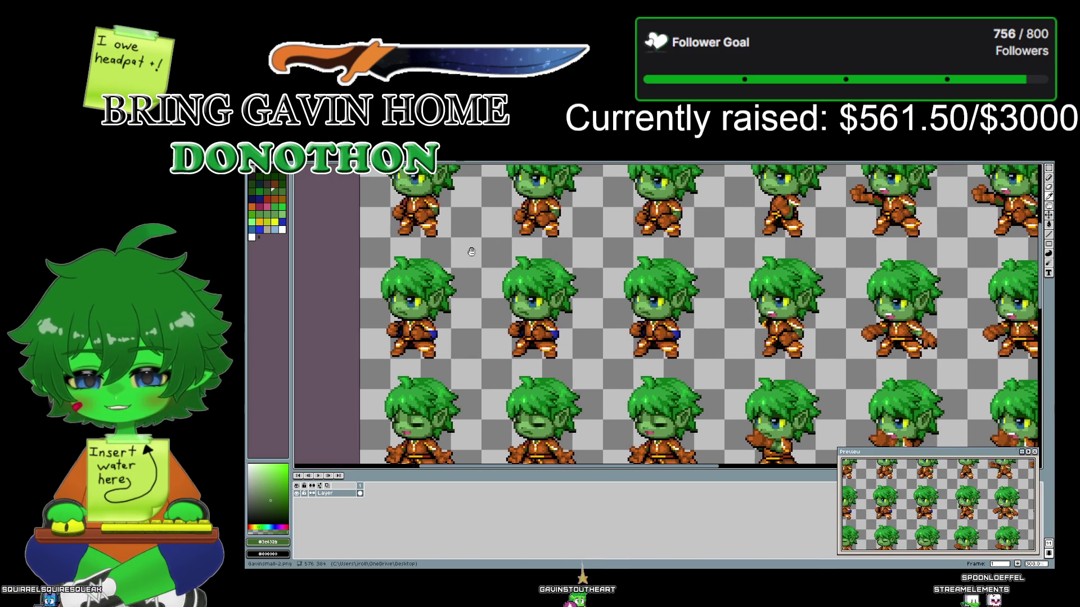
{"action": "scroll", "coordinate": [490, 249], "scroll_direction": "up", "scroll_amount": 2}
{"action": "scroll", "coordinate": [445, 341], "scroll_direction": "up", "scroll_amount": 1}
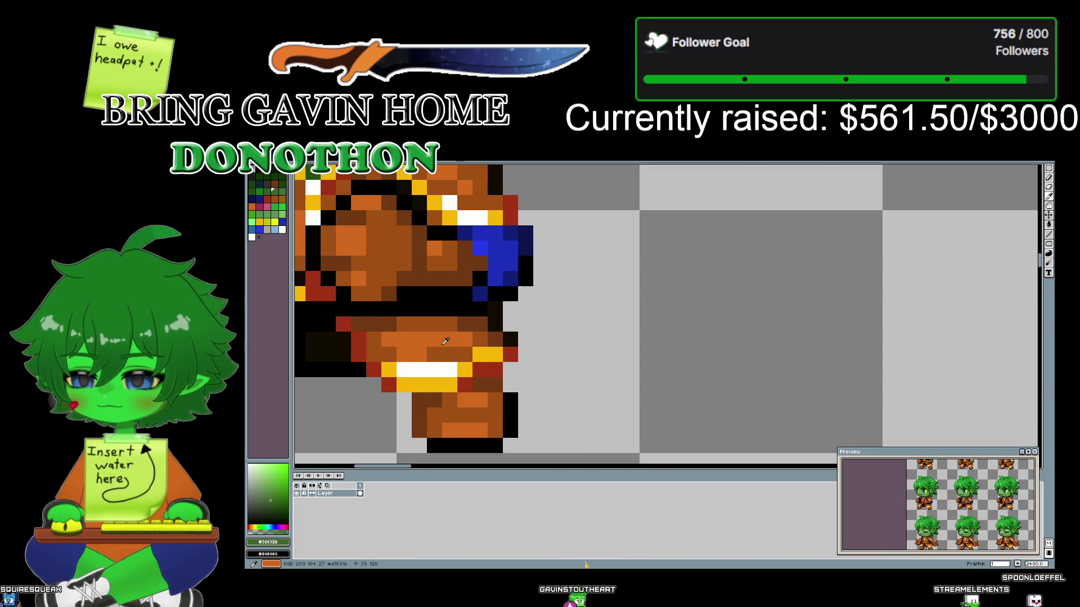
- Sample the dark navy sleeve colour with the eyedropper, then zoom around the sleeve to inspect it
{"action": "left_click", "coordinate": [526, 246]}
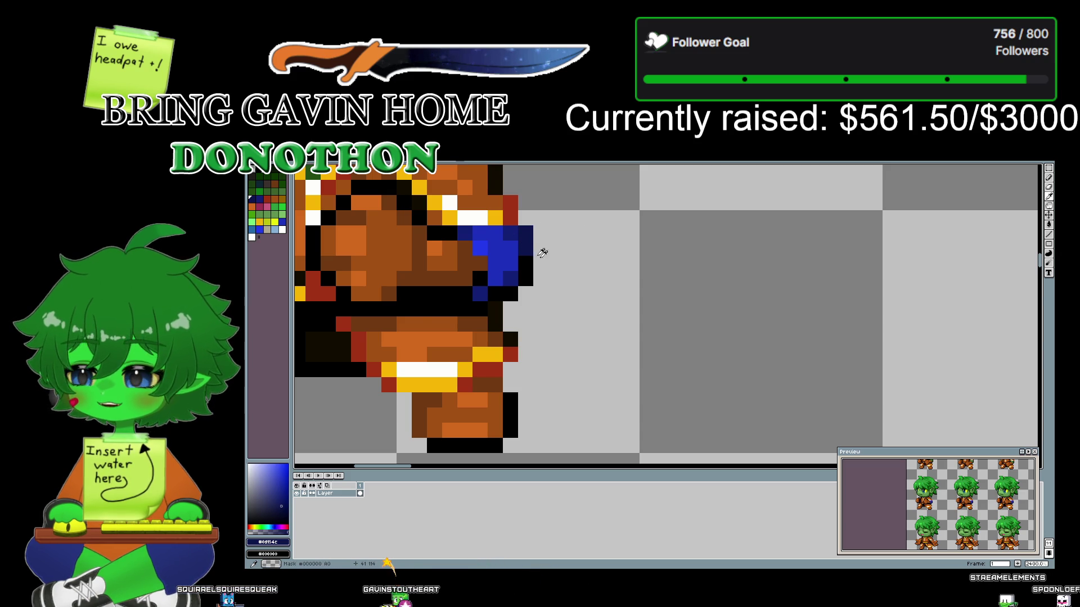
{"action": "scroll", "coordinate": [557, 259], "scroll_direction": "down", "scroll_amount": 2}
{"action": "scroll", "coordinate": [566, 265], "scroll_direction": "down", "scroll_amount": 2}
{"action": "scroll", "coordinate": [580, 227], "scroll_direction": "up", "scroll_amount": 1}
{"action": "scroll", "coordinate": [560, 353], "scroll_direction": "up", "scroll_amount": 2}
{"action": "scroll", "coordinate": [554, 293], "scroll_direction": "up", "scroll_amount": 1}
{"action": "scroll", "coordinate": [555, 293], "scroll_direction": "up", "scroll_amount": 2}
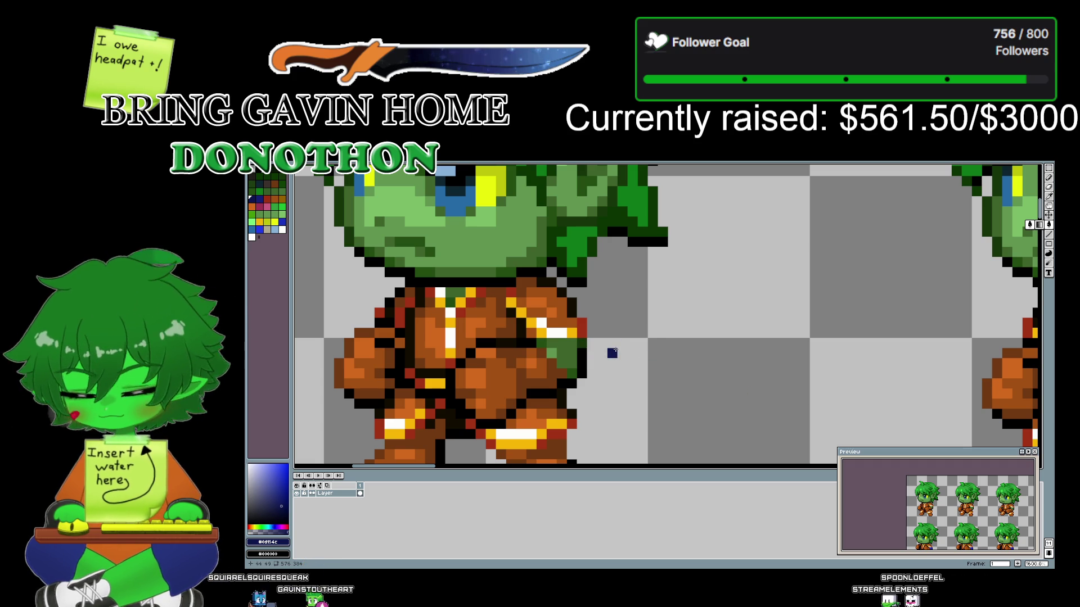
{"action": "scroll", "coordinate": [611, 352], "scroll_direction": "down", "scroll_amount": 1}
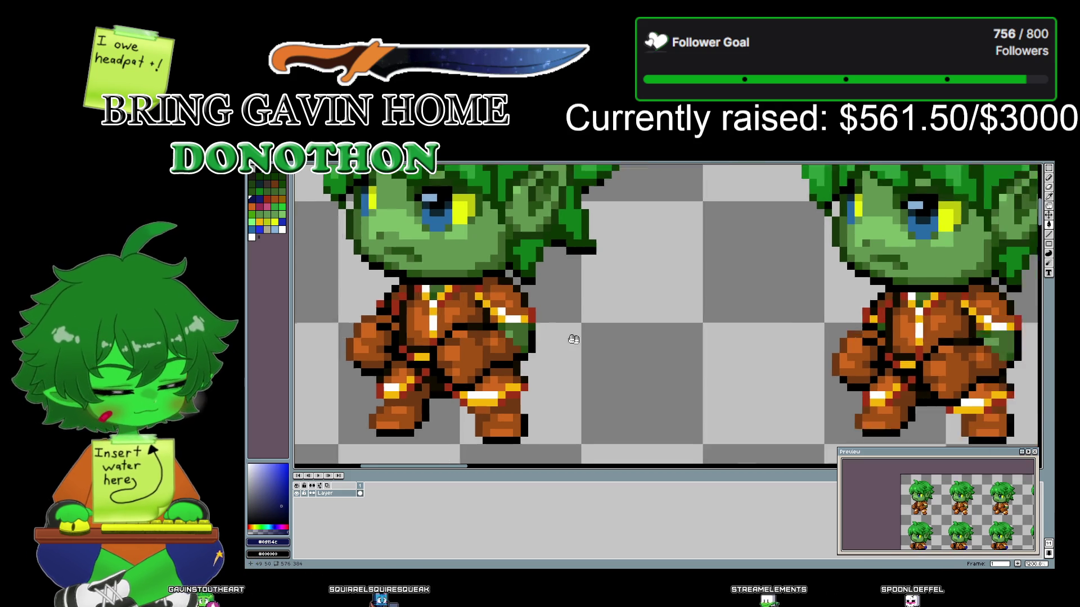
{"action": "scroll", "coordinate": [481, 315], "scroll_direction": "down", "scroll_amount": 1}
{"action": "scroll", "coordinate": [755, 340], "scroll_direction": "down", "scroll_amount": 2}
{"action": "scroll", "coordinate": [755, 339], "scroll_direction": "down", "scroll_amount": 1}
{"action": "scroll", "coordinate": [569, 278], "scroll_direction": "down", "scroll_amount": 1}
{"action": "scroll", "coordinate": [569, 278], "scroll_direction": "down", "scroll_amount": 1}
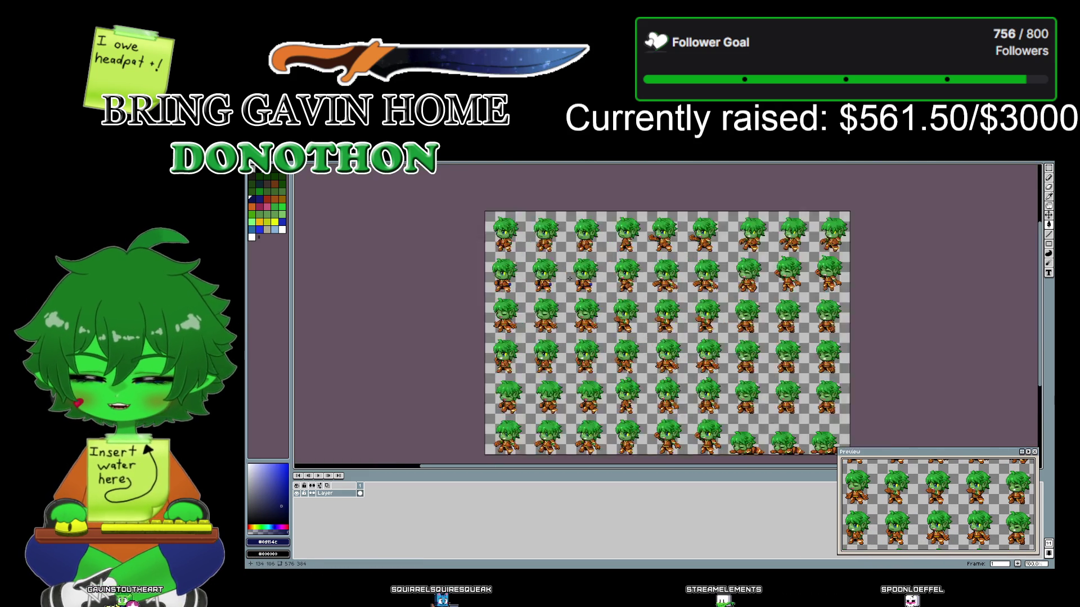
{"action": "scroll", "coordinate": [570, 278], "scroll_direction": "up", "scroll_amount": 3}
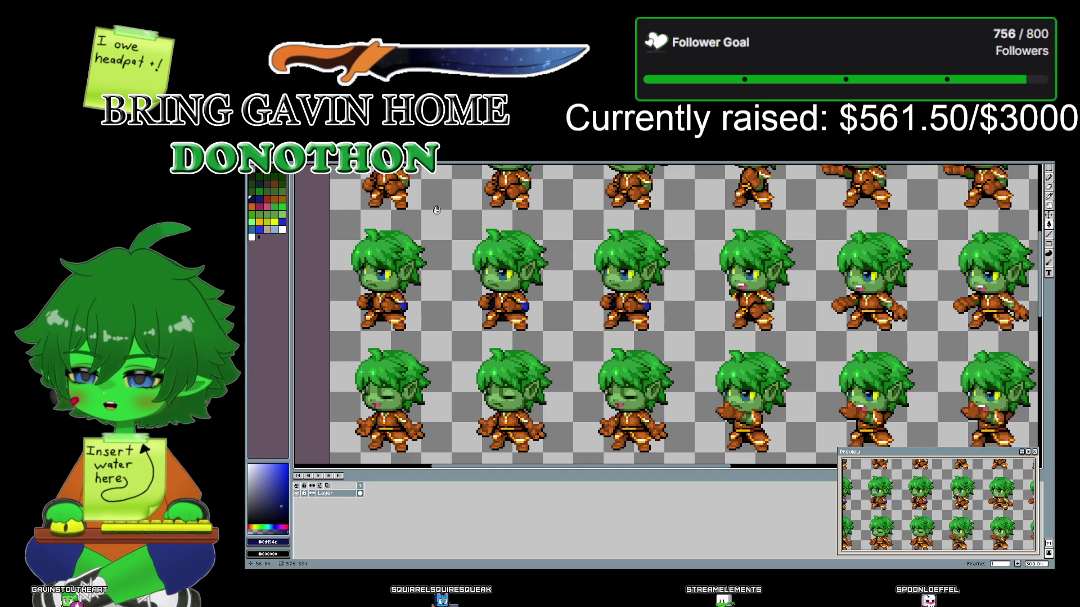
{"action": "scroll", "coordinate": [497, 301], "scroll_direction": "up", "scroll_amount": 4}
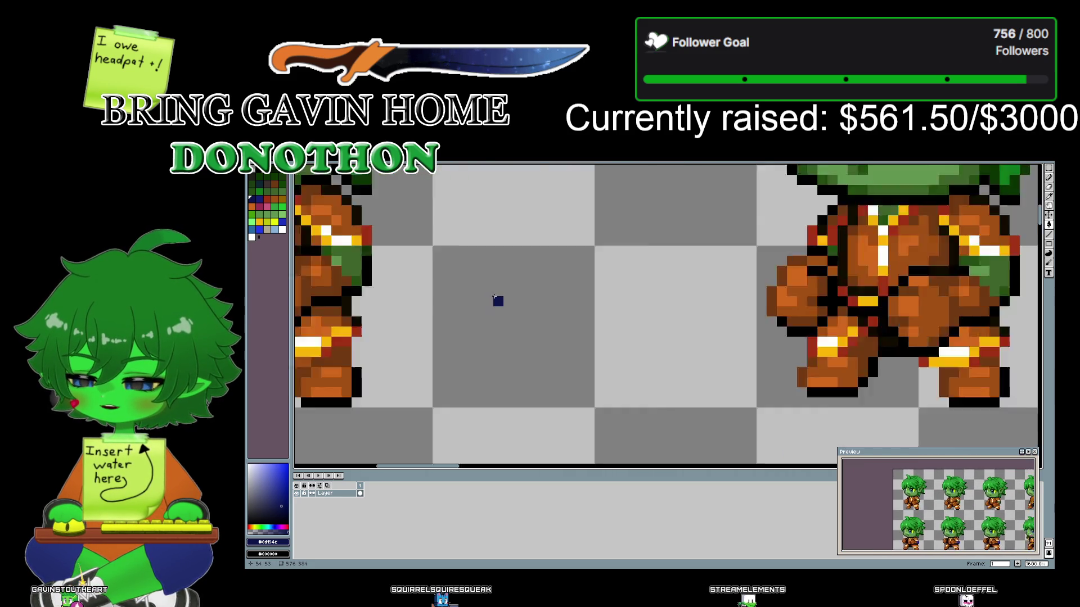
{"action": "scroll", "coordinate": [498, 301], "scroll_direction": "down", "scroll_amount": 3}
{"action": "scroll", "coordinate": [449, 287], "scroll_direction": "down", "scroll_amount": 1}
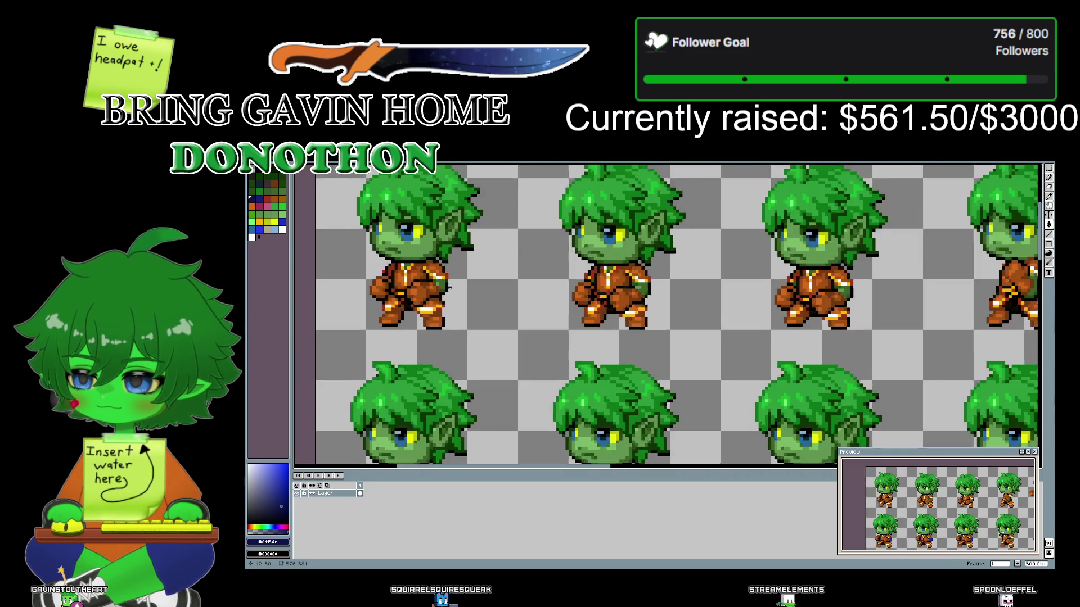
{"action": "scroll", "coordinate": [449, 287], "scroll_direction": "up", "scroll_amount": 4}
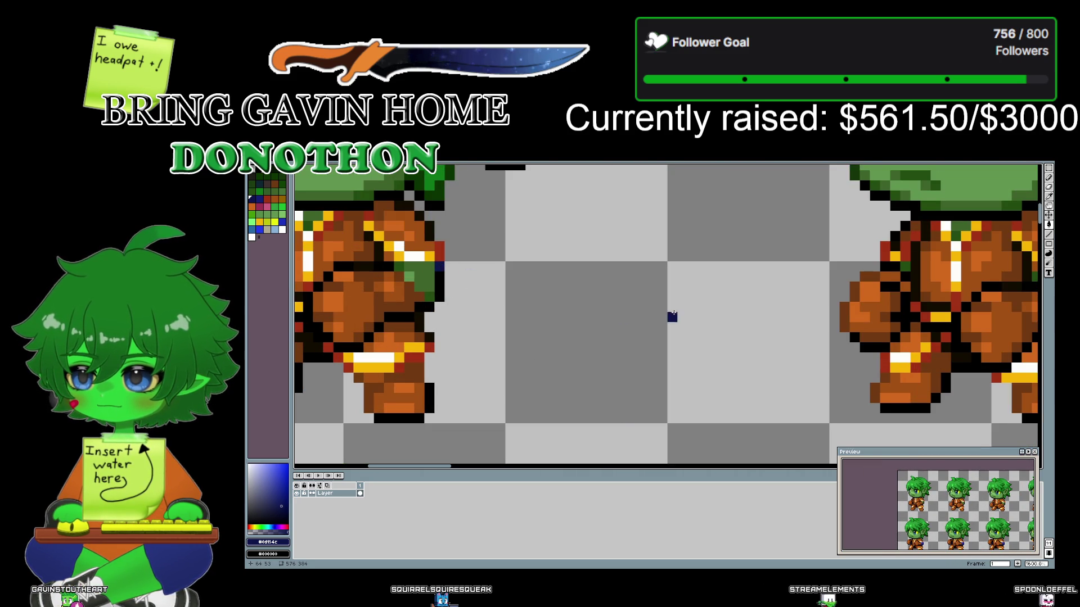
{"action": "scroll", "coordinate": [672, 317], "scroll_direction": "right", "scroll_amount": 3}
{"action": "scroll", "coordinate": [489, 306], "scroll_direction": "right", "scroll_amount": 3}
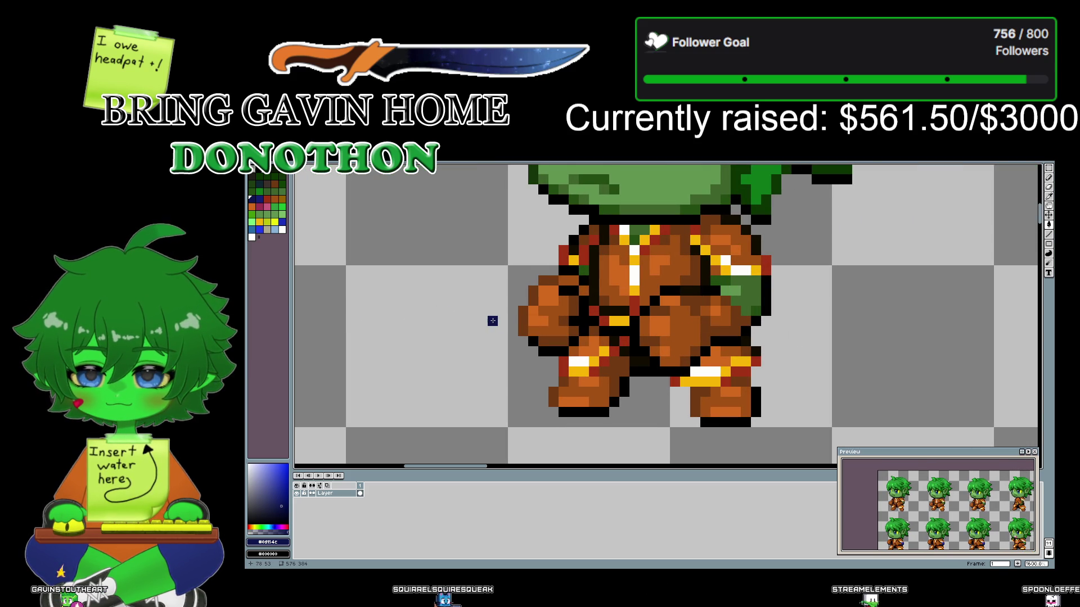
{"action": "scroll", "coordinate": [492, 321], "scroll_direction": "down", "scroll_amount": 2}
{"action": "scroll", "coordinate": [628, 322], "scroll_direction": "right", "scroll_amount": 2}
{"action": "left_click_drag", "start_coordinate": [628, 321], "coordinate": [634, 322]}
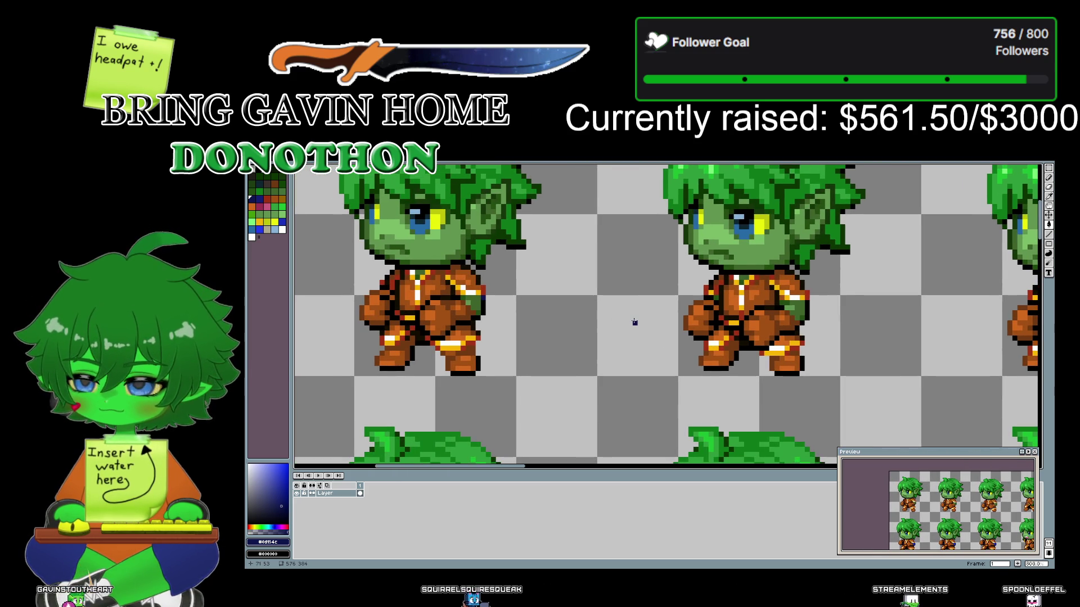
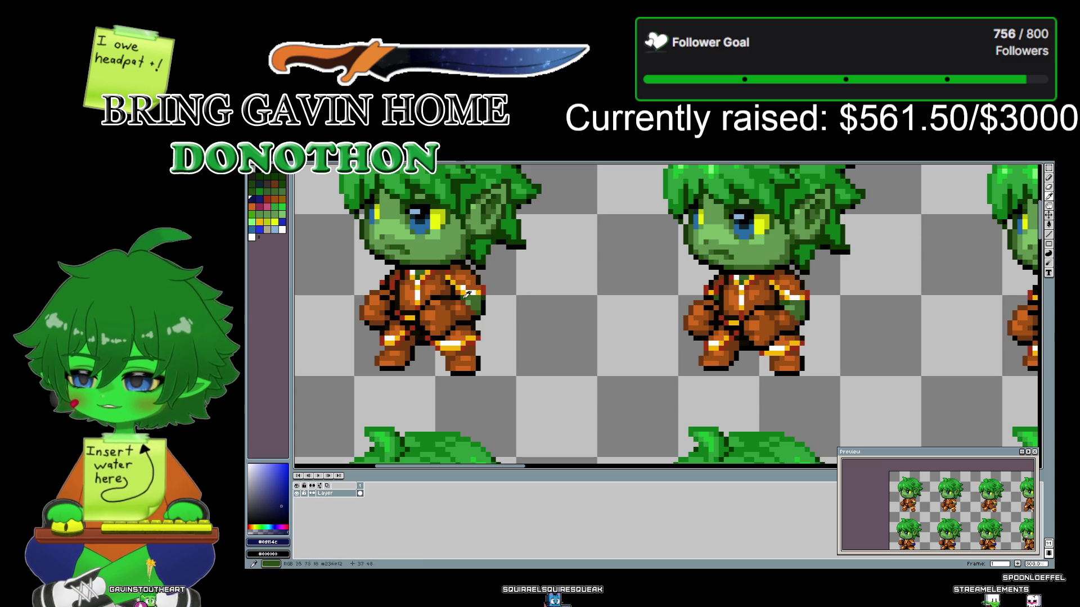
- Sample a dark green from the sprite and pan past the idle frames to the punching frames
{"action": "left_click", "coordinate": [487, 294]}
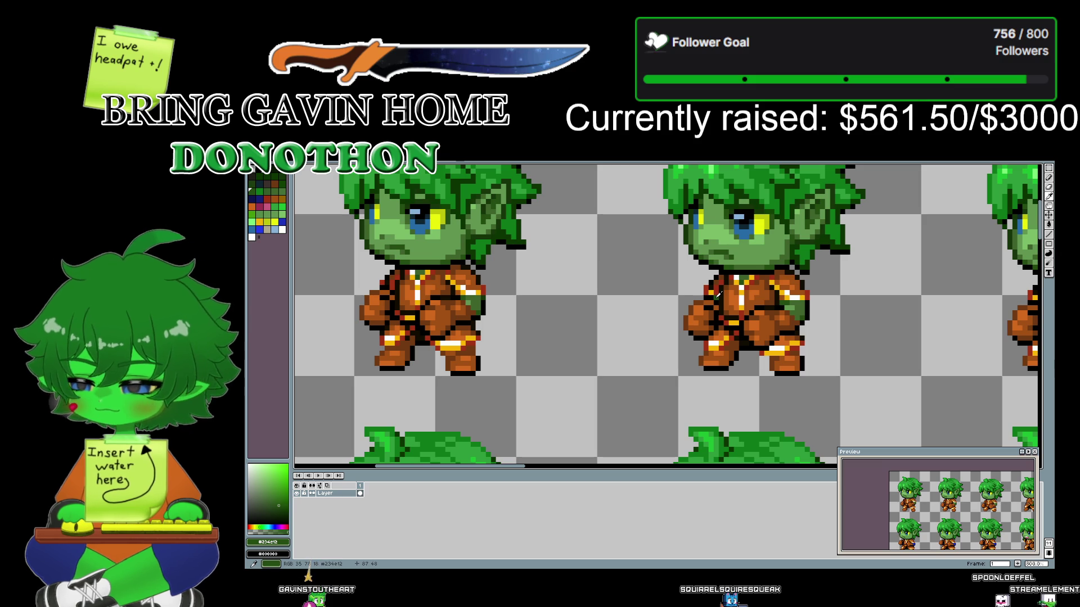
{"action": "scroll", "coordinate": [718, 295], "scroll_direction": "down", "scroll_amount": 5}
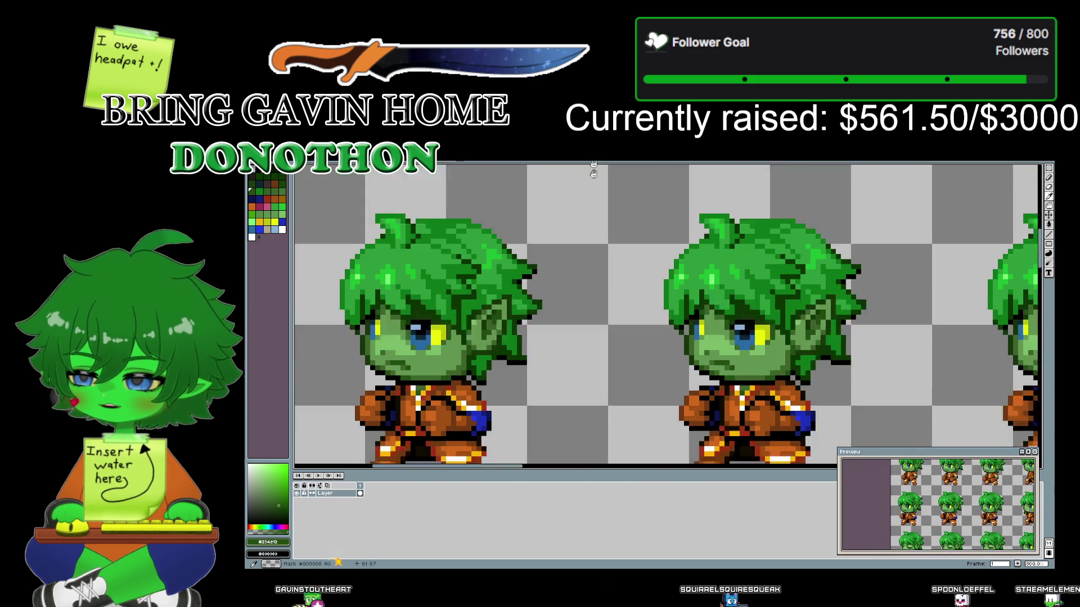
{"action": "scroll", "coordinate": [561, 249], "scroll_direction": "up", "scroll_amount": 1}
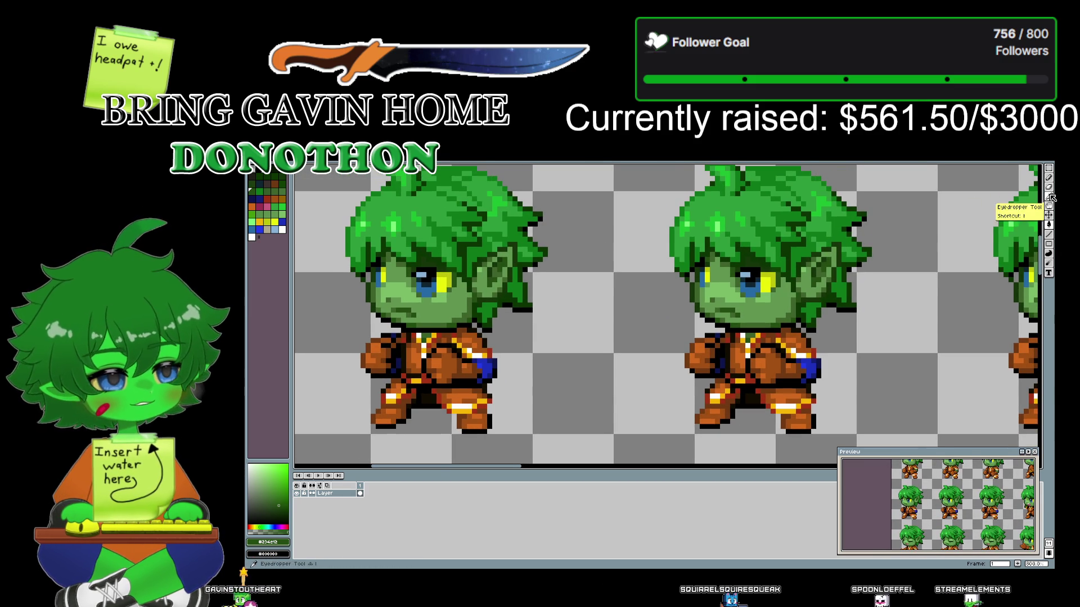
{"action": "key", "text": "i"}
{"action": "scroll", "coordinate": [587, 266], "scroll_direction": "down", "scroll_amount": 3}
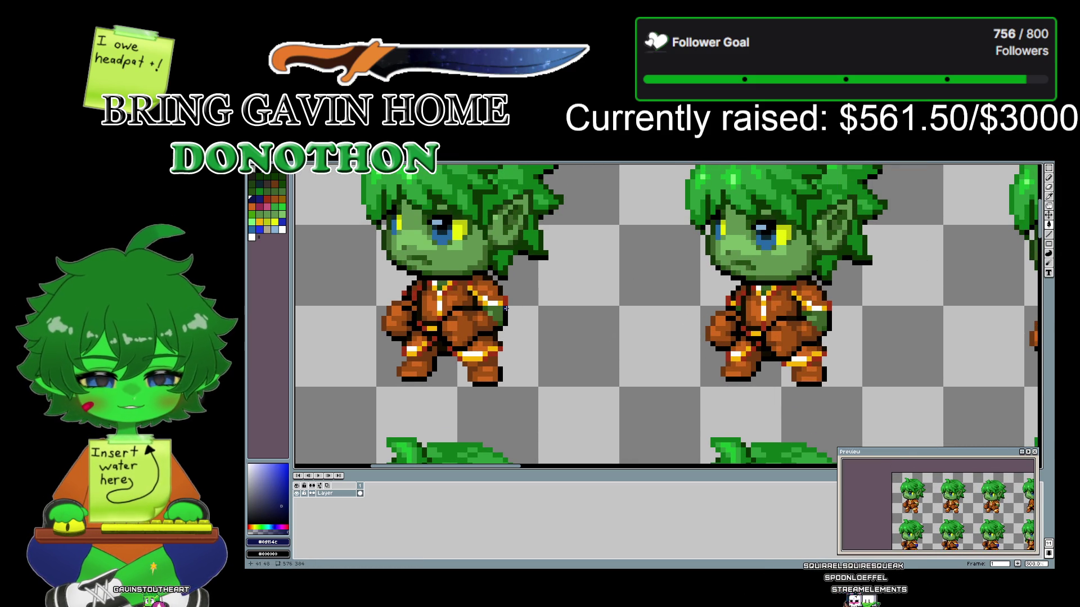
{"action": "scroll", "coordinate": [955, 338], "scroll_direction": "left", "scroll_amount": 3}
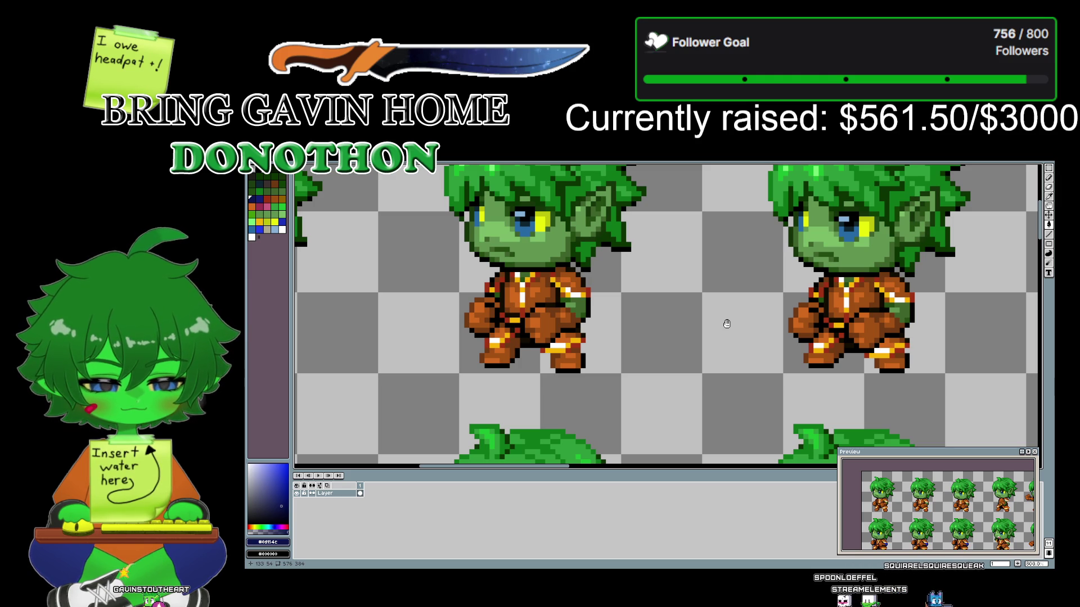
{"action": "mouse_move", "coordinate": [726, 324]}
{"action": "left_mouse_down"}
{"action": "mouse_move", "coordinate": [664, 326]}
{"action": "mouse_move", "coordinate": [803, 315]}
{"action": "left_mouse_up"}
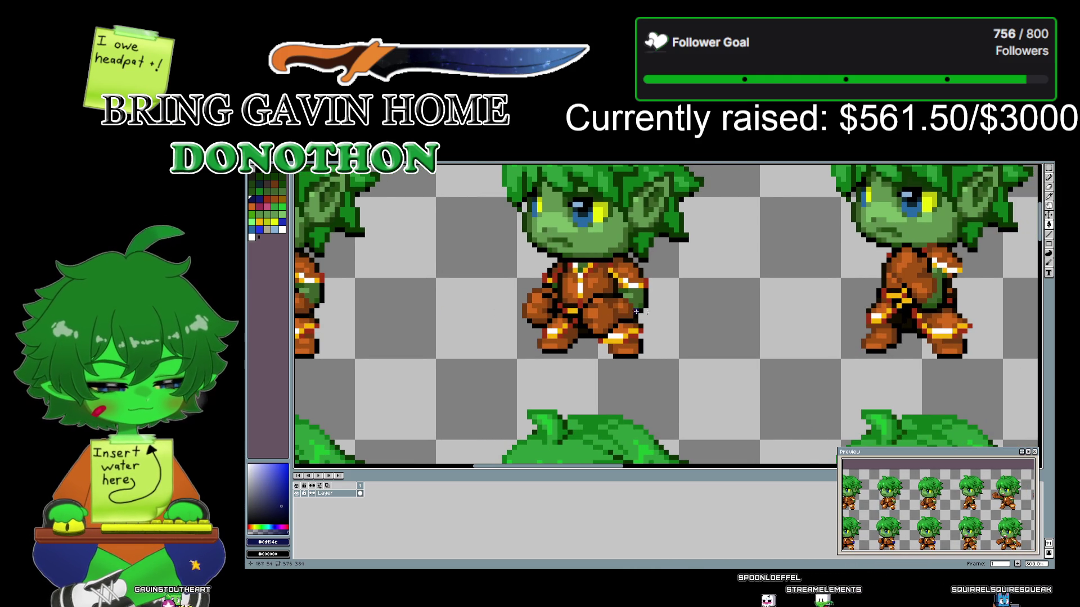
{"action": "left_click_drag", "start_coordinate": [802, 316], "coordinate": [416, 329]}
- Eyedrop green #234e12, then dark green #15350a from the punching arm
{"action": "left_click", "coordinate": [1049, 198]}
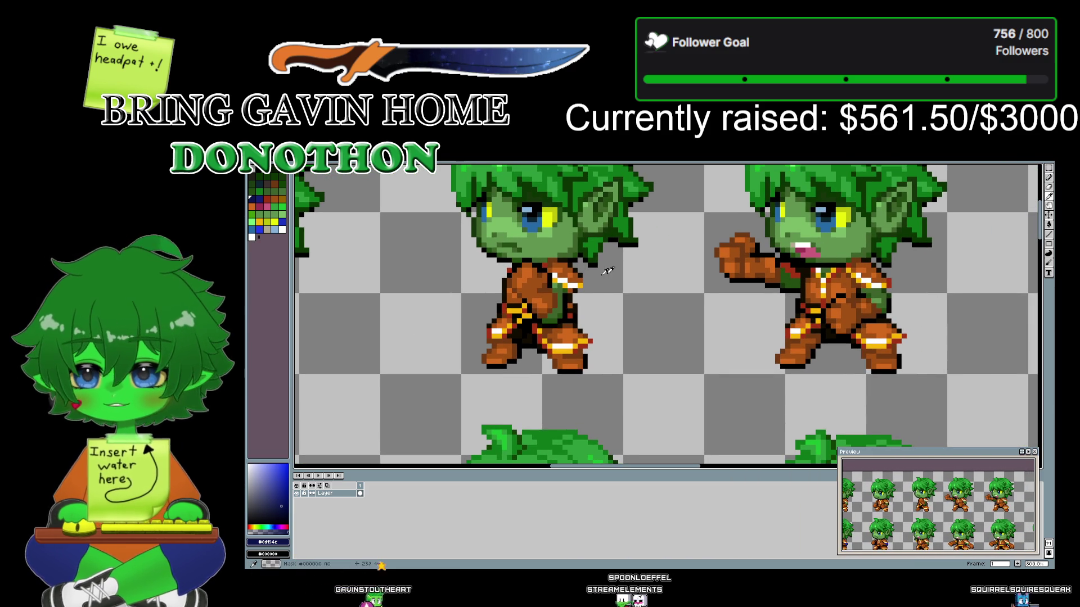
{"action": "left_click", "coordinate": [554, 317]}
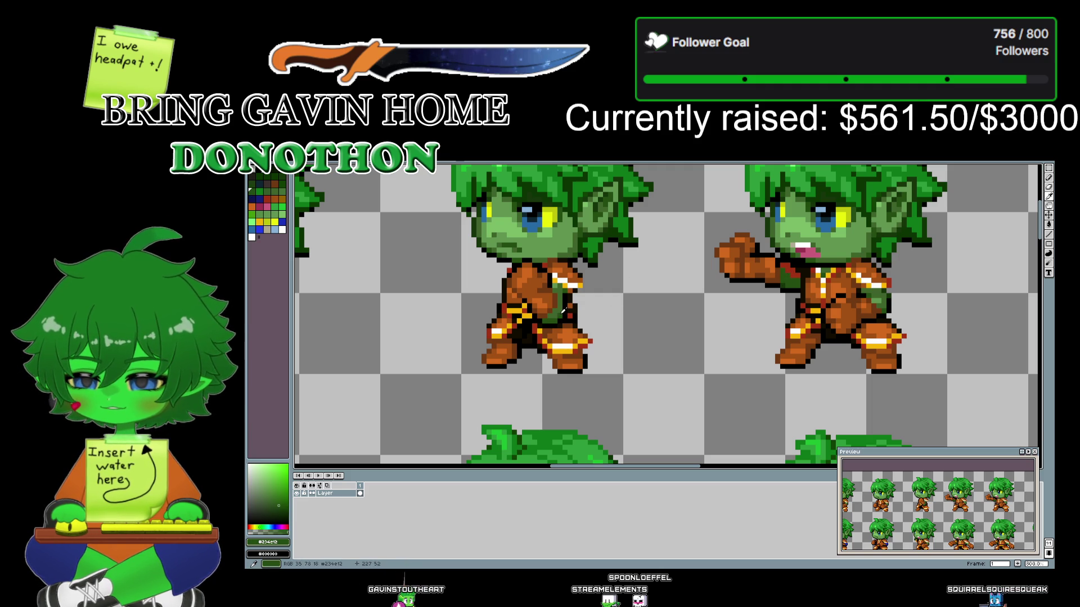
{"action": "left_click", "coordinate": [786, 281]}
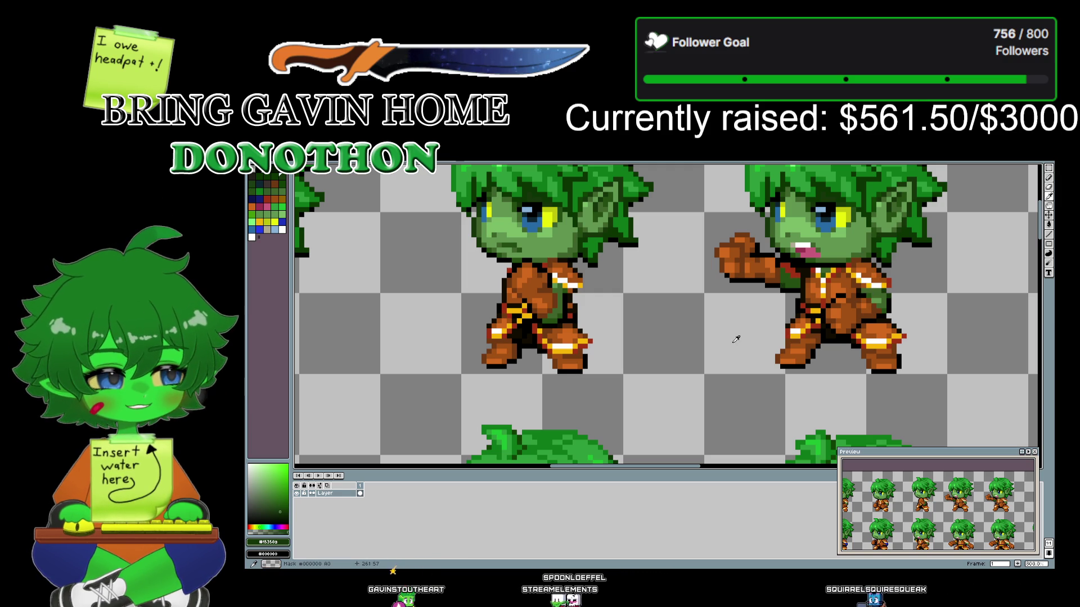
{"action": "scroll", "coordinate": [736, 339], "scroll_direction": "down", "scroll_amount": 3}
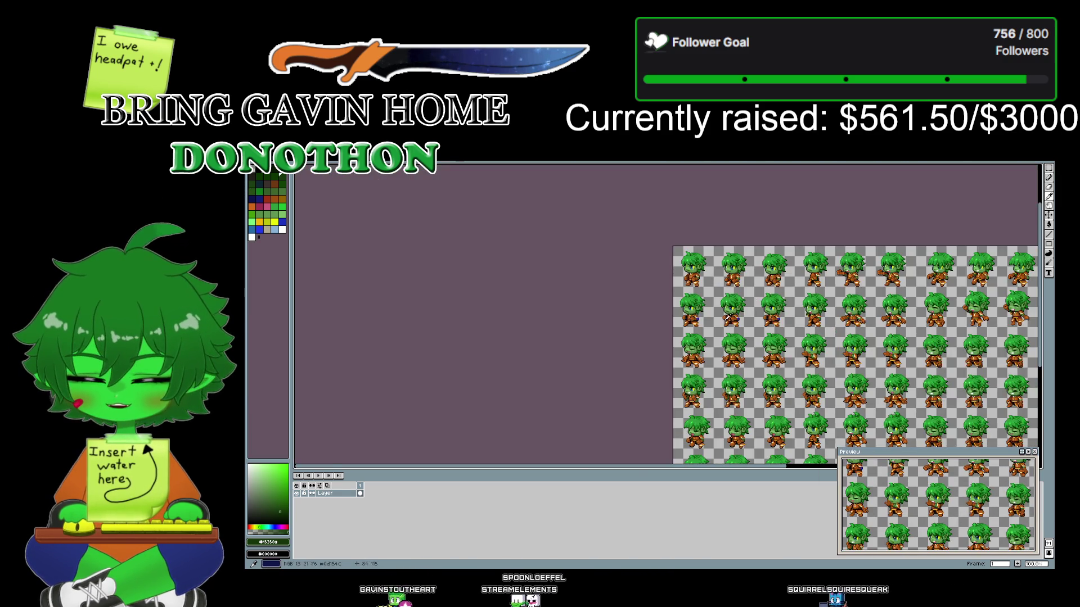
- Zoom out to 100% to review the sheet, then back to 800% on a sprite's head
{"action": "scroll", "coordinate": [735, 311], "scroll_direction": "up", "scroll_amount": 2}
{"action": "scroll", "coordinate": [670, 299], "scroll_direction": "up", "scroll_amount": 2}
{"action": "left_click_drag", "start_coordinate": [687, 212], "coordinate": [531, 418]}
{"action": "scroll", "coordinate": [731, 315], "scroll_direction": "down", "scroll_amount": 2}
{"action": "scroll", "coordinate": [731, 314], "scroll_direction": "down", "scroll_amount": 1}
{"action": "scroll", "coordinate": [761, 313], "scroll_direction": "down", "scroll_amount": 1}
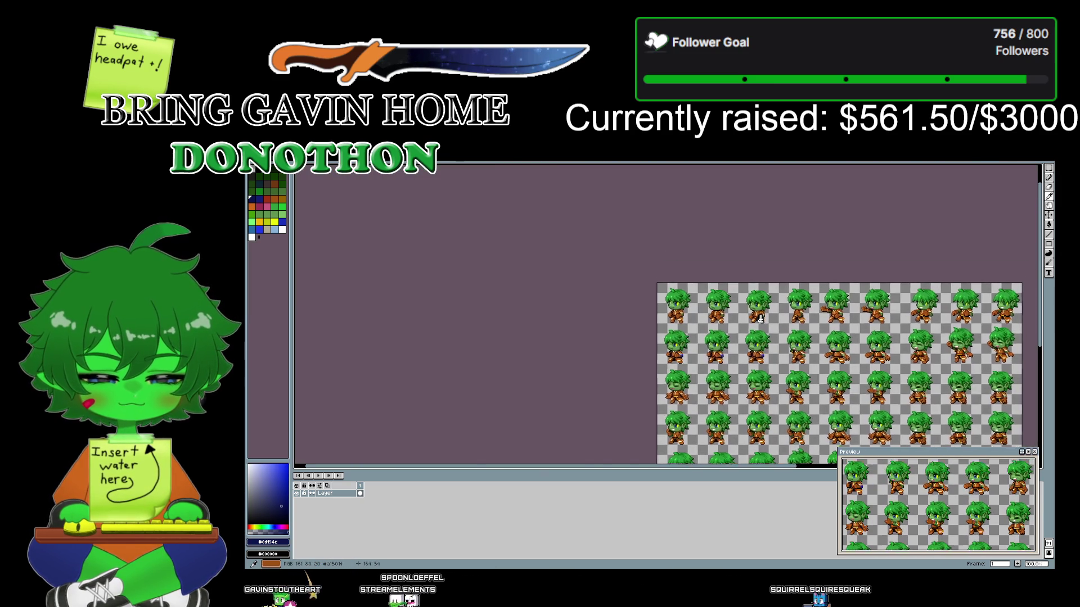
{"action": "scroll", "coordinate": [762, 313], "scroll_direction": "up", "scroll_amount": 2}
{"action": "scroll", "coordinate": [762, 316], "scroll_direction": "up", "scroll_amount": 1}
{"action": "scroll", "coordinate": [762, 319], "scroll_direction": "up", "scroll_amount": 1}
{"action": "scroll", "coordinate": [762, 321], "scroll_direction": "up", "scroll_amount": 1}
- Pan to the punching sprites and sample dark green #15350a, then dark navy #0d154c
{"action": "left_click_drag", "start_coordinate": [762, 322], "coordinate": [481, 307]}
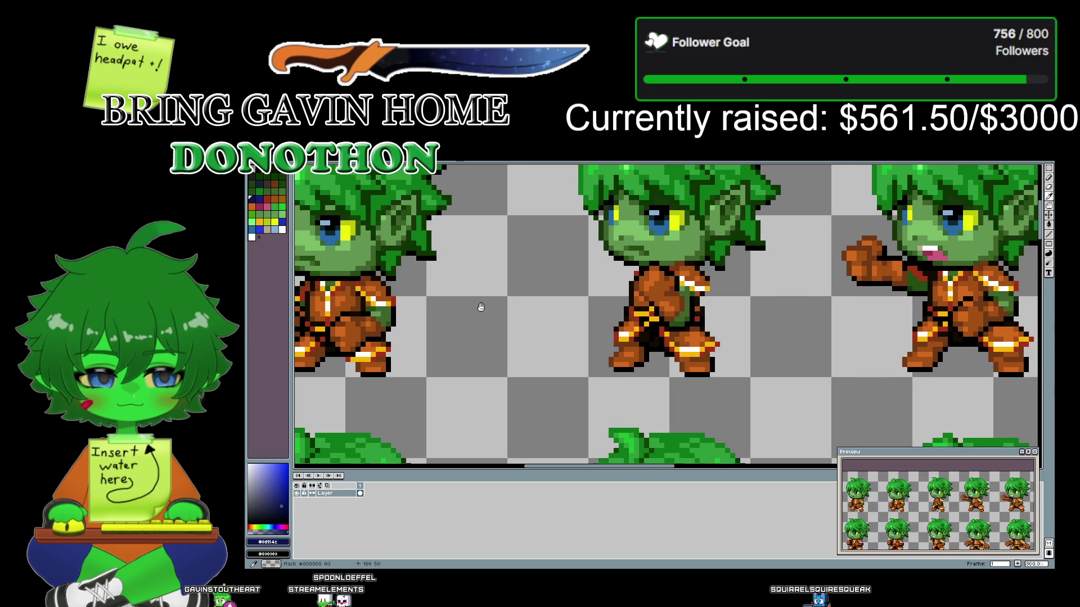
{"action": "left_click_drag", "start_coordinate": [887, 324], "coordinate": [685, 340]}
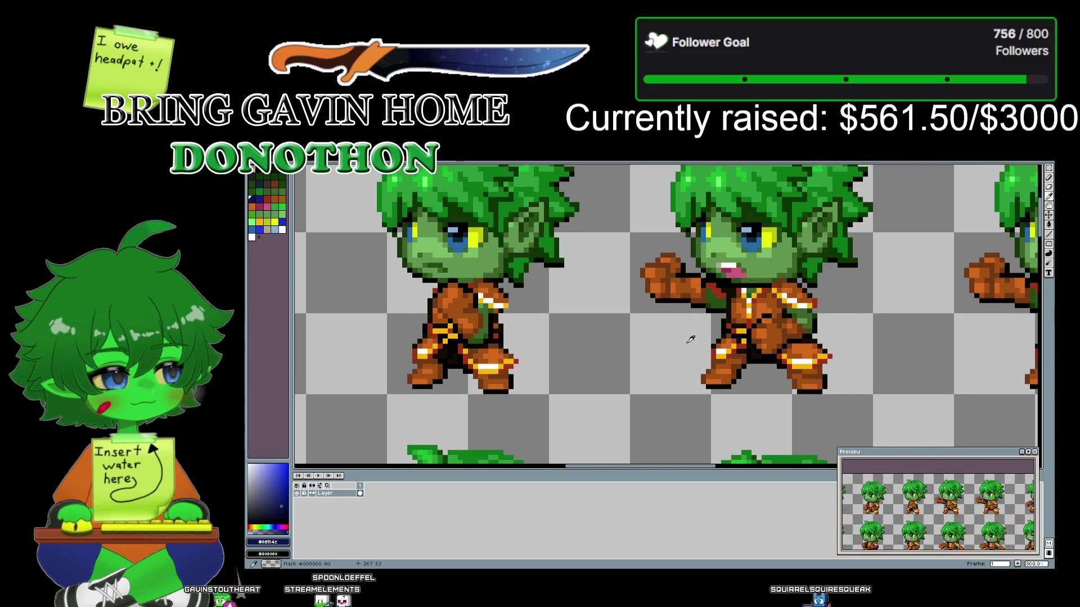
{"action": "left_click", "coordinate": [1048, 224]}
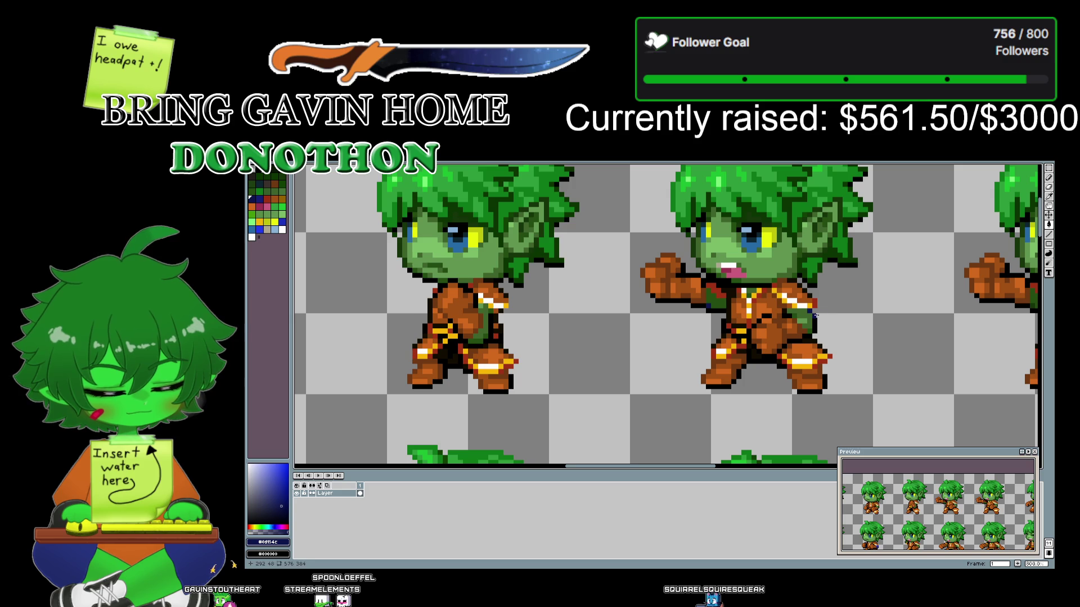
{"action": "left_click_drag", "start_coordinate": [915, 331], "coordinate": [574, 318]}
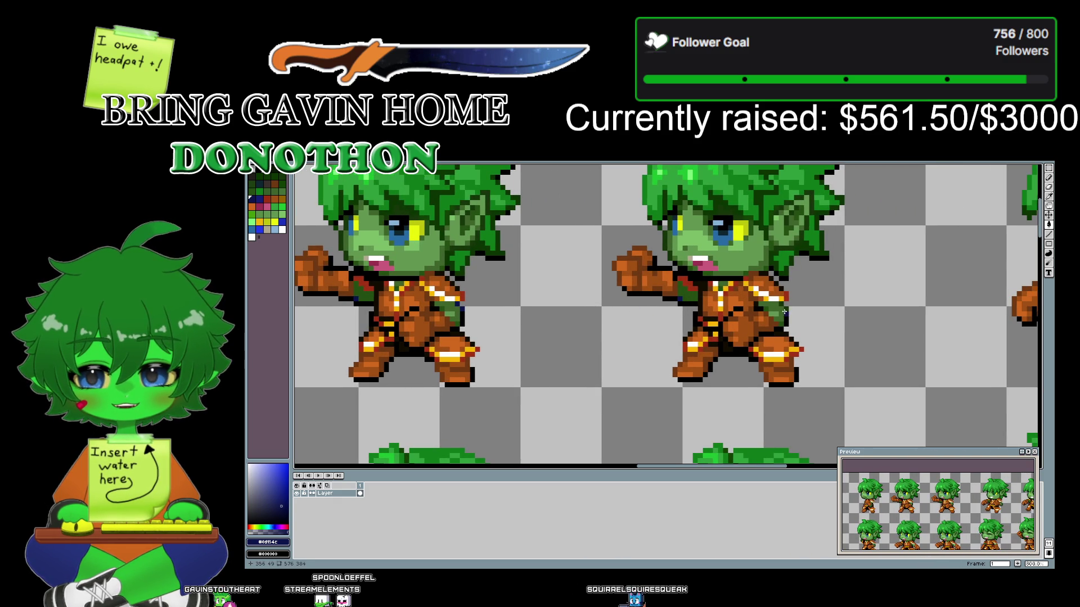
{"action": "left_click_drag", "start_coordinate": [920, 341], "coordinate": [585, 323]}
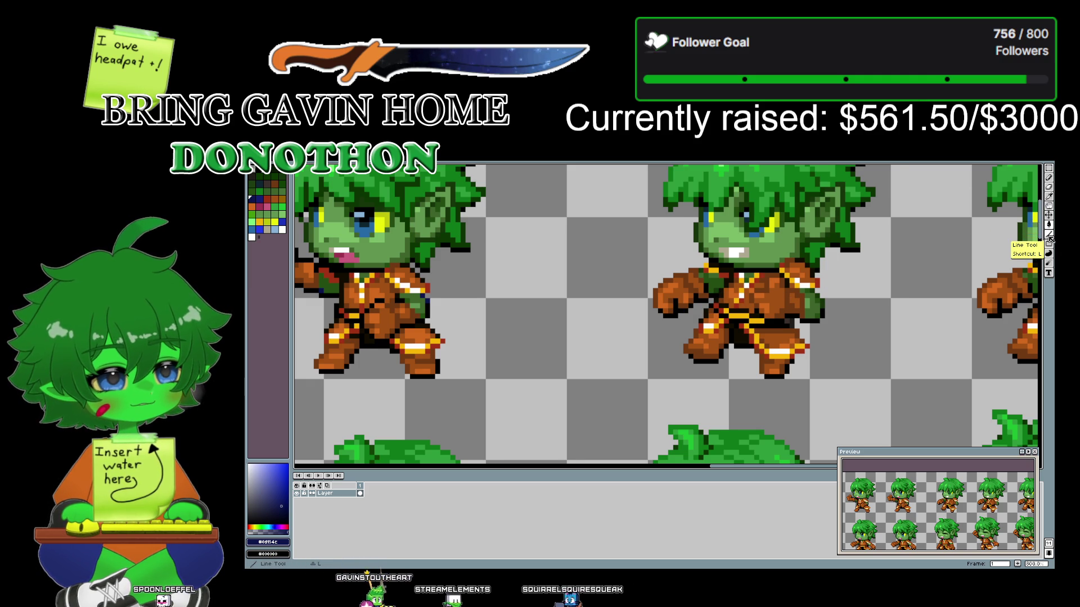
{"action": "right_click", "coordinate": [720, 285]}
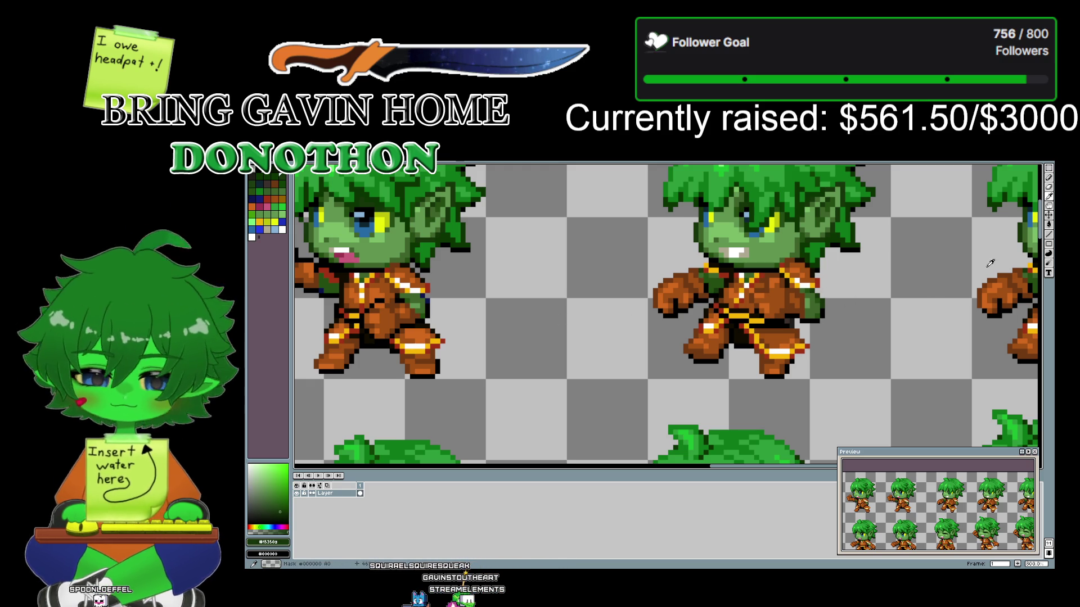
{"action": "left_click", "coordinate": [426, 292]}
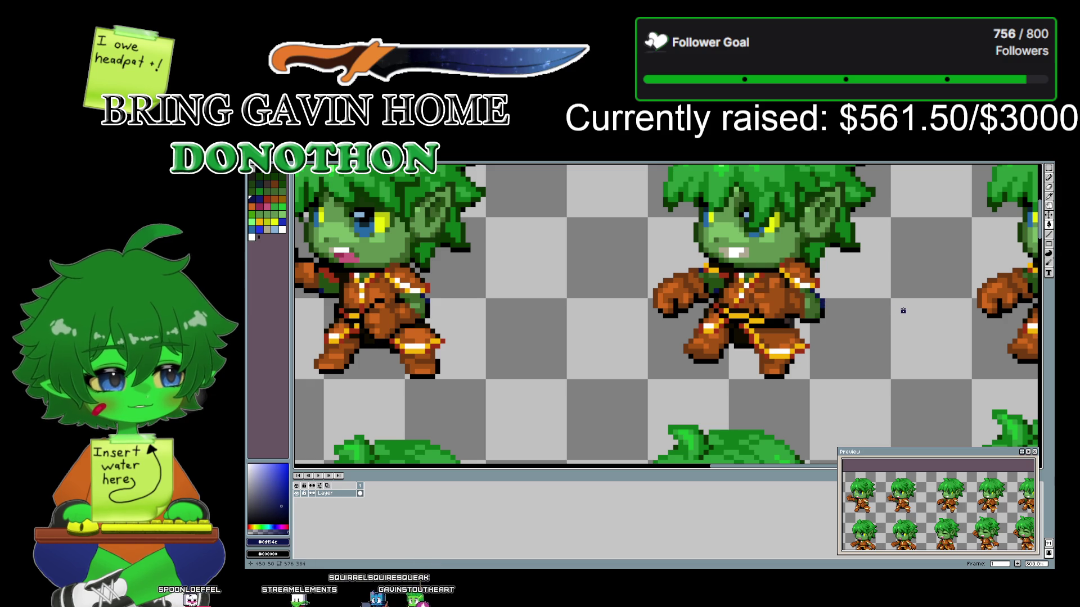
- Pan to the end of the first sprite row and down toward the second row
{"action": "left_click_drag", "start_coordinate": [900, 309], "coordinate": [626, 294]}
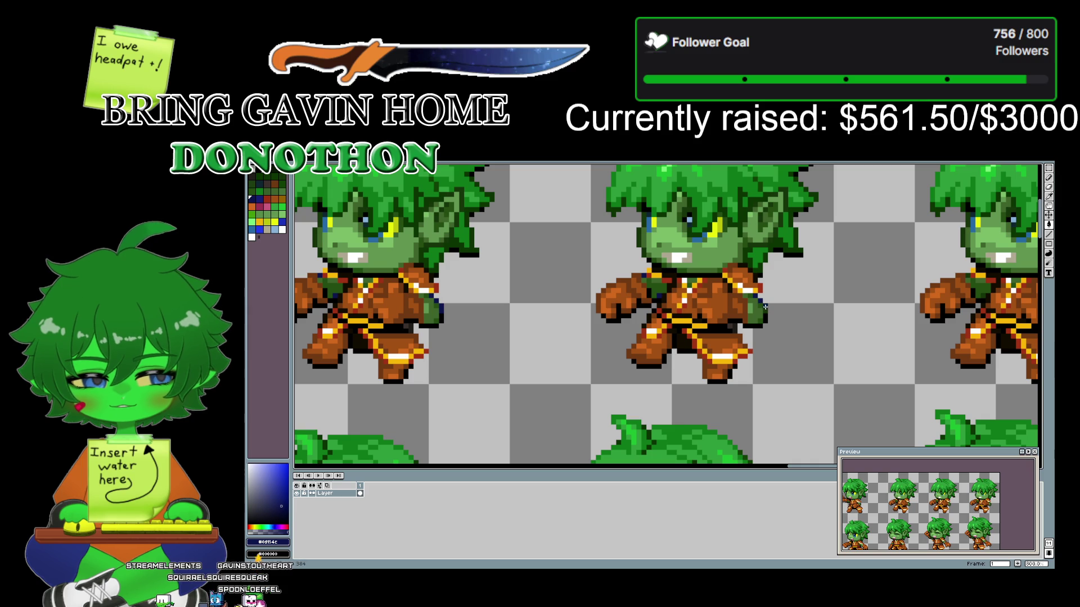
{"action": "left_click_drag", "start_coordinate": [866, 321], "coordinate": [587, 321]}
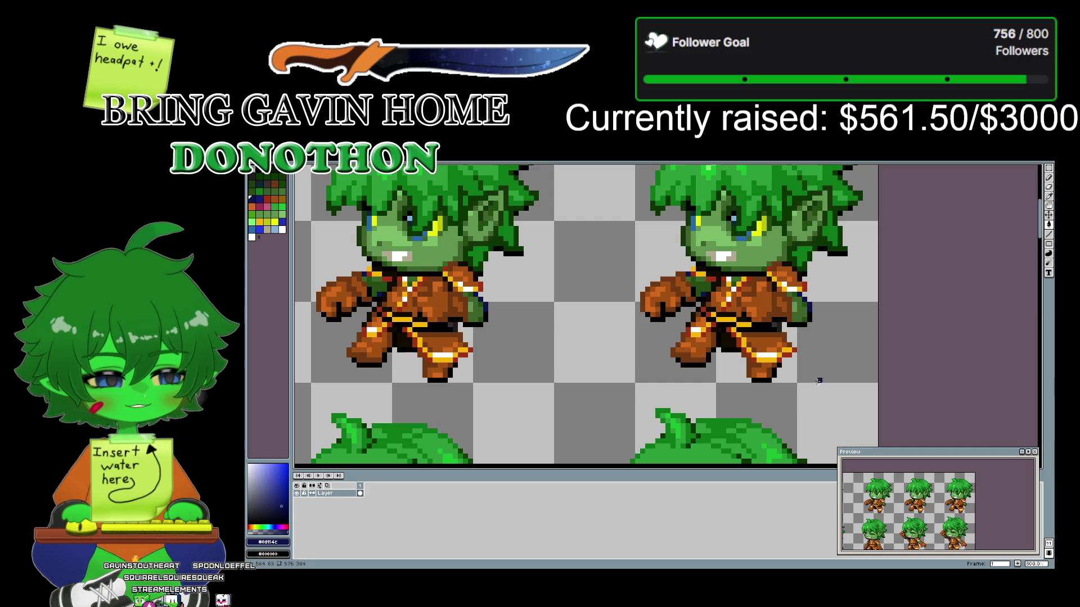
{"action": "left_click_drag", "start_coordinate": [828, 400], "coordinate": [815, 228]}
- Sample mid green #3e632b and dark navy #0d154c from the cheer sprites in the second row
{"action": "mouse_move", "coordinate": [838, 401]}
{"action": "left_mouse_down"}
{"action": "mouse_move", "coordinate": [838, 343]}
{"action": "mouse_move", "coordinate": [866, 306]}
{"action": "mouse_move", "coordinate": [871, 334]}
{"action": "left_mouse_up"}
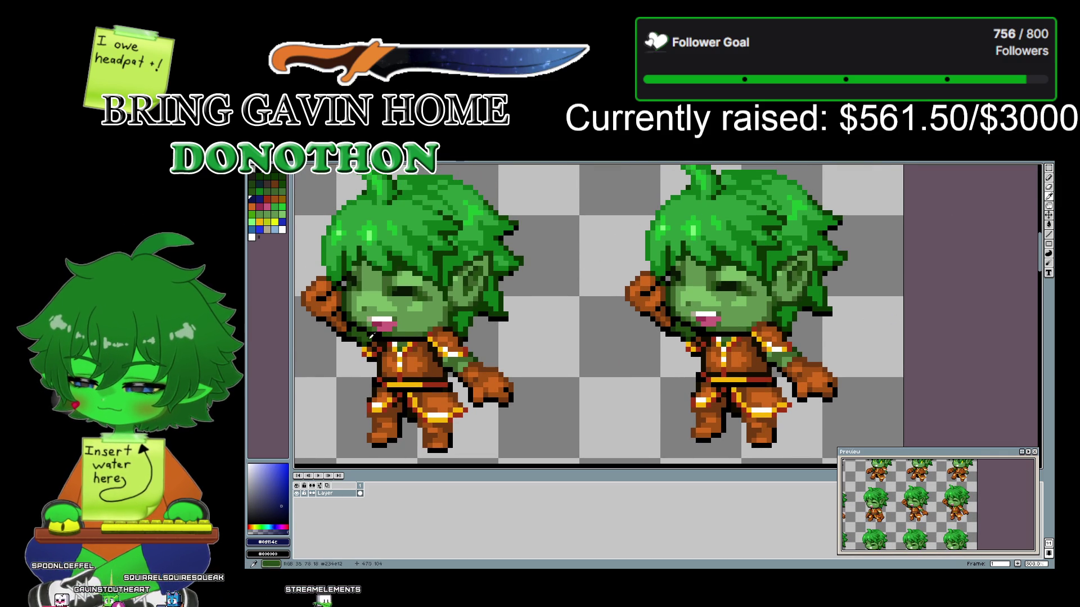
{"action": "left_click", "coordinate": [458, 356]}
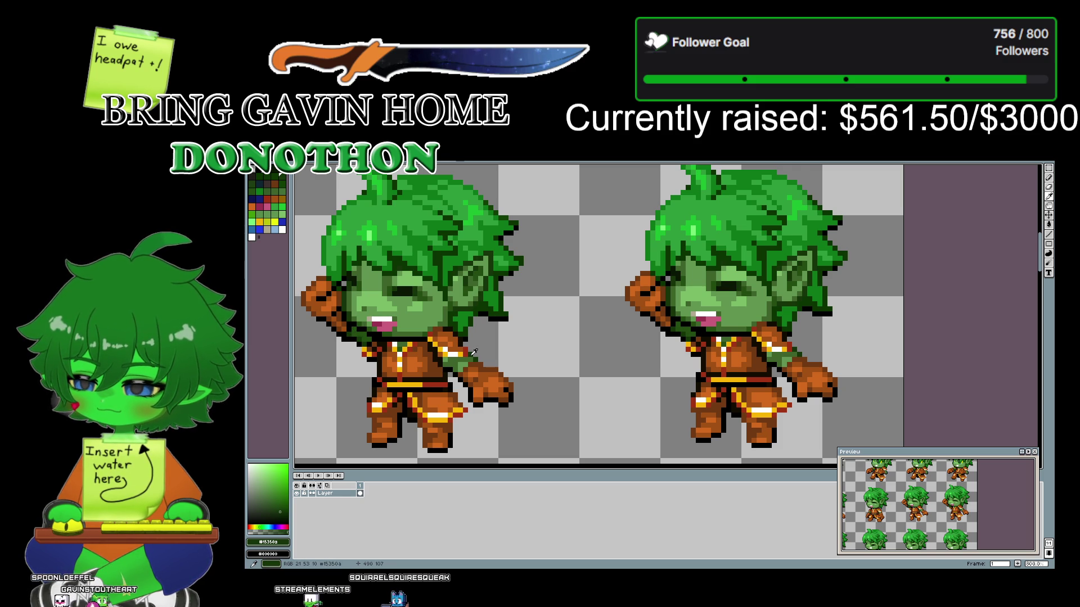
{"action": "scroll", "coordinate": [591, 272], "scroll_direction": "down", "scroll_amount": 3}
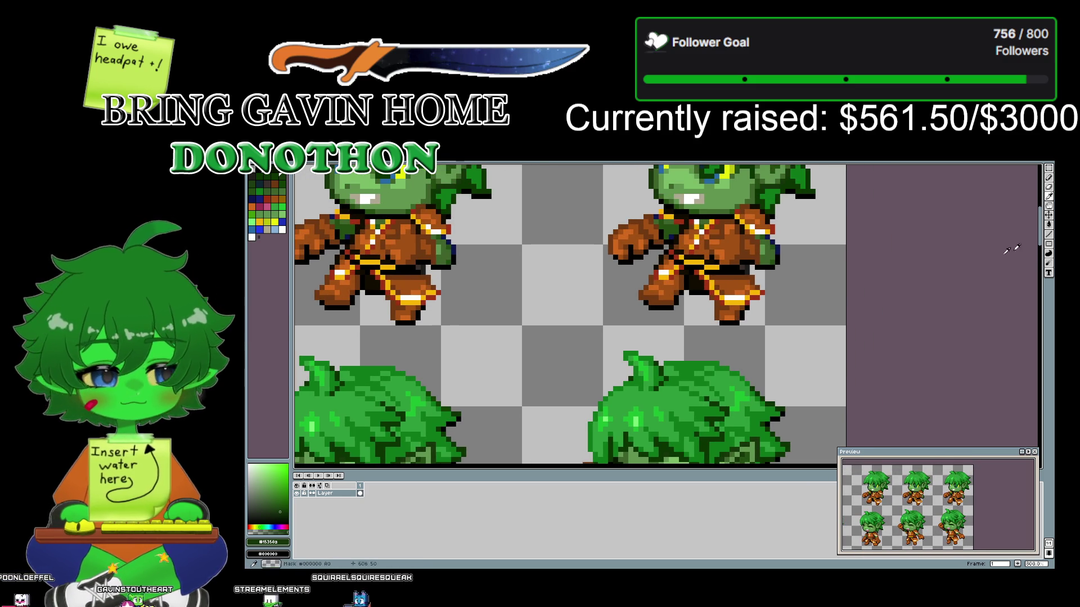
{"action": "left_click", "coordinate": [674, 232]}
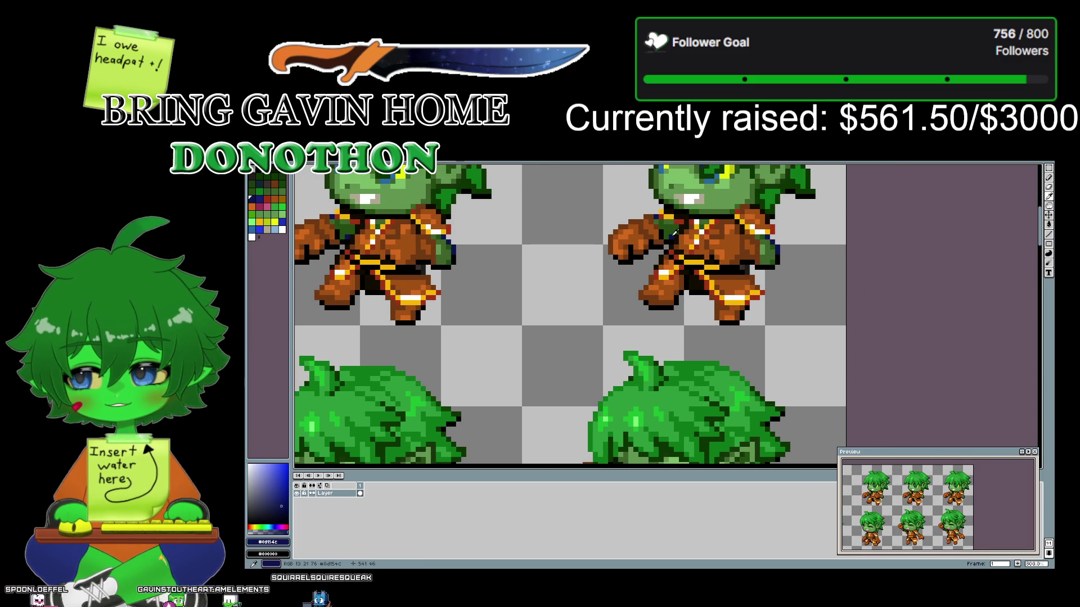
{"action": "left_click_drag", "start_coordinate": [574, 372], "coordinate": [681, 173]}
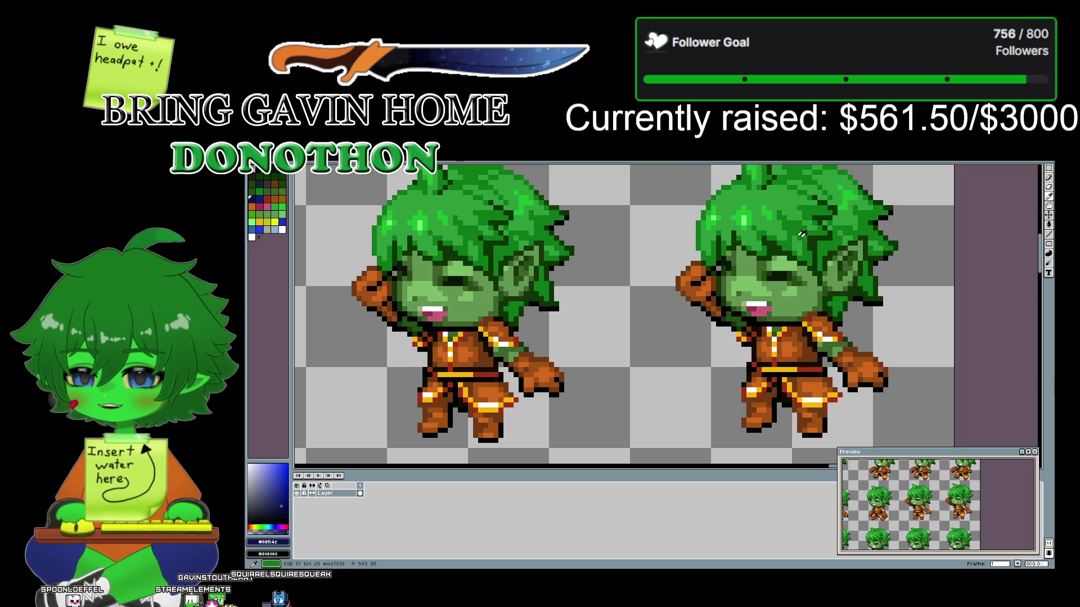
- Re-sample dark green #15350a, then dark navy #0d154c, and select the Paint Bucket
{"action": "left_click", "coordinate": [1048, 224]}
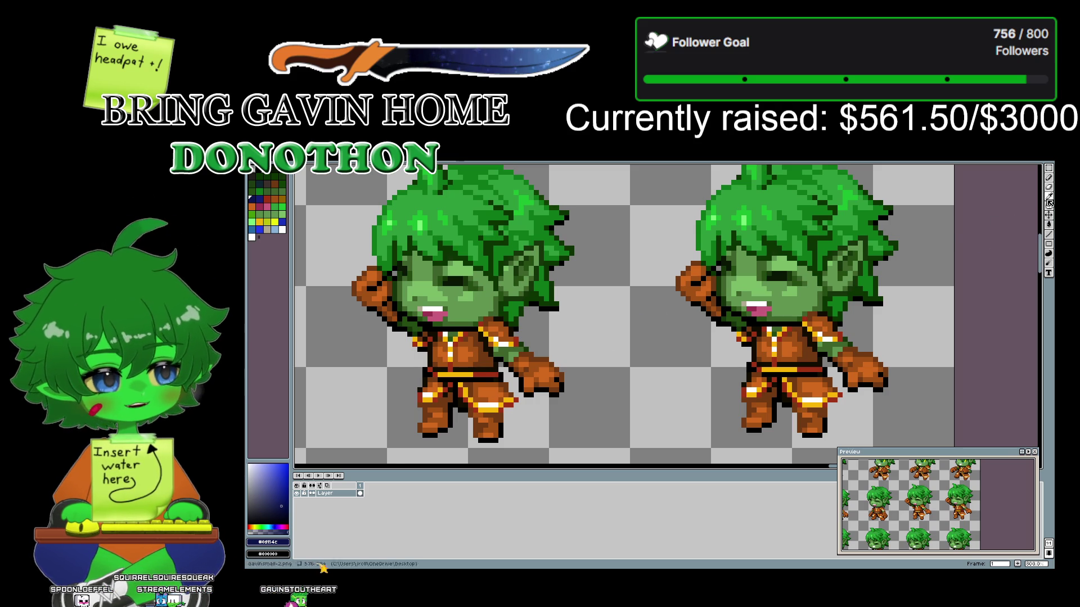
{"action": "left_click", "coordinate": [1048, 198]}
{"action": "left_click", "coordinate": [522, 343]}
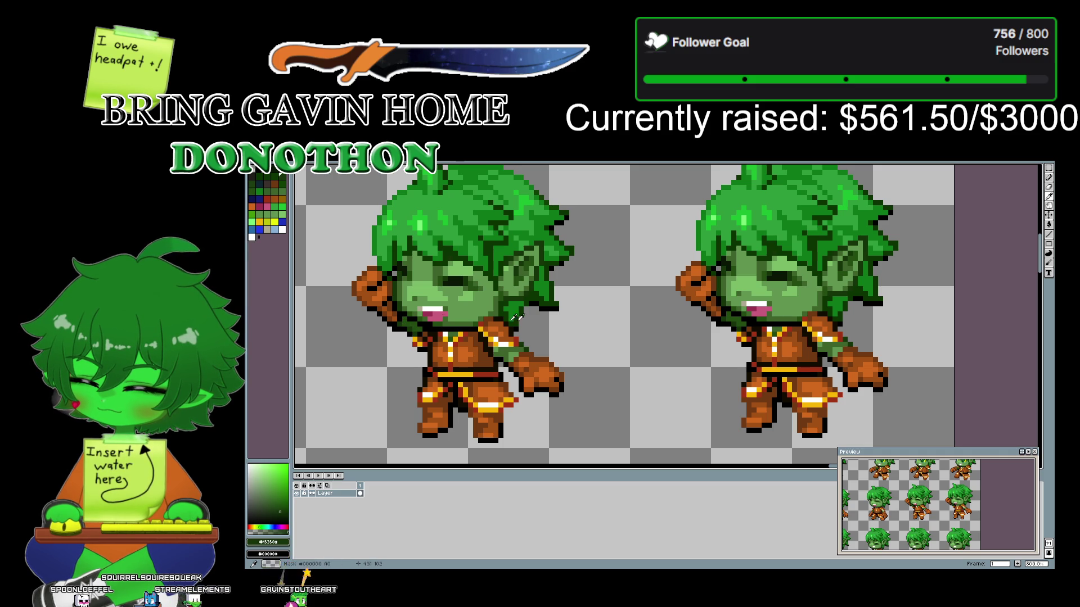
{"action": "scroll", "coordinate": [856, 252], "scroll_direction": "down", "scroll_amount": 3}
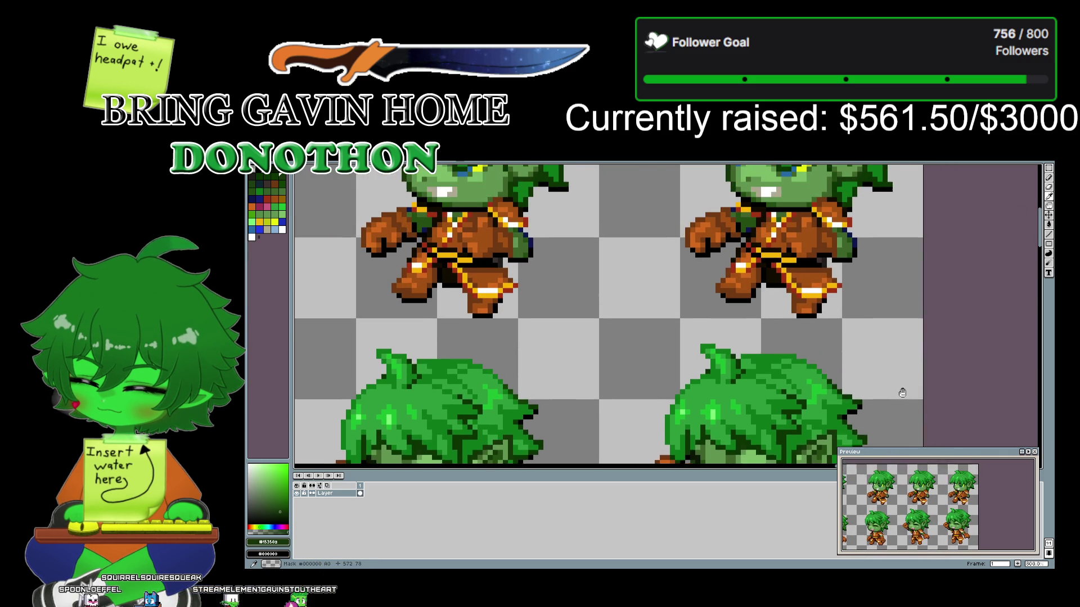
{"action": "left_click", "coordinate": [856, 251]}
{"action": "scroll", "coordinate": [856, 252], "scroll_direction": "down", "scroll_amount": 3}
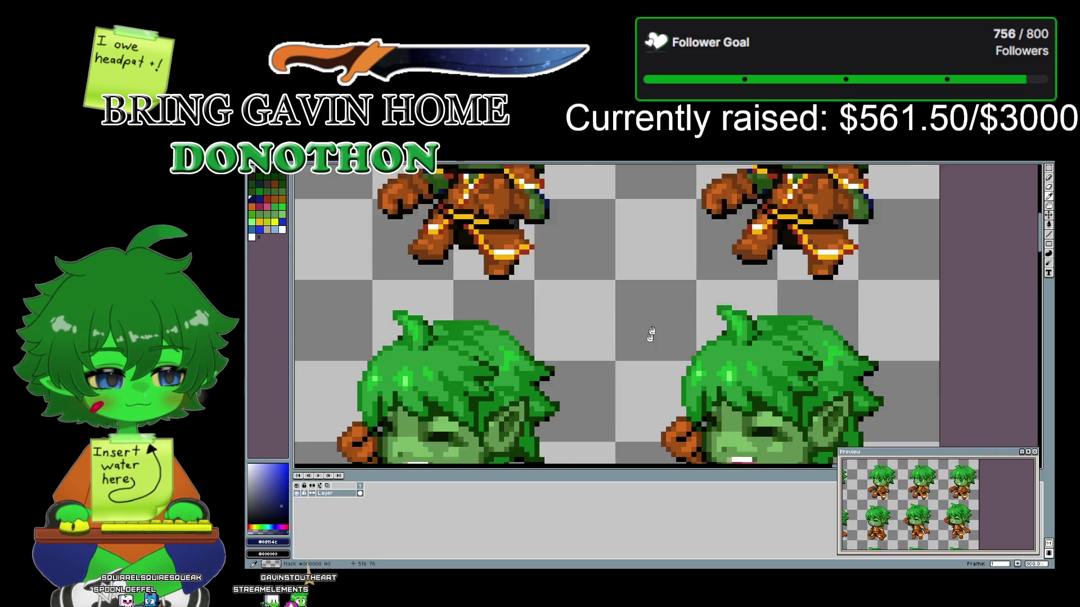
{"action": "left_click", "coordinate": [1050, 225]}
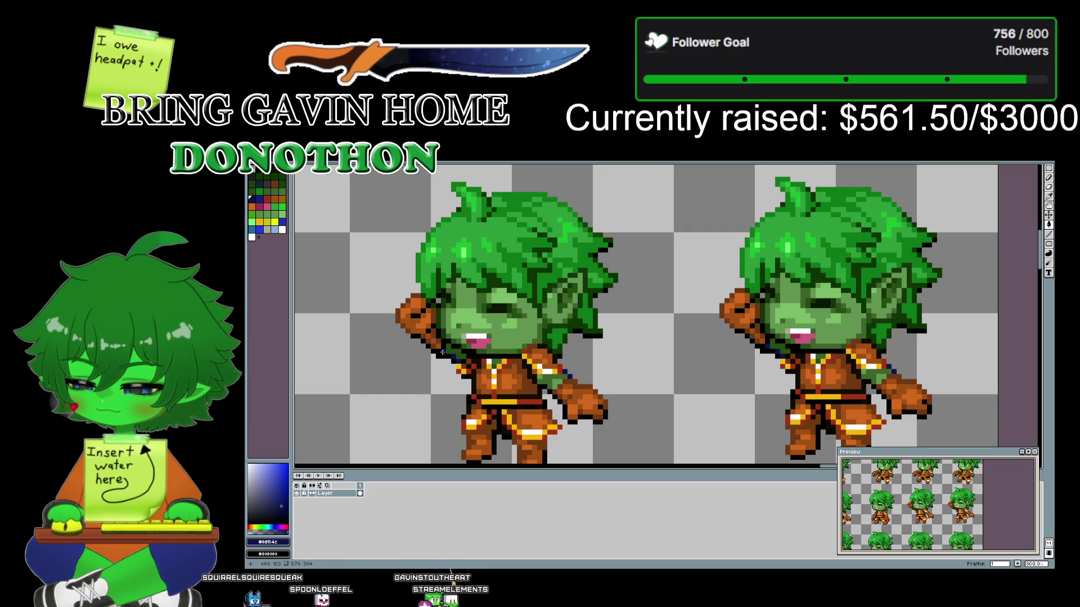
- Compare the shoulder greens on the walk and punch frames, ending on the dark blue
{"action": "left_click_drag", "start_coordinate": [367, 387], "coordinate": [797, 327]}
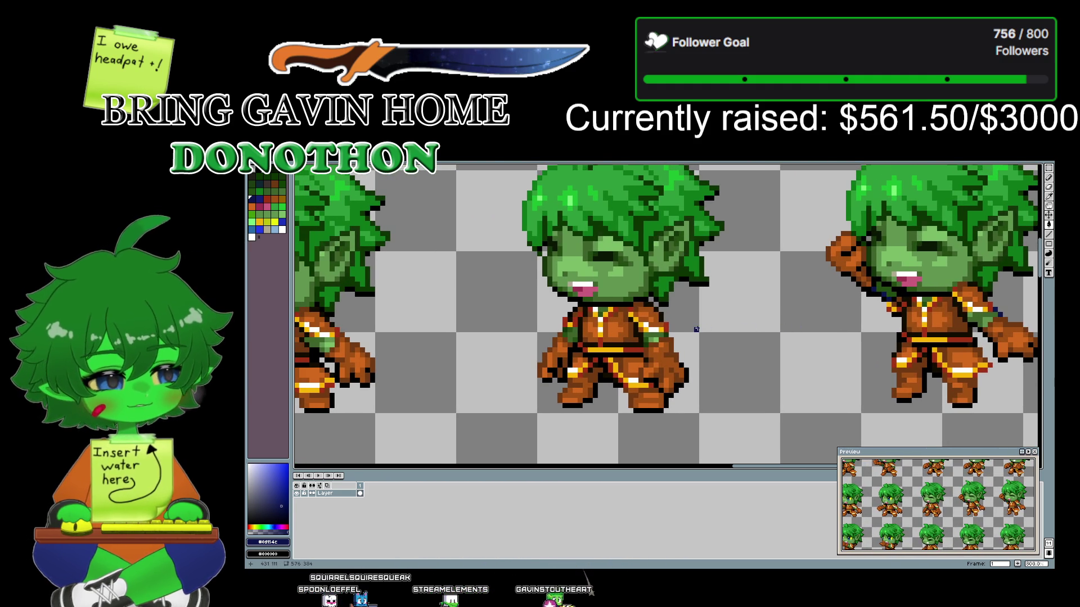
{"action": "left_click_drag", "start_coordinate": [467, 324], "coordinate": [569, 316]}
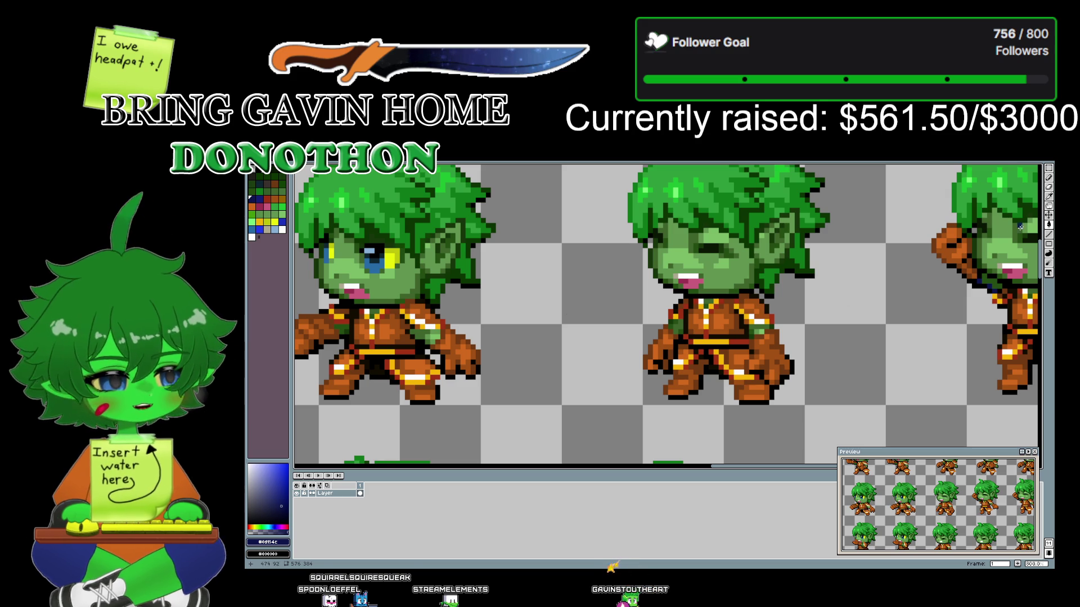
{"action": "left_click", "coordinate": [680, 322]}
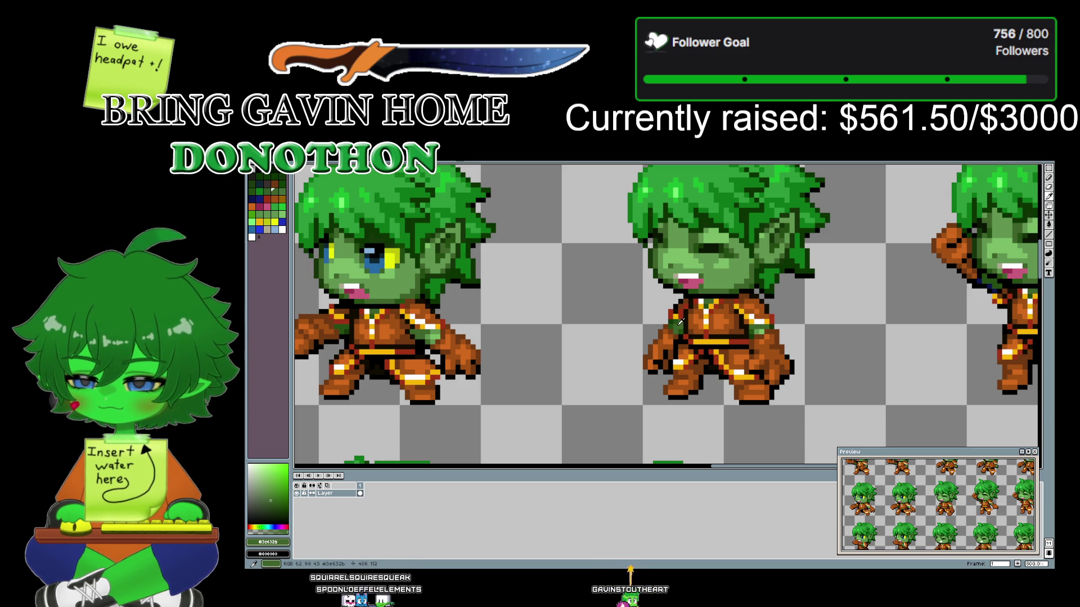
{"action": "left_click", "coordinate": [760, 326]}
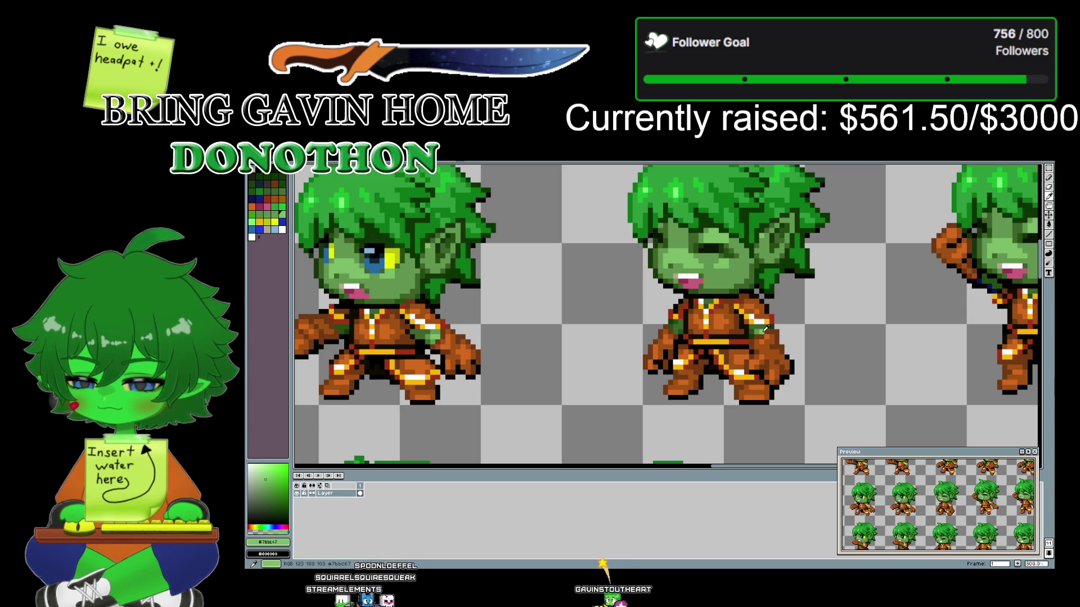
{"action": "left_click", "coordinate": [754, 324]}
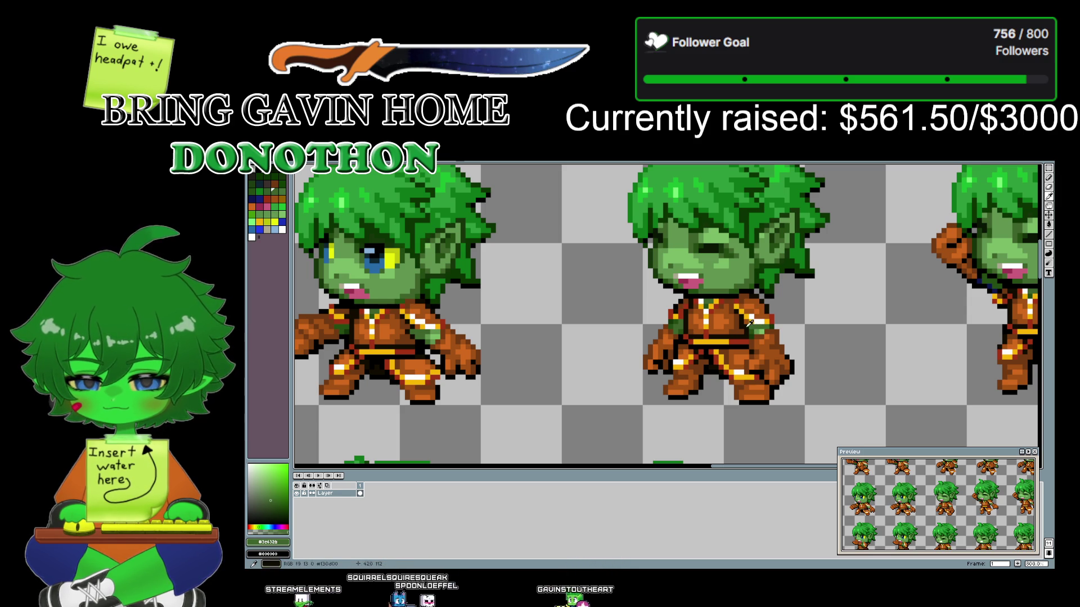
{"action": "left_click", "coordinate": [675, 317]}
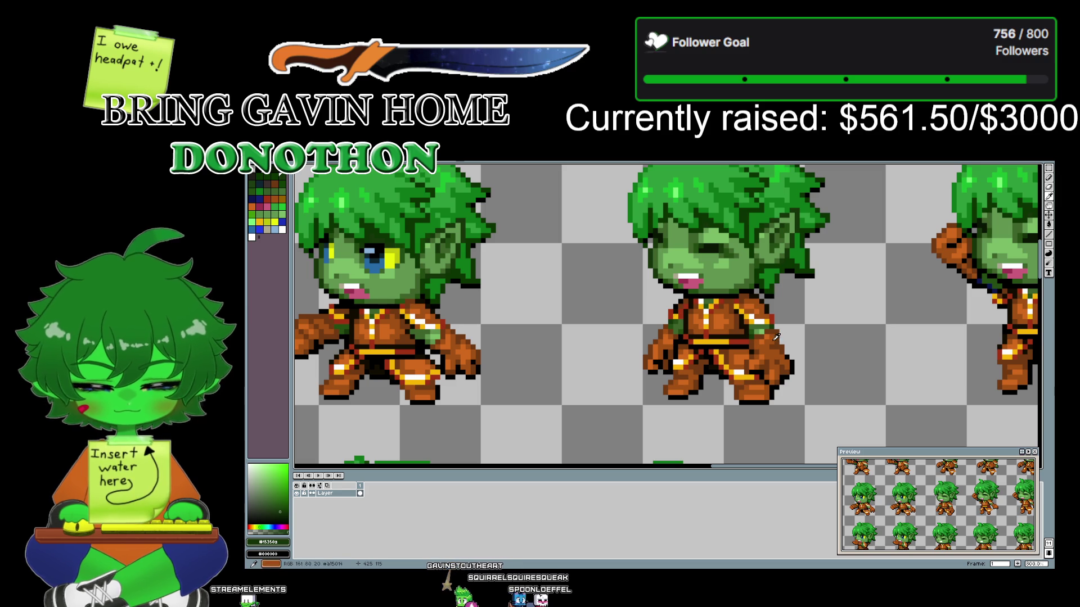
{"action": "left_click", "coordinate": [981, 277]}
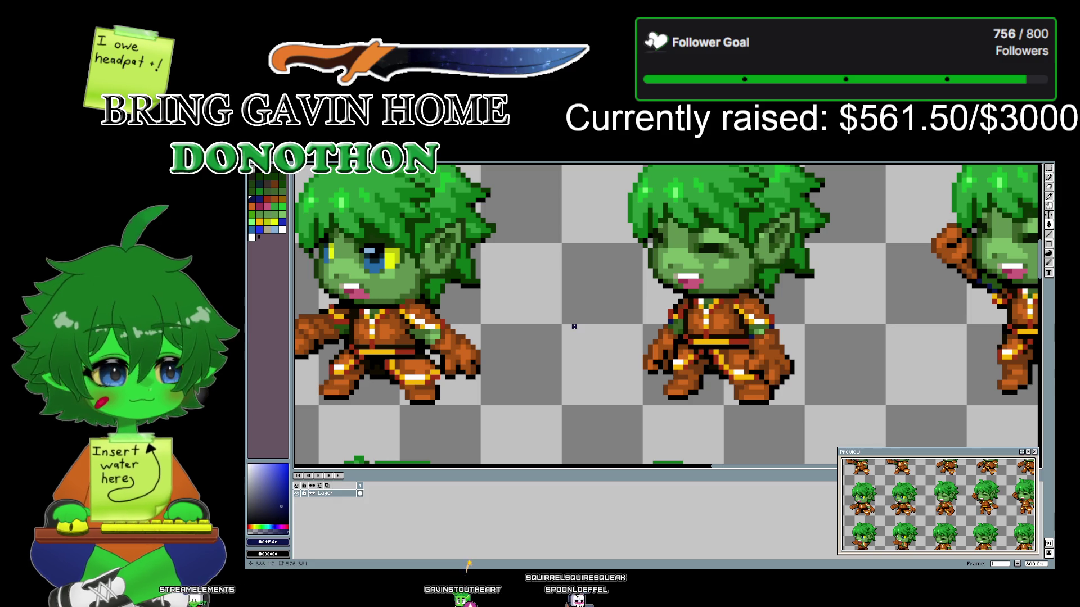
- Centre the punch frame, sample the punching arm's greens, then pick the dark blue again
{"action": "left_click_drag", "start_coordinate": [574, 327], "coordinate": [722, 337]}
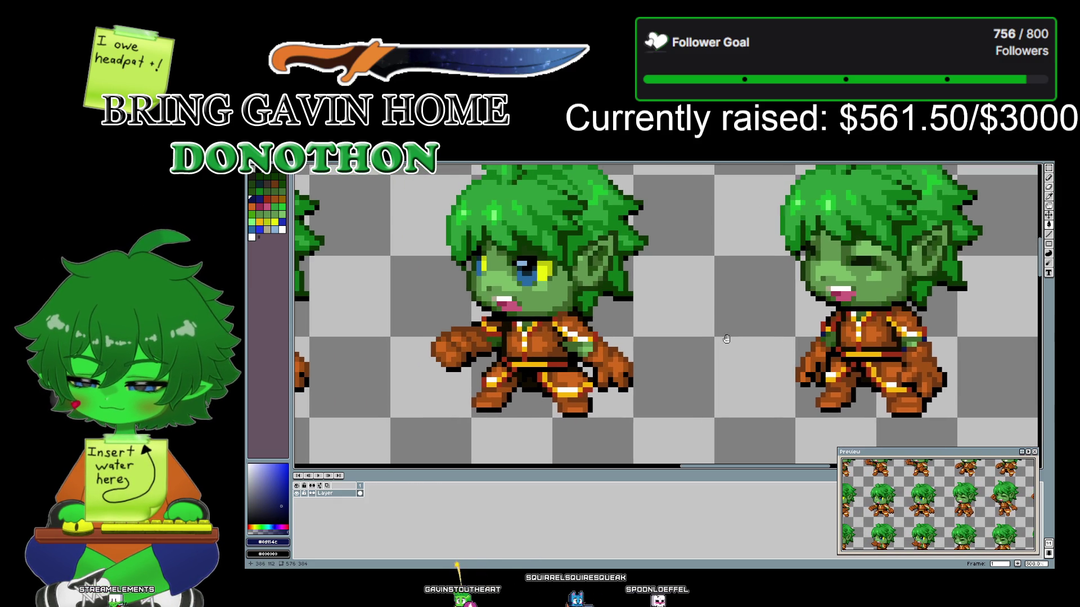
{"action": "left_click_drag", "start_coordinate": [722, 337], "coordinate": [778, 344]}
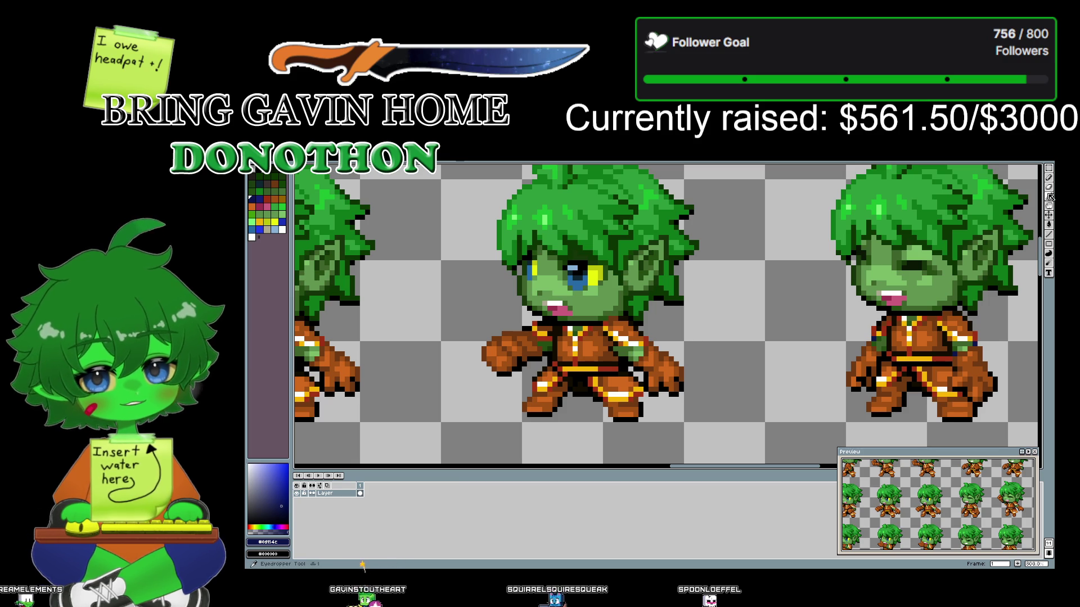
{"action": "key", "text": "alt"}
{"action": "left_click", "coordinate": [545, 340]}
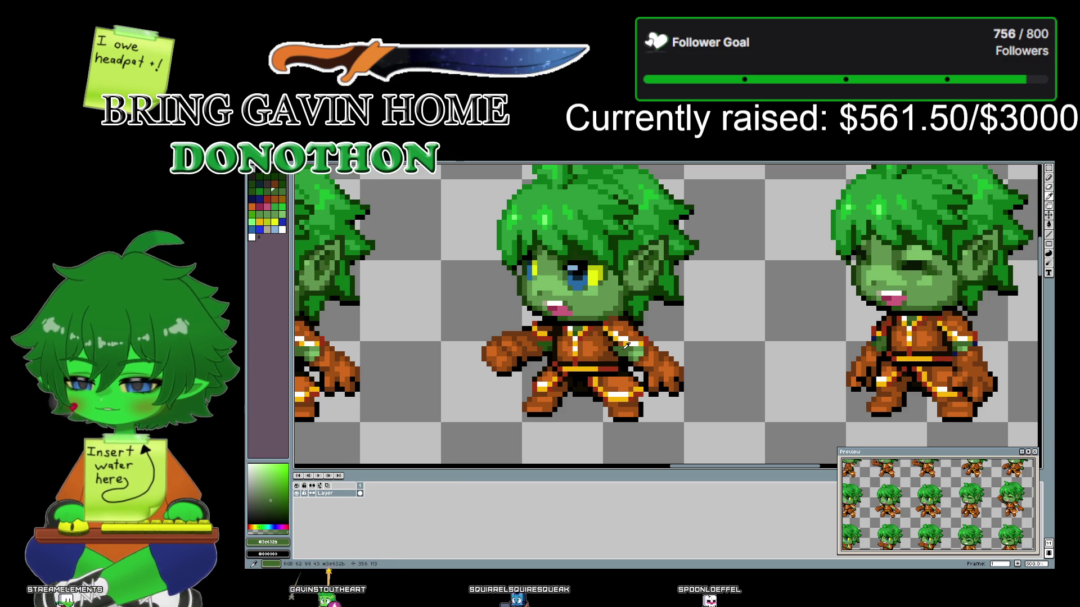
{"action": "left_click", "coordinate": [547, 340]}
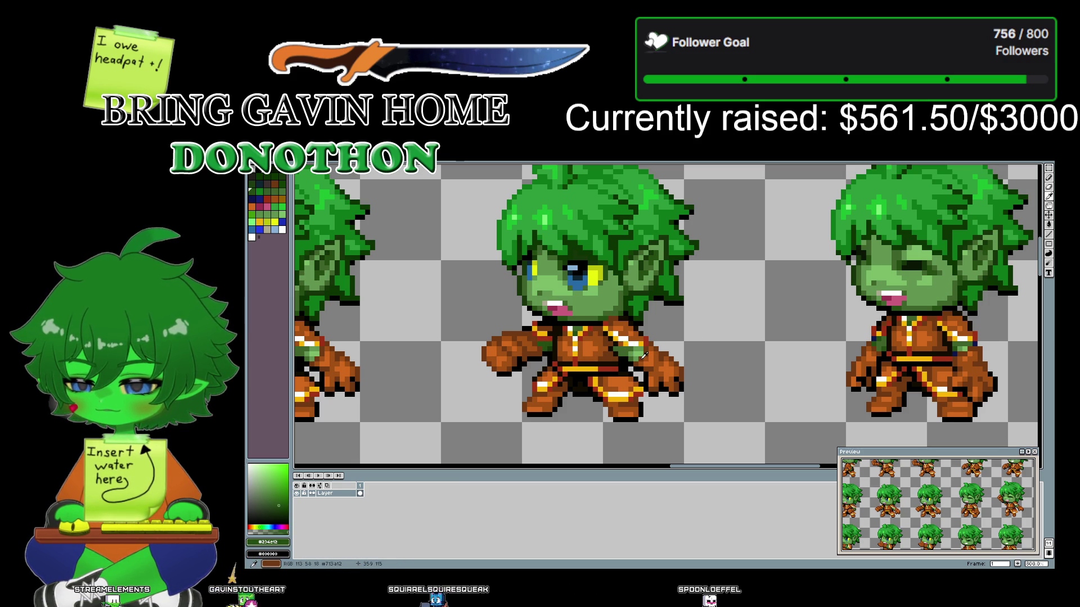
{"action": "scroll", "coordinate": [760, 423], "scroll_direction": "down", "scroll_amount": 1}
{"action": "scroll", "coordinate": [688, 282], "scroll_direction": "down", "scroll_amount": 2}
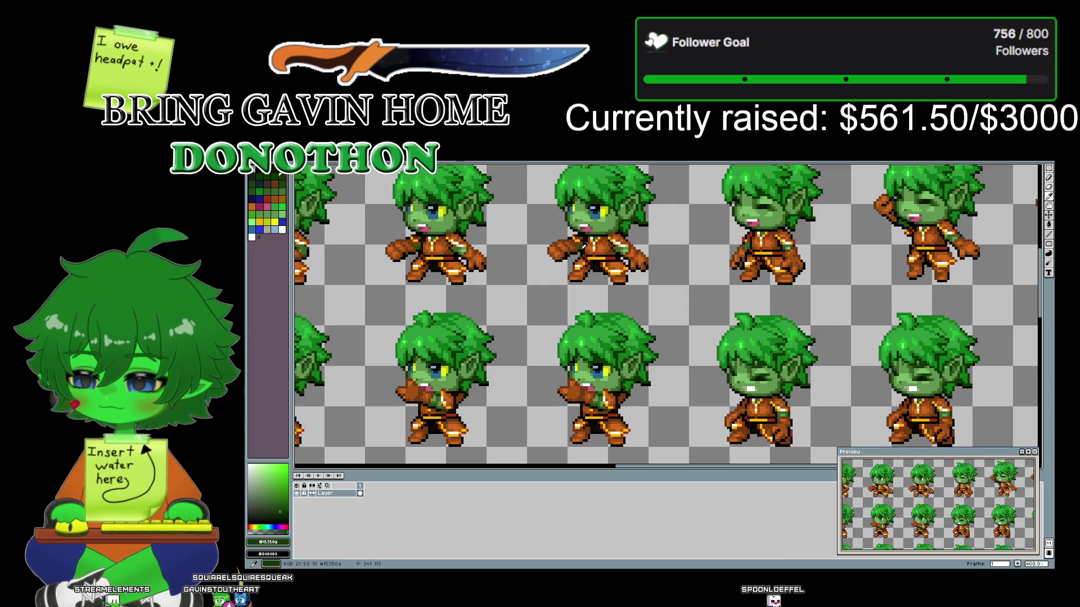
{"action": "scroll", "coordinate": [716, 239], "scroll_direction": "up", "scroll_amount": 1}
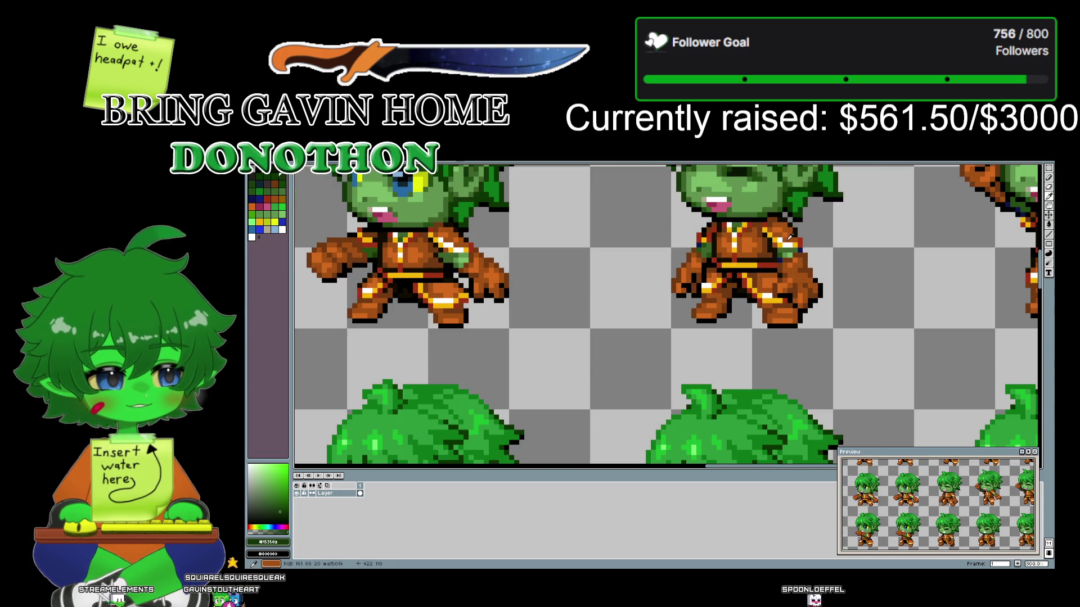
{"action": "left_click", "coordinate": [702, 241]}
- Pan along the punch frames and down to the lower row of frames
{"action": "left_click_drag", "start_coordinate": [580, 243], "coordinate": [770, 320]}
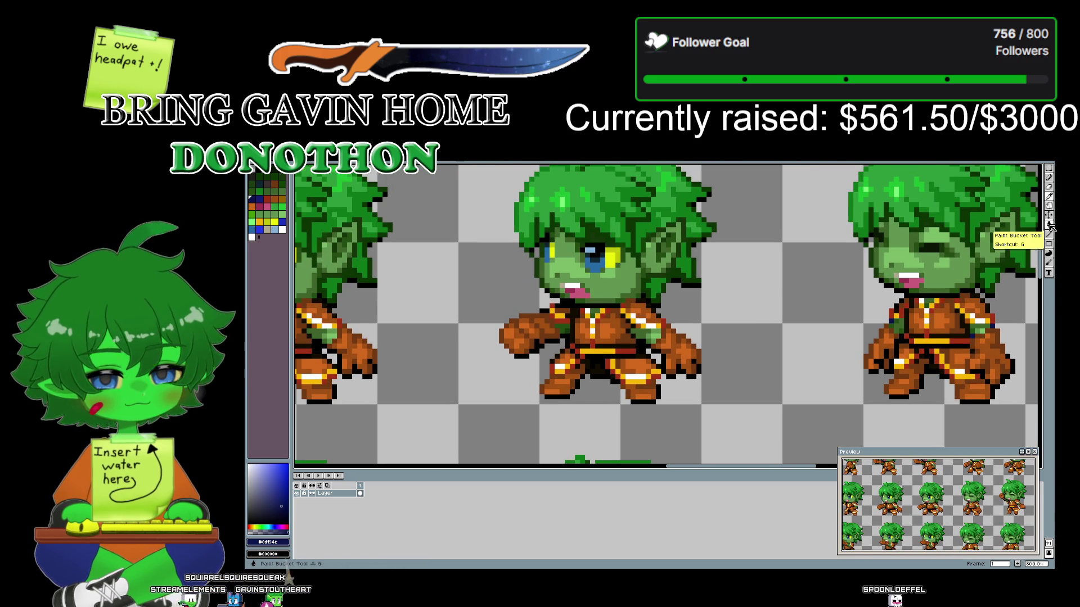
{"action": "mouse_move", "coordinate": [1048, 225]}
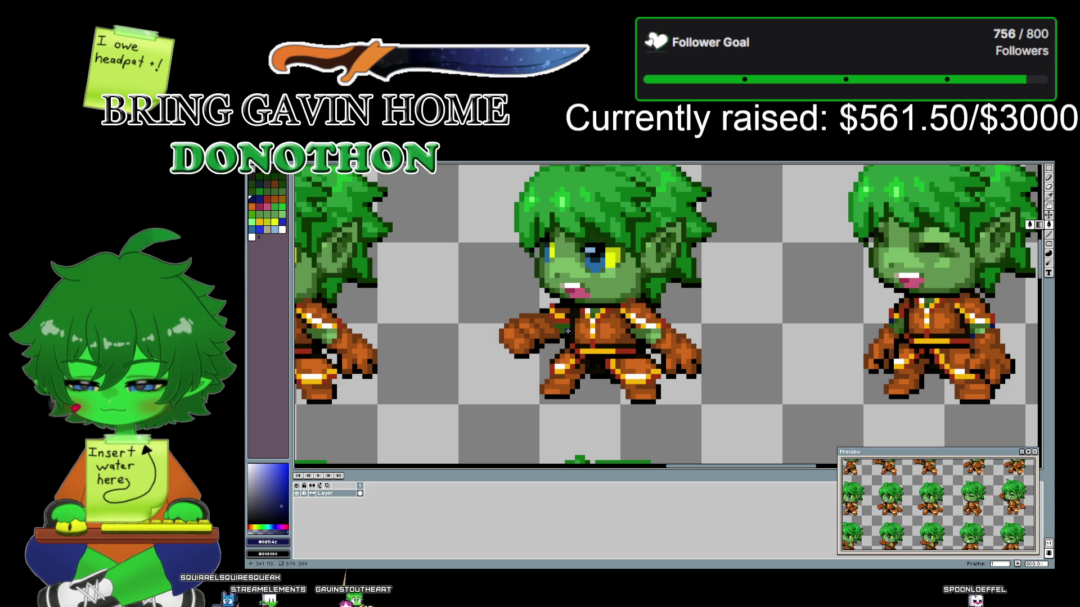
{"action": "left_click_drag", "start_coordinate": [453, 345], "coordinate": [522, 337]}
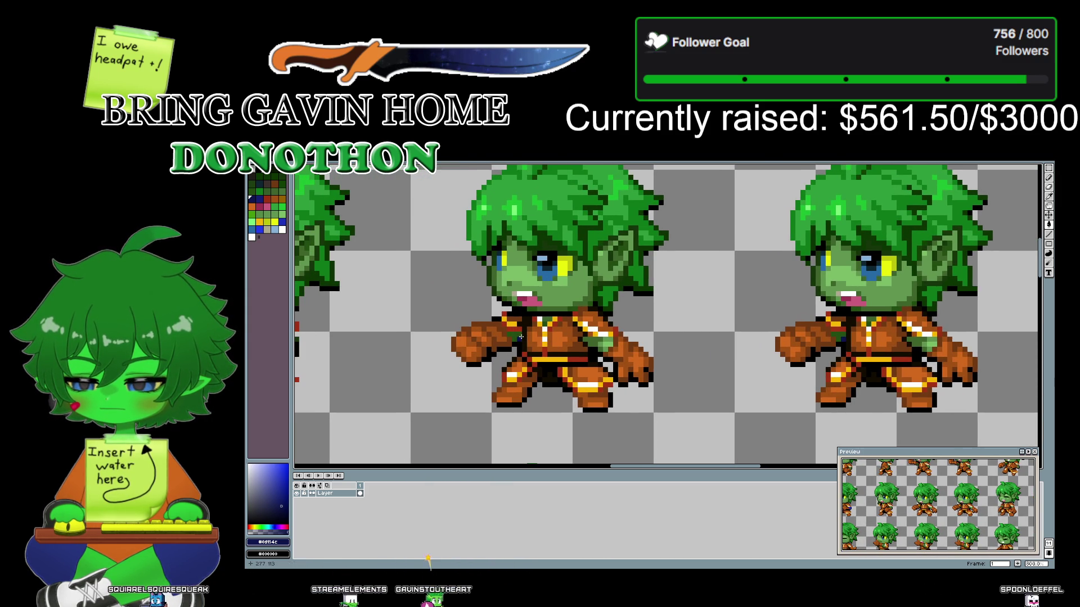
{"action": "mouse_move", "coordinate": [523, 337]}
{"action": "left_mouse_down"}
{"action": "mouse_move", "coordinate": [768, 344]}
{"action": "mouse_move", "coordinate": [756, 356]}
{"action": "left_mouse_up"}
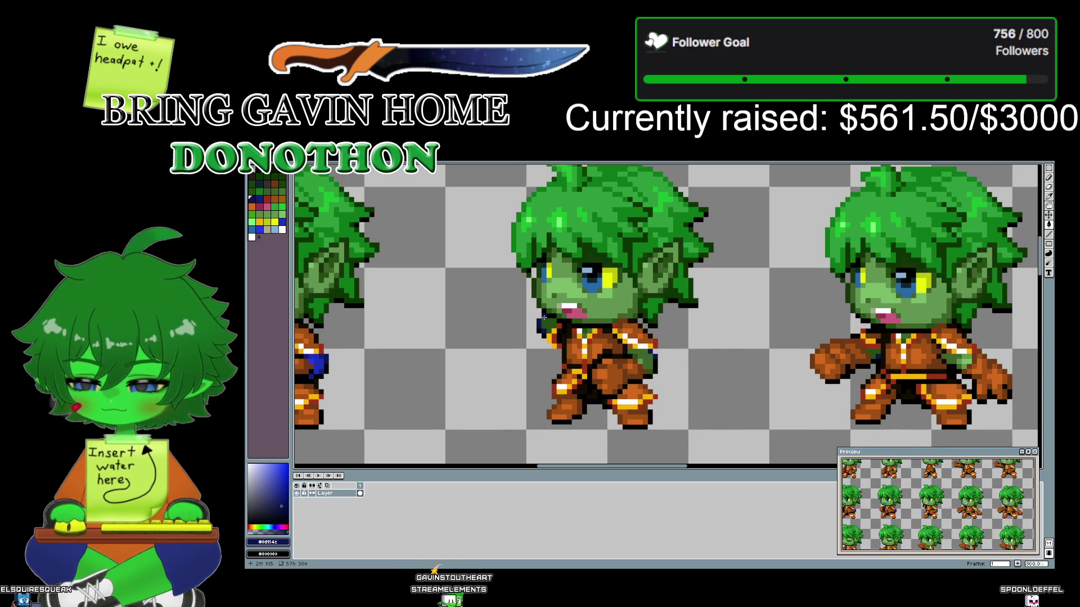
{"action": "left_click_drag", "start_coordinate": [417, 376], "coordinate": [632, 372]}
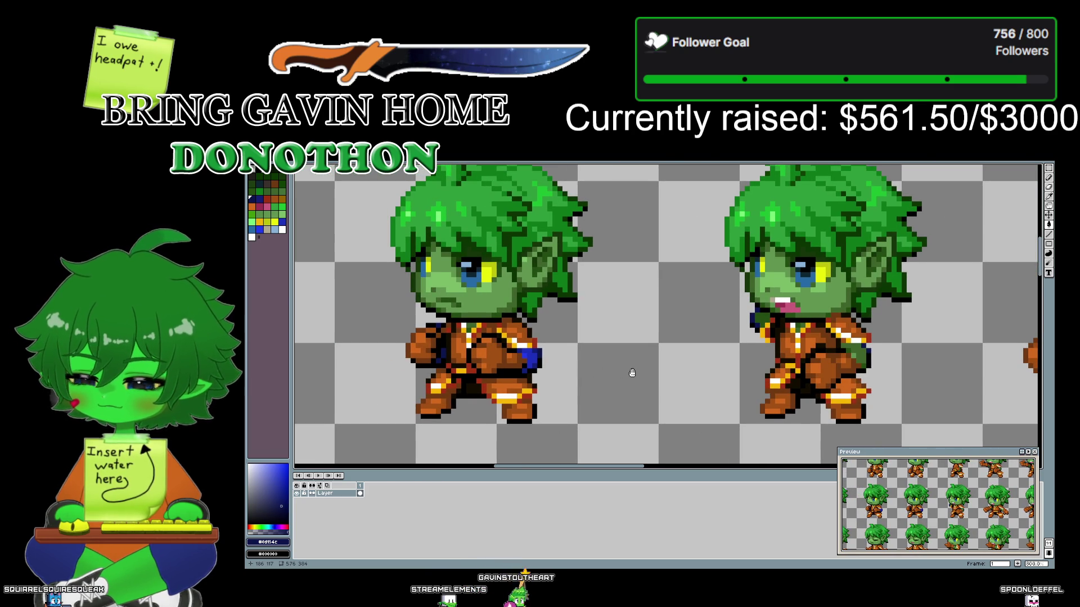
{"action": "scroll", "coordinate": [632, 373], "scroll_direction": "down", "scroll_amount": 2}
{"action": "scroll", "coordinate": [504, 325], "scroll_direction": "down", "scroll_amount": 1}
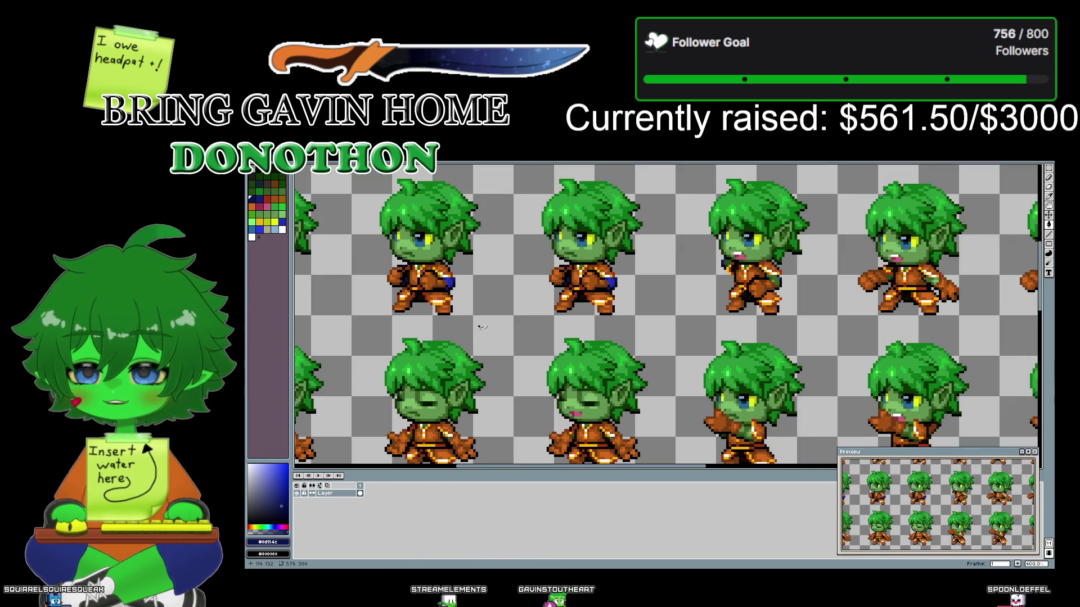
{"action": "left_click_drag", "start_coordinate": [504, 326], "coordinate": [609, 344]}
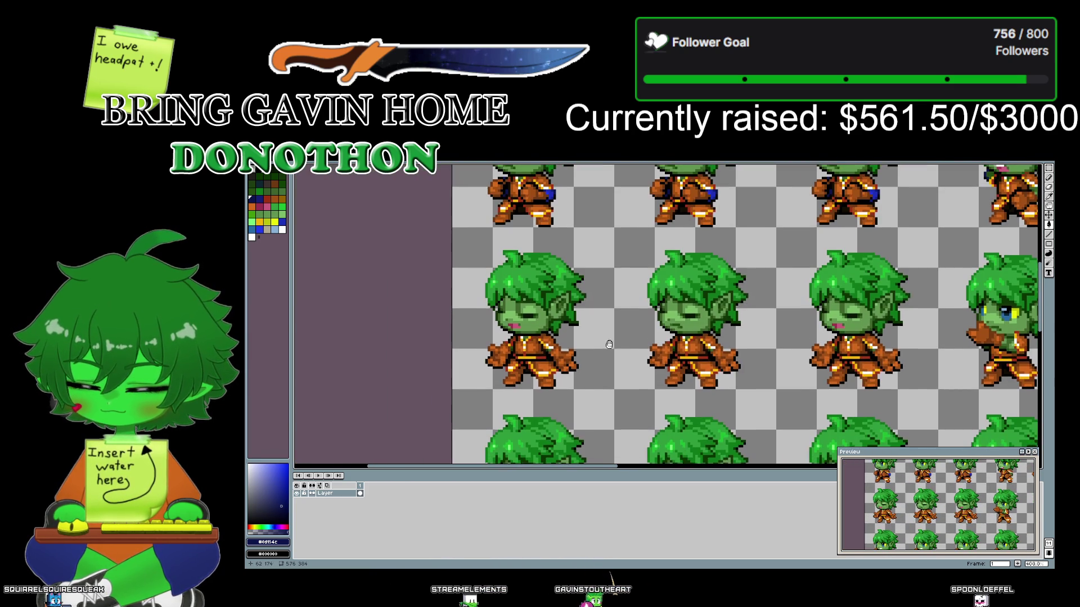
{"action": "scroll", "coordinate": [604, 344], "scroll_direction": "up", "scroll_amount": 3}
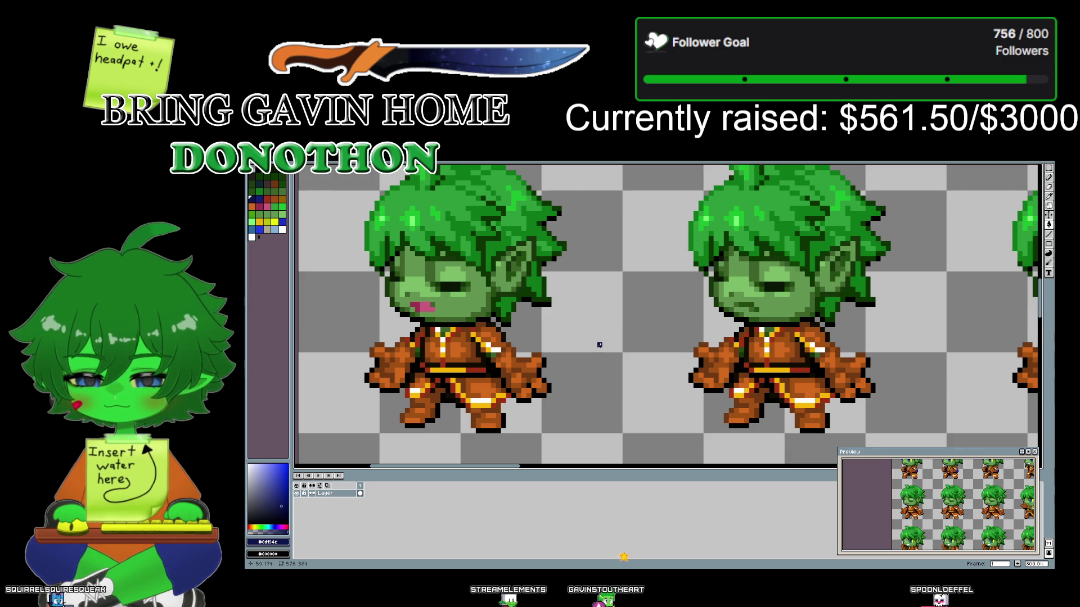
{"action": "scroll", "coordinate": [664, 287], "scroll_direction": "down", "scroll_amount": 2}
{"action": "left_click_drag", "start_coordinate": [641, 399], "coordinate": [655, 332]}
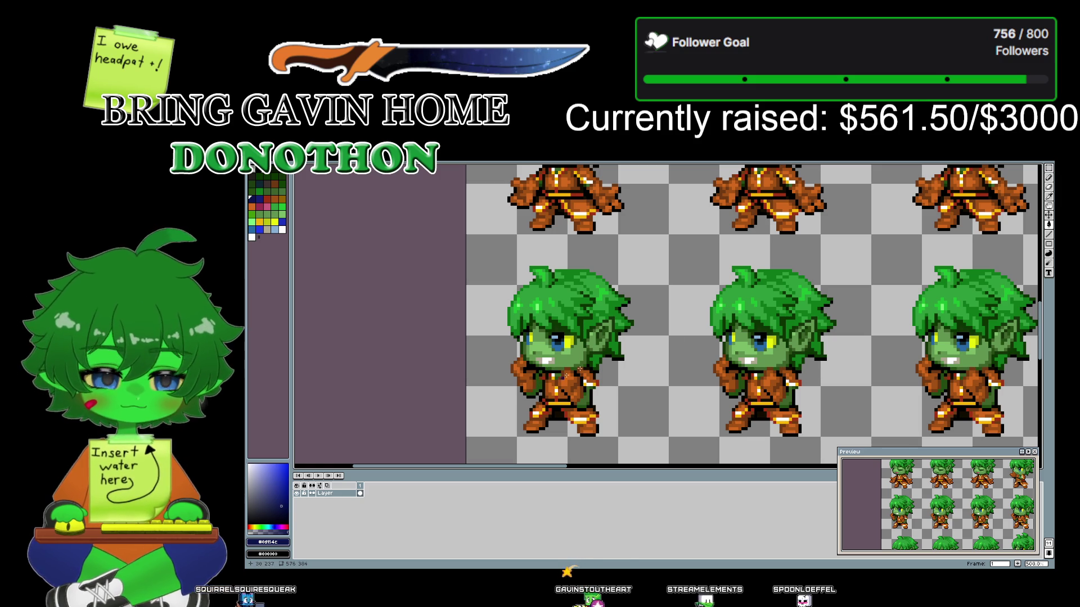
- Move to the left end of the lower row and sample the dark green outline #15350a
{"action": "left_click_drag", "start_coordinate": [897, 305], "coordinate": [516, 197]}
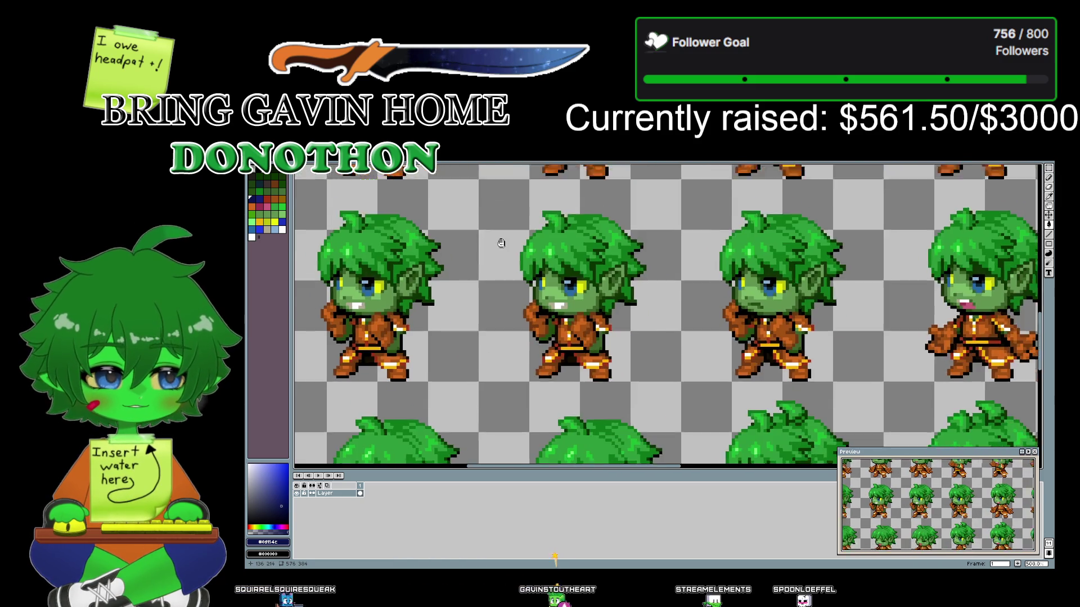
{"action": "scroll", "coordinate": [625, 355], "scroll_direction": "down", "scroll_amount": 2}
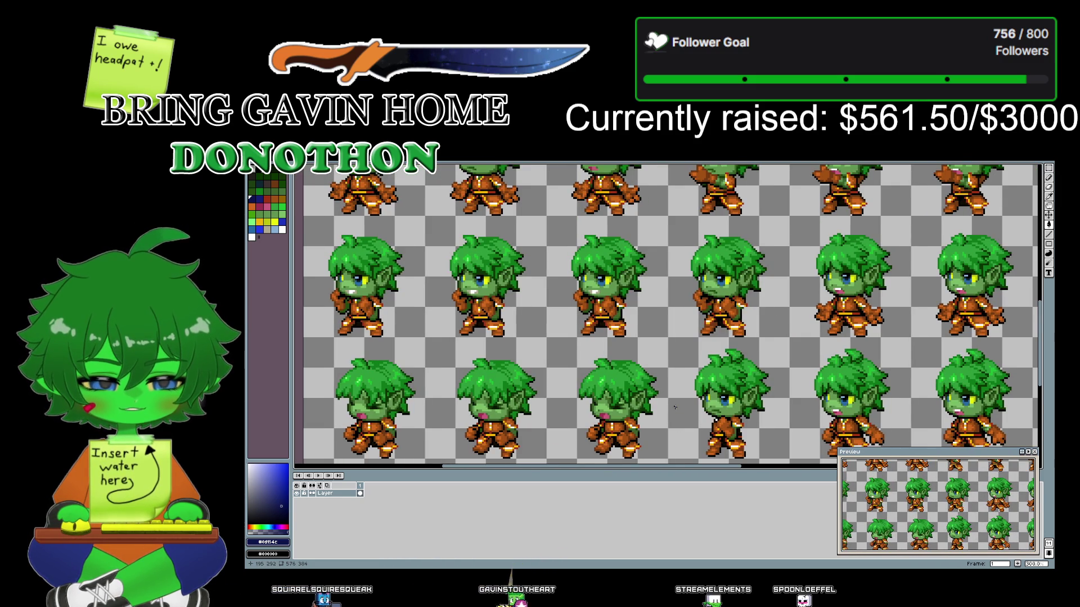
{"action": "scroll", "coordinate": [674, 407], "scroll_direction": "up", "scroll_amount": 2}
{"action": "scroll", "coordinate": [673, 405], "scroll_direction": "up", "scroll_amount": 2}
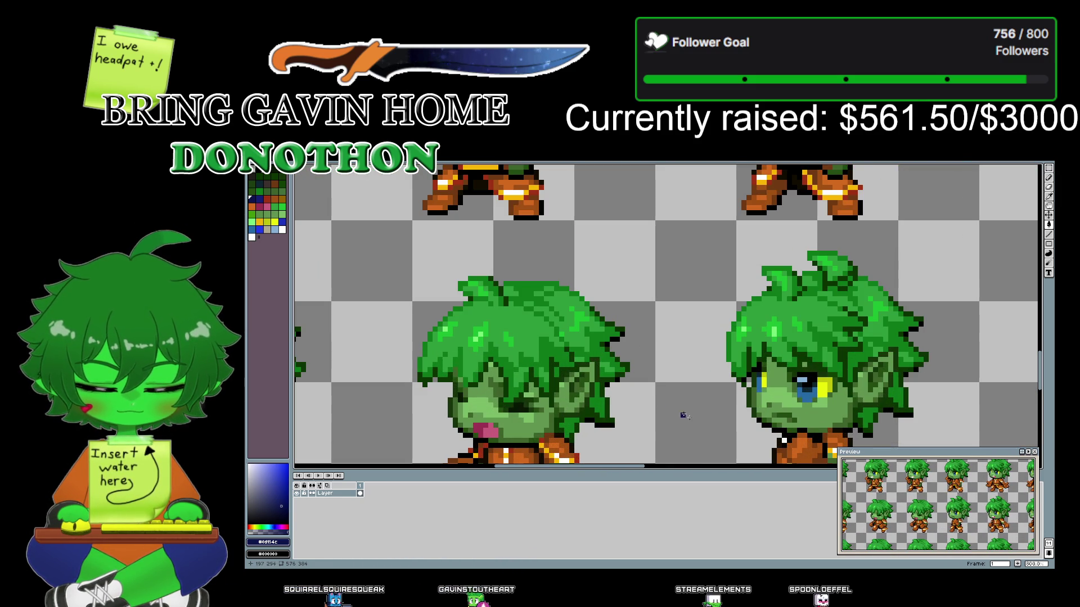
{"action": "left_click_drag", "start_coordinate": [673, 405], "coordinate": [616, 289]}
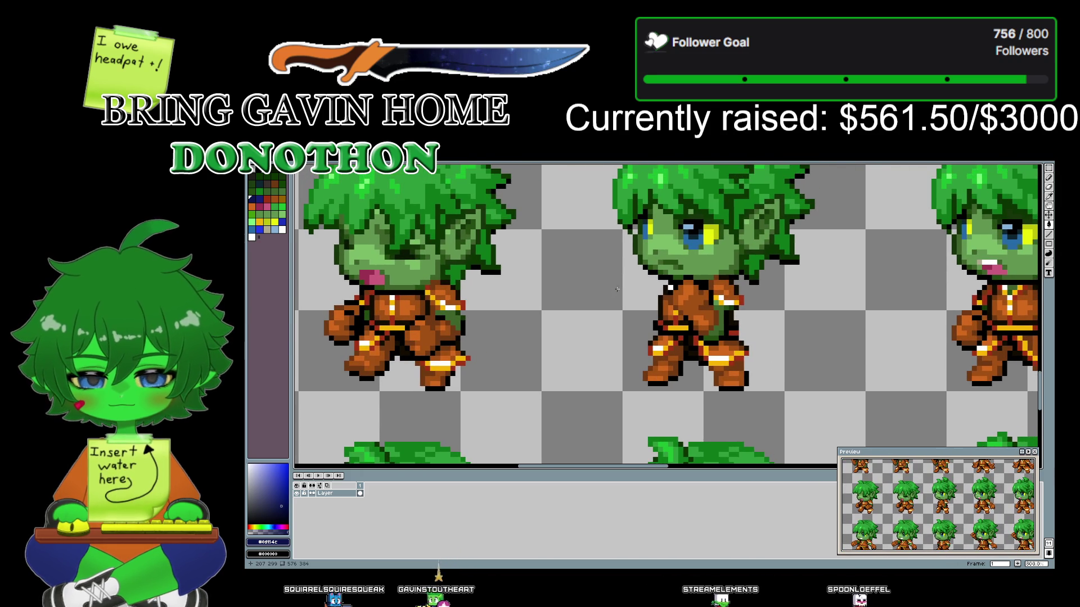
{"action": "left_click", "coordinate": [1050, 197]}
{"action": "left_click", "coordinate": [645, 259]}
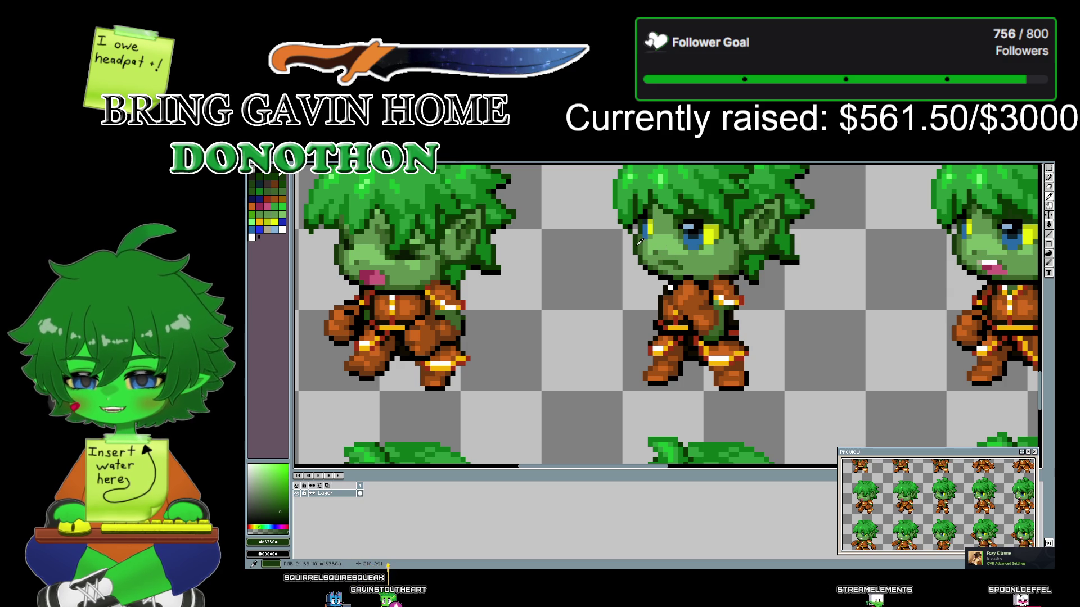
- Pick transparency as the colour and pan and zoom to the sleeping sprite's body
{"action": "left_click", "coordinate": [654, 397]}
{"action": "left_click_drag", "start_coordinate": [654, 397], "coordinate": [595, 355]}
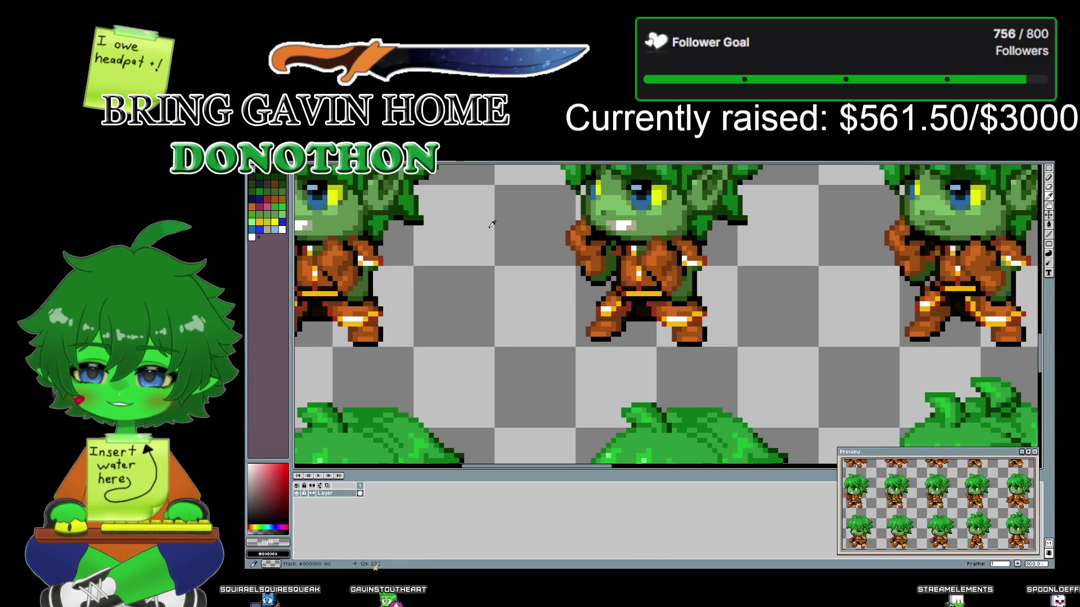
{"action": "scroll", "coordinate": [594, 355], "scroll_direction": "down", "scroll_amount": 2}
{"action": "scroll", "coordinate": [595, 356], "scroll_direction": "down", "scroll_amount": 1}
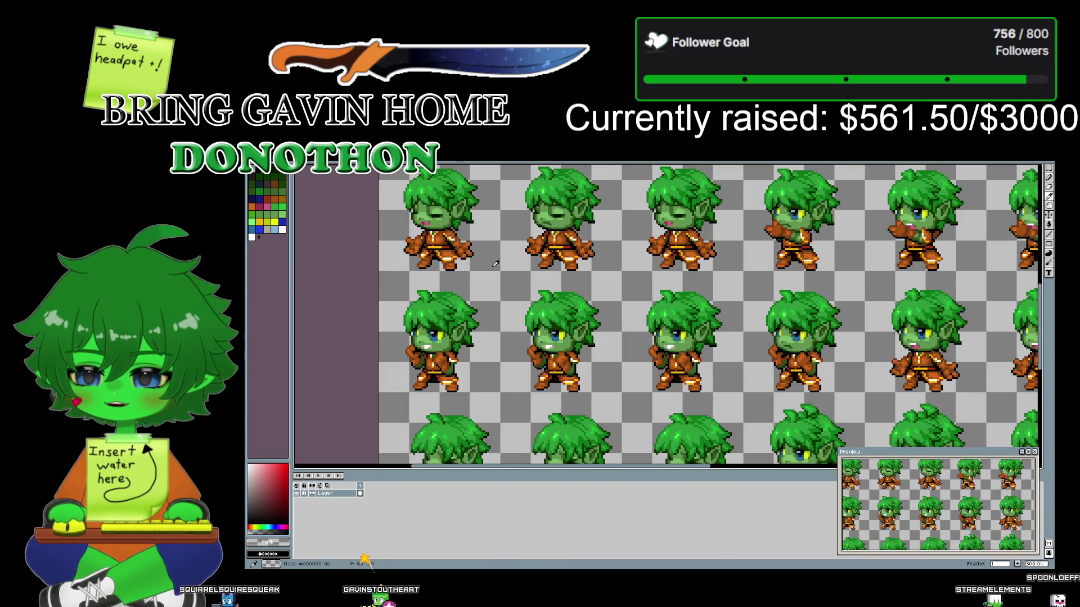
{"action": "scroll", "coordinate": [517, 266], "scroll_direction": "right", "scroll_amount": 5}
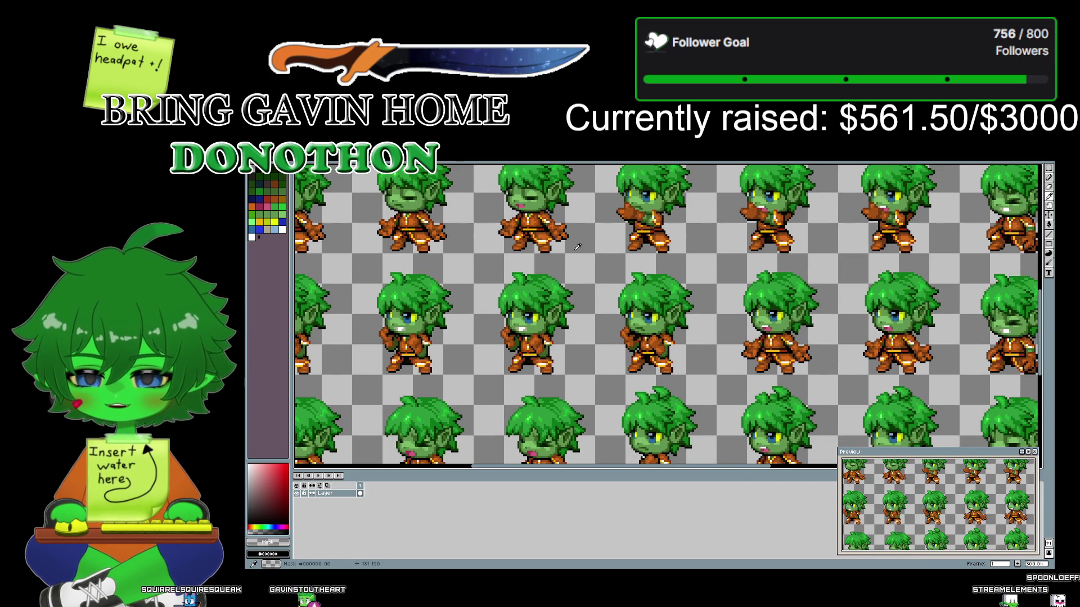
{"action": "left_click_drag", "start_coordinate": [577, 247], "coordinate": [603, 345]}
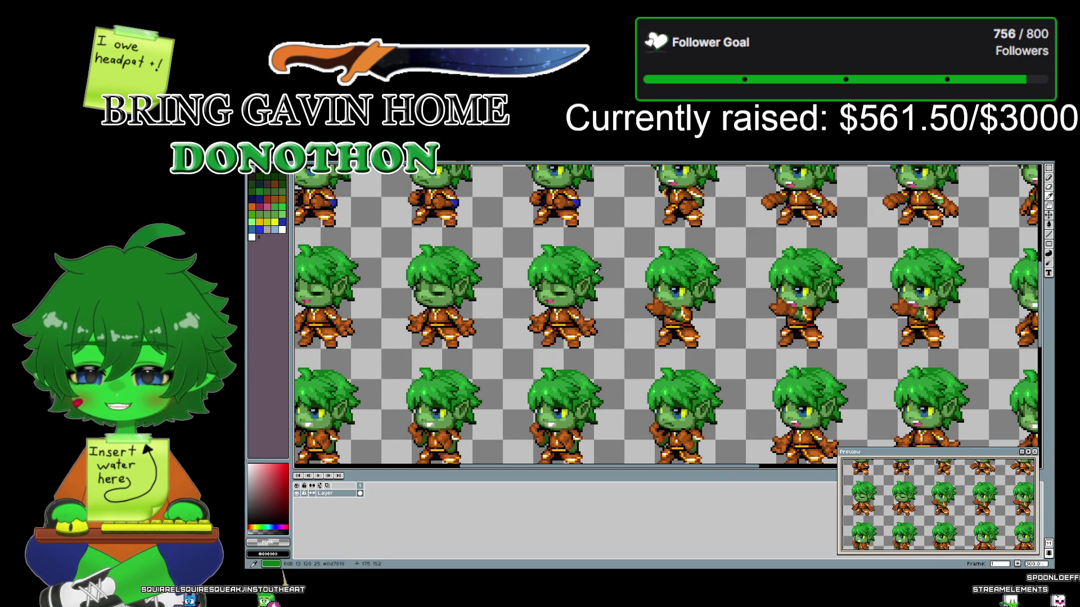
{"action": "mouse_move", "coordinate": [510, 236]}
{"action": "left_mouse_down"}
{"action": "mouse_move", "coordinate": [521, 282]}
{"action": "mouse_move", "coordinate": [689, 335]}
{"action": "left_mouse_up"}
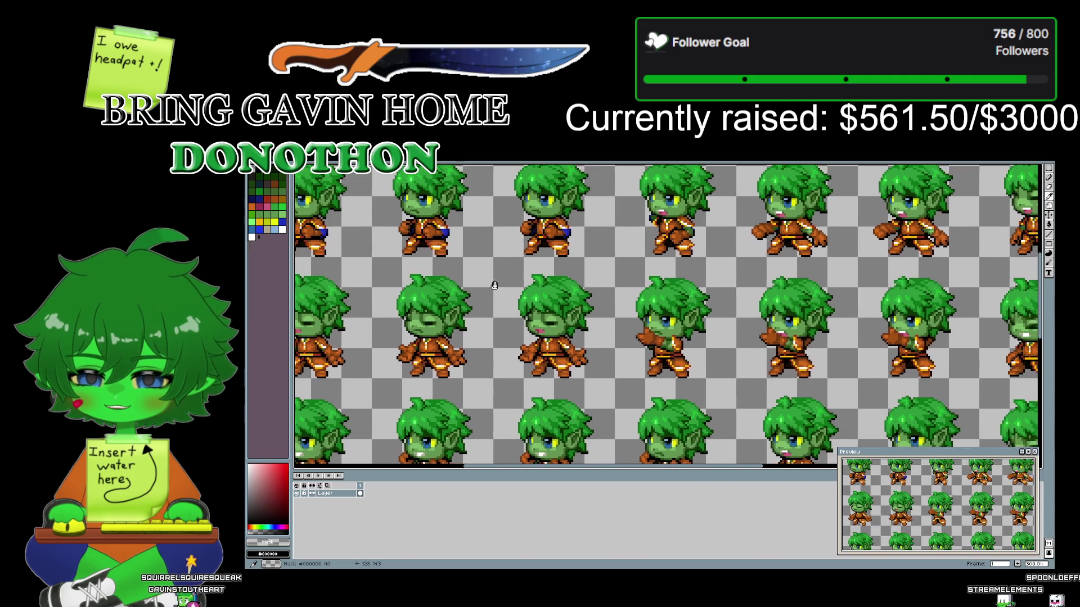
{"action": "scroll", "coordinate": [500, 341], "scroll_direction": "up", "scroll_amount": 1}
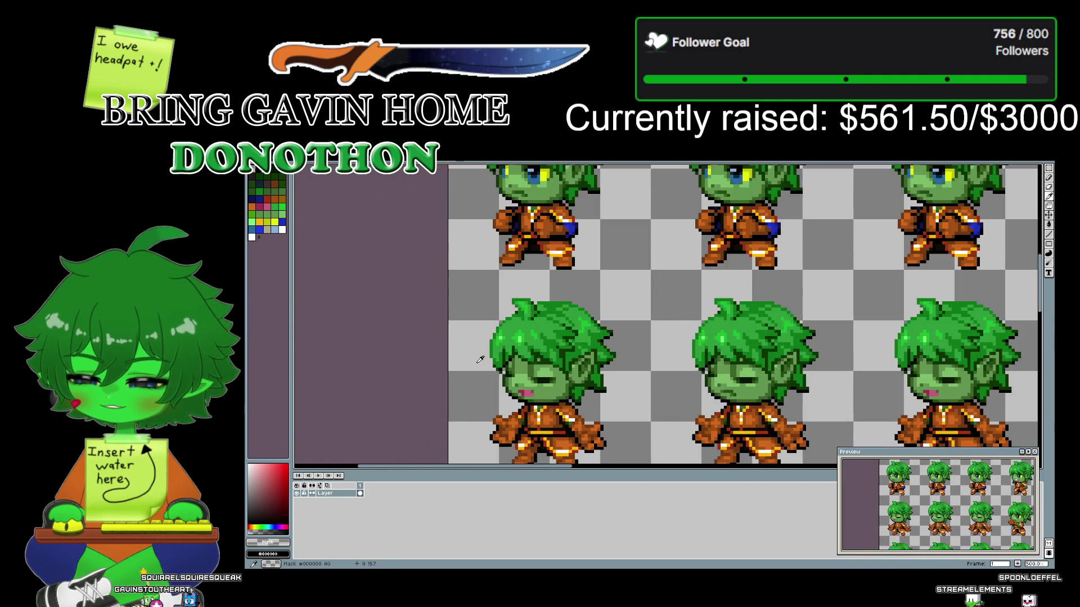
{"action": "scroll", "coordinate": [499, 341], "scroll_direction": "up", "scroll_amount": 2}
{"action": "scroll", "coordinate": [499, 341], "scroll_direction": "up", "scroll_amount": 1}
{"action": "left_click_drag", "start_coordinate": [499, 340], "coordinate": [530, 205]}
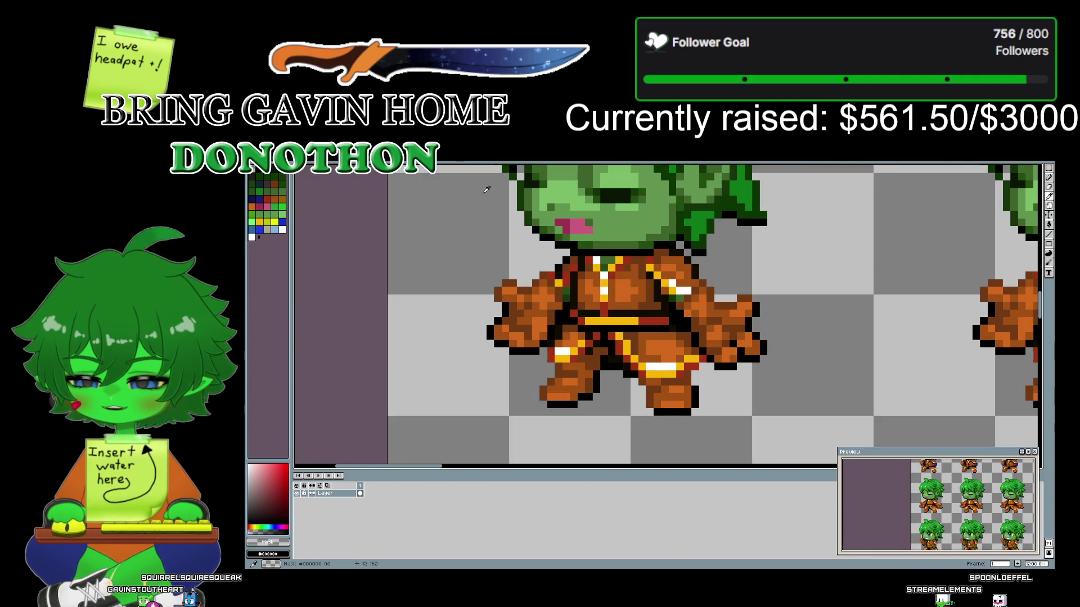
- Sample the sprite's dark green, zoom in close, and select the Paint Bucket
{"action": "left_click", "coordinate": [531, 214]}
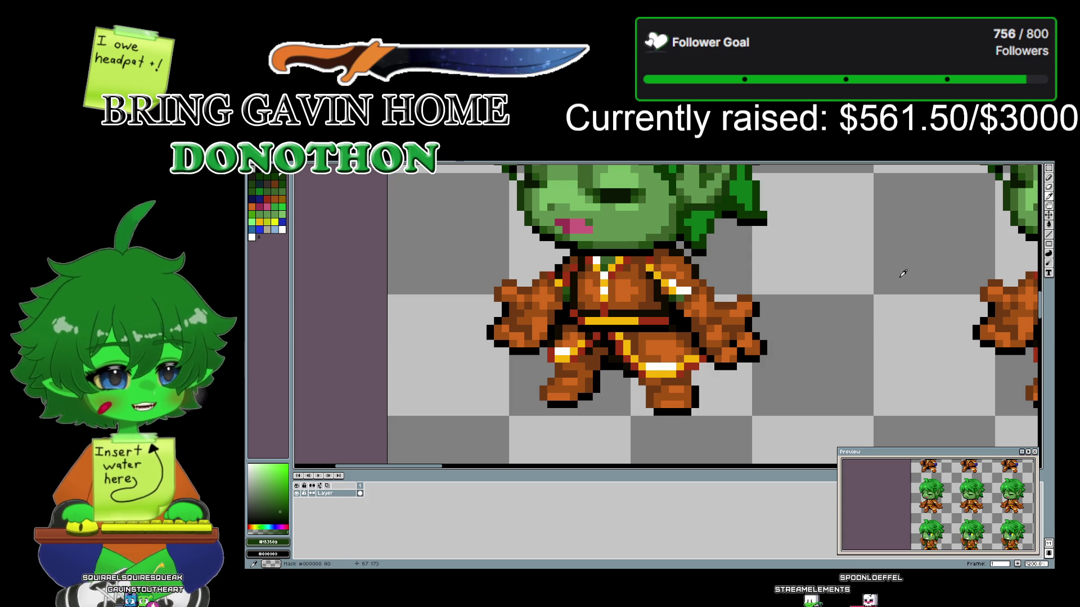
{"action": "scroll", "coordinate": [822, 381], "scroll_direction": "up", "scroll_amount": 3}
{"action": "scroll", "coordinate": [843, 303], "scroll_direction": "down", "scroll_amount": 5}
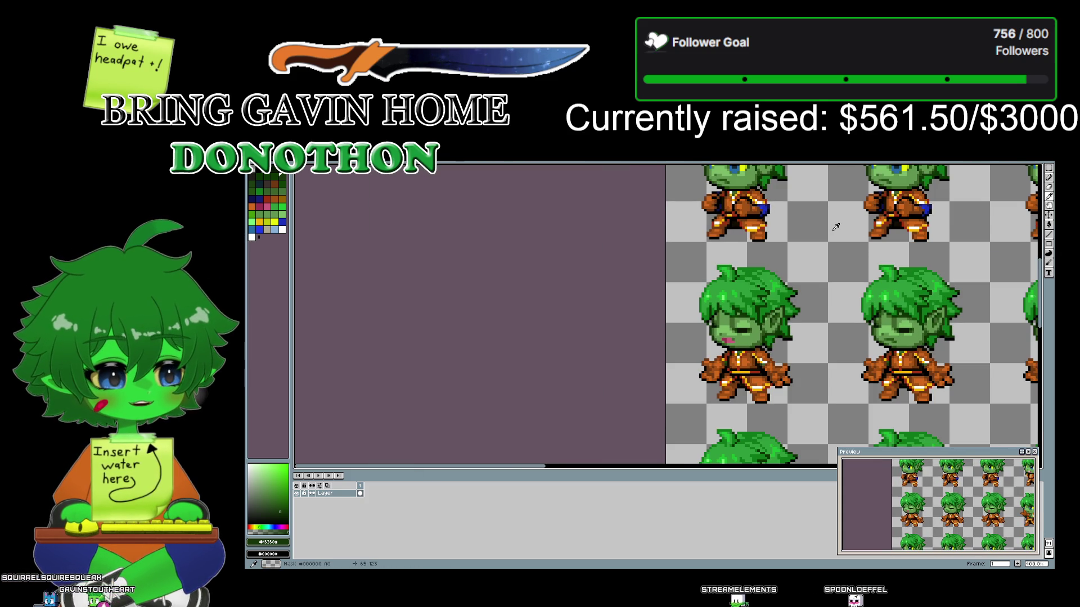
{"action": "scroll", "coordinate": [835, 226], "scroll_direction": "left", "scroll_amount": 3}
{"action": "scroll", "coordinate": [561, 249], "scroll_direction": "up", "scroll_amount": 2}
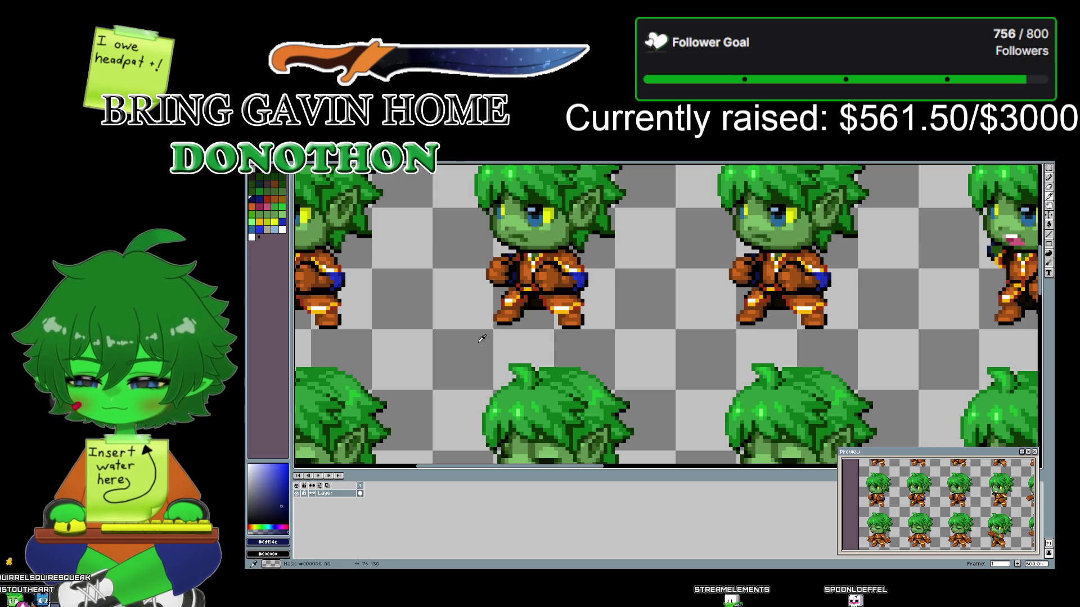
{"action": "scroll", "coordinate": [619, 259], "scroll_direction": "left", "scroll_amount": 5}
{"action": "scroll", "coordinate": [673, 238], "scroll_direction": "up", "scroll_amount": 2}
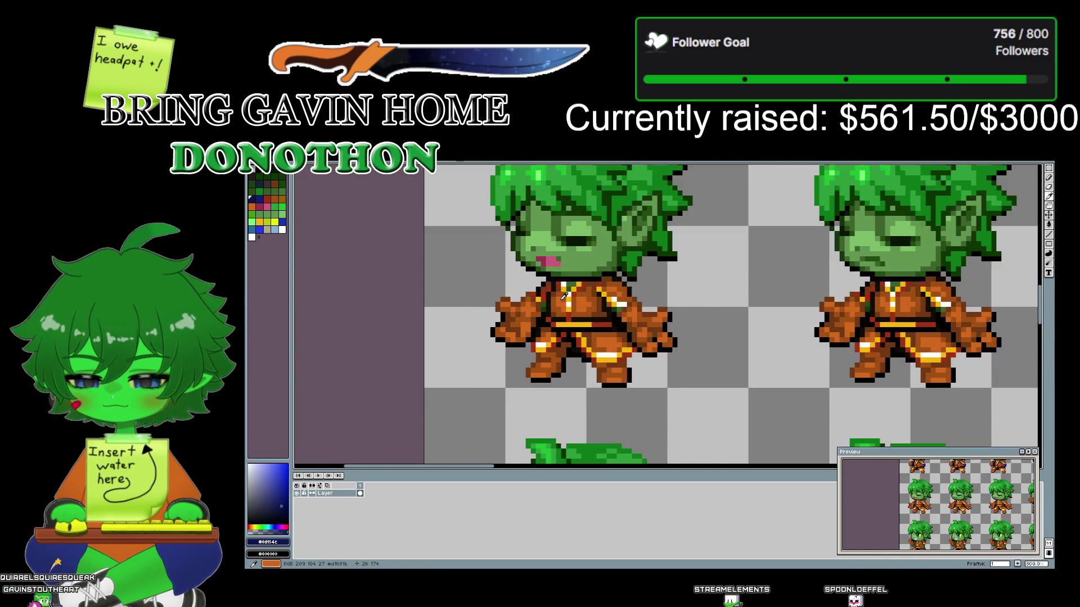
{"action": "scroll", "coordinate": [564, 296], "scroll_direction": "up", "scroll_amount": 2}
{"action": "key", "text": "g"}
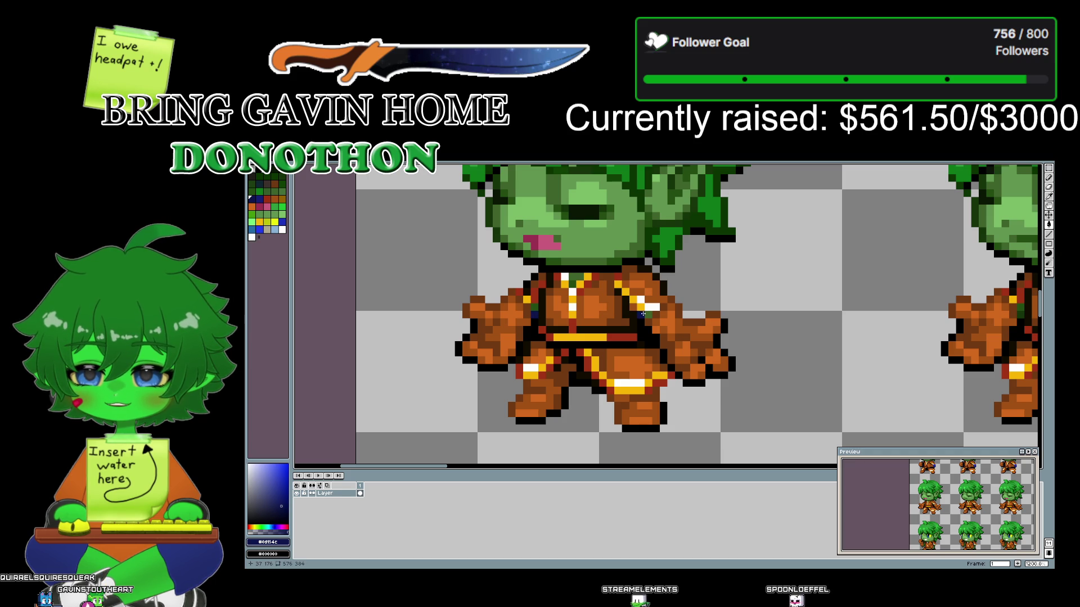
- Pan to the next sprites, eyedrop the dark green, then the dark navy blue
{"action": "left_click_drag", "start_coordinate": [853, 329], "coordinate": [412, 312]}
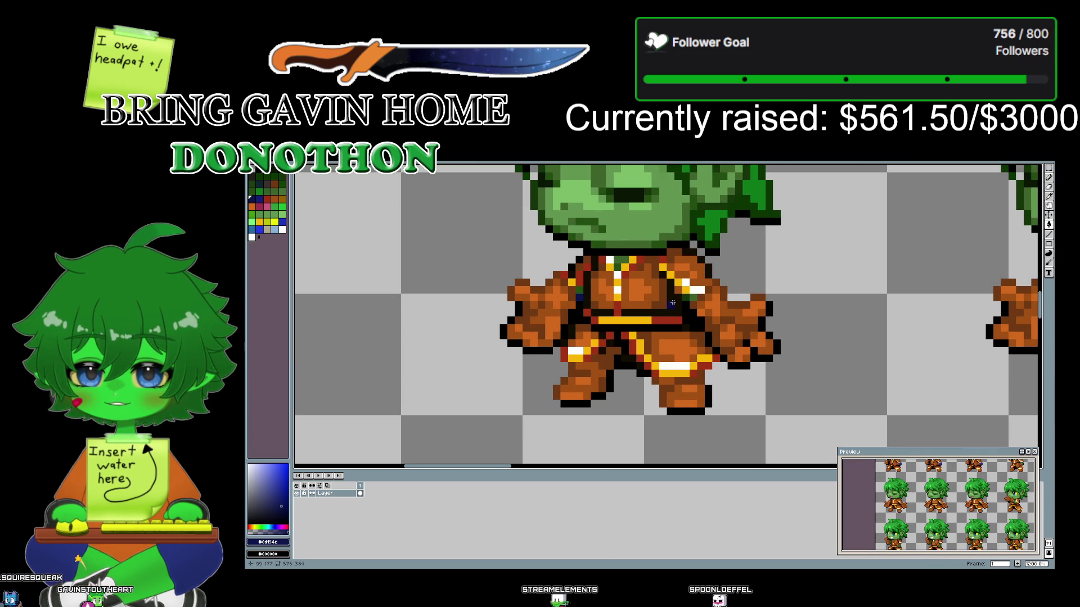
{"action": "left_click_drag", "start_coordinate": [933, 334], "coordinate": [478, 318]}
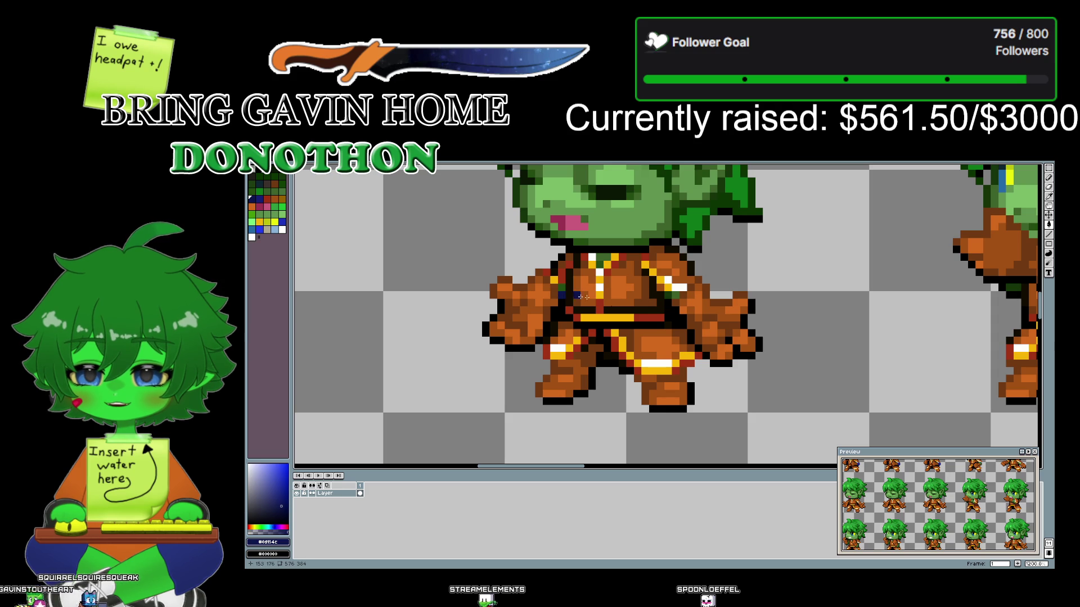
{"action": "left_click_drag", "start_coordinate": [937, 327], "coordinate": [498, 341]}
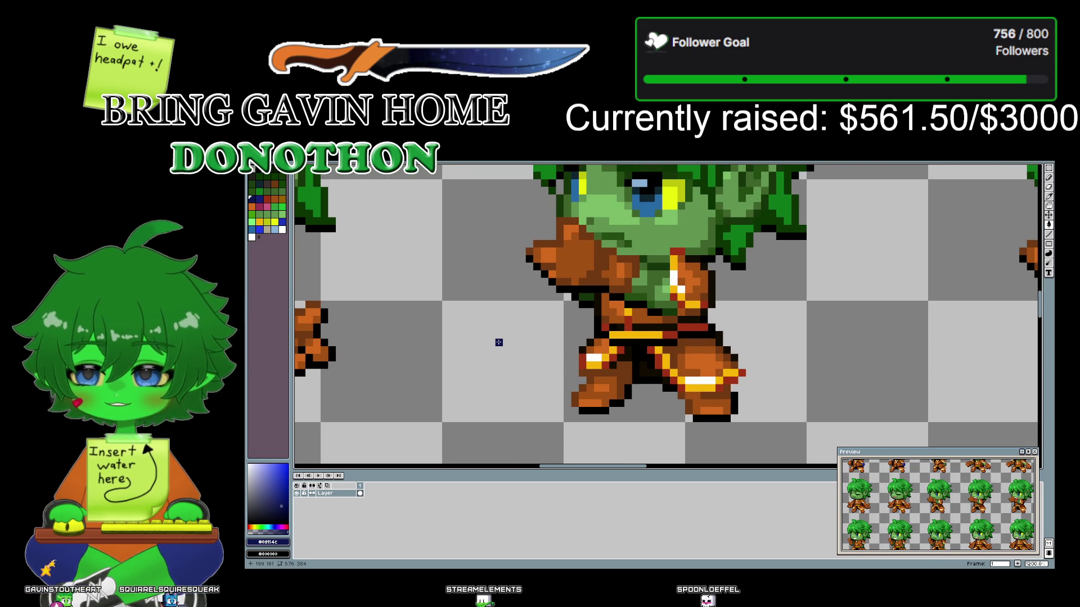
{"action": "left_click", "coordinate": [1049, 196]}
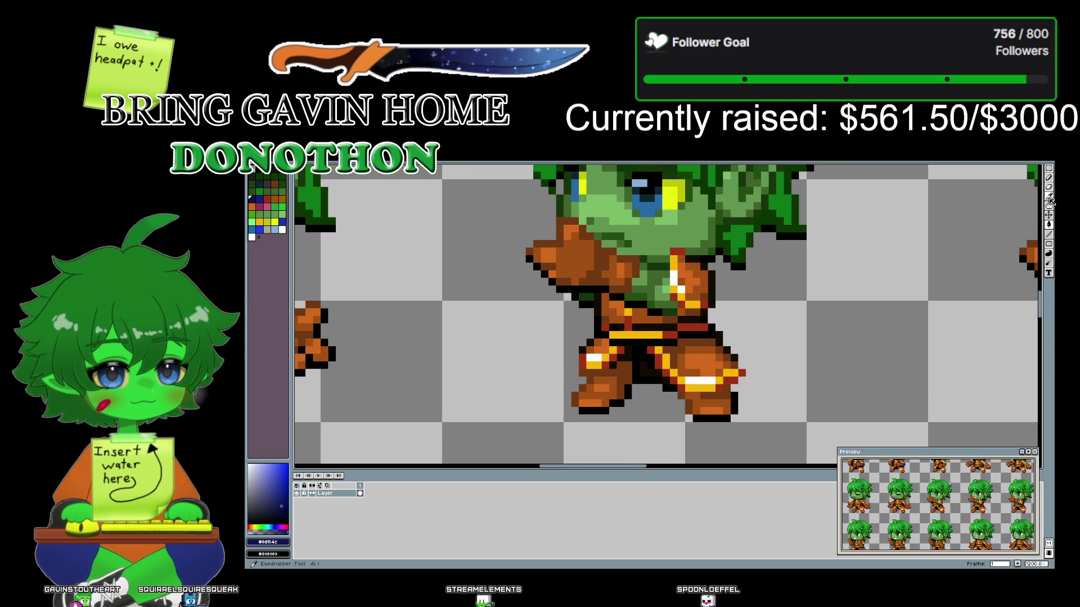
{"action": "left_click", "coordinate": [561, 202]}
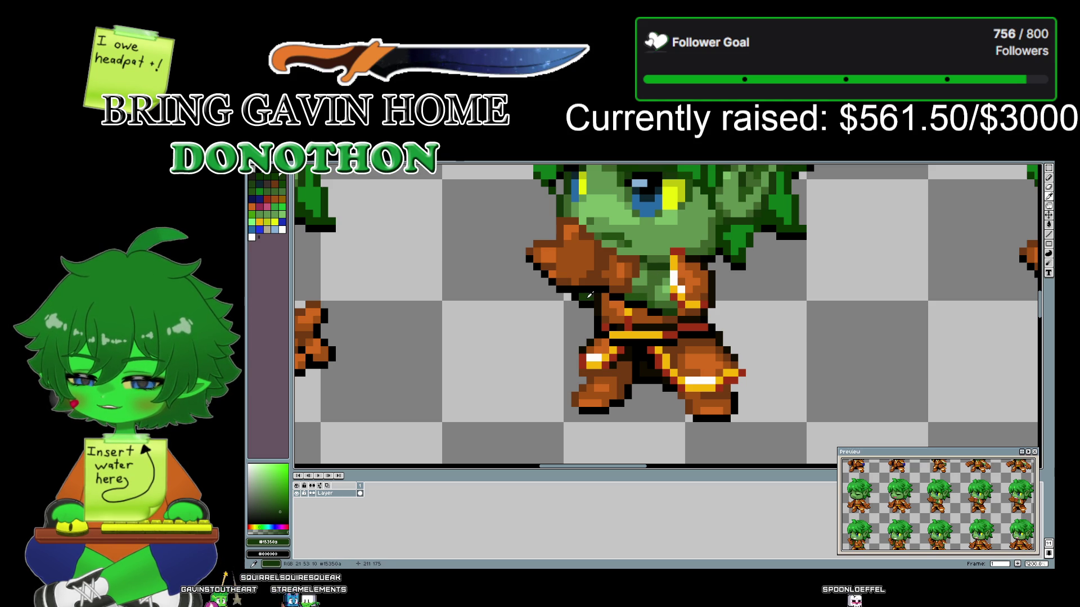
{"action": "scroll", "coordinate": [467, 306], "scroll_direction": "left", "scroll_amount": 5}
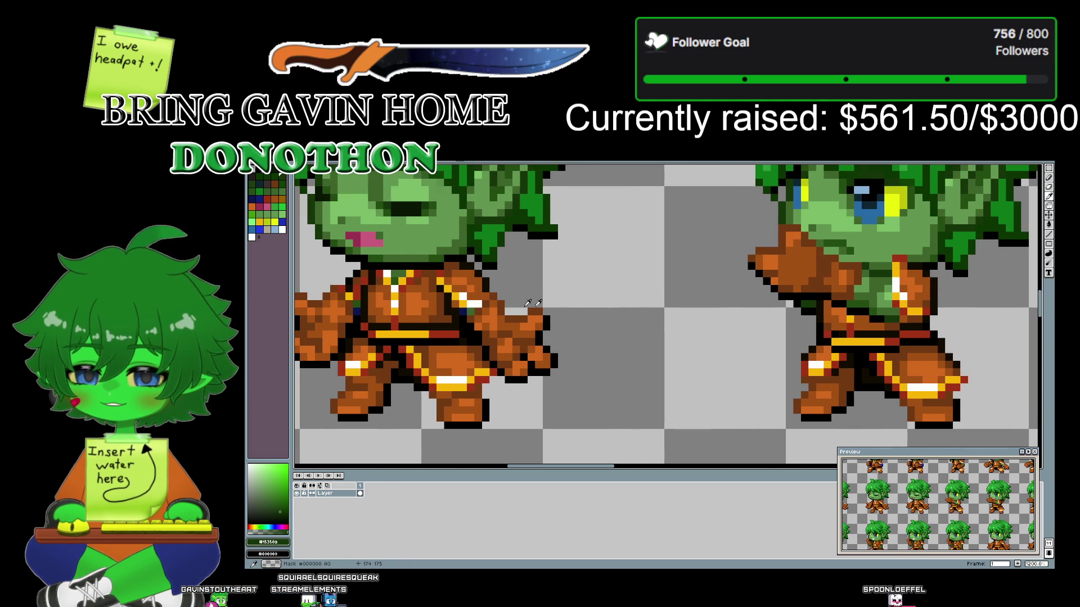
{"action": "left_click", "coordinate": [466, 306]}
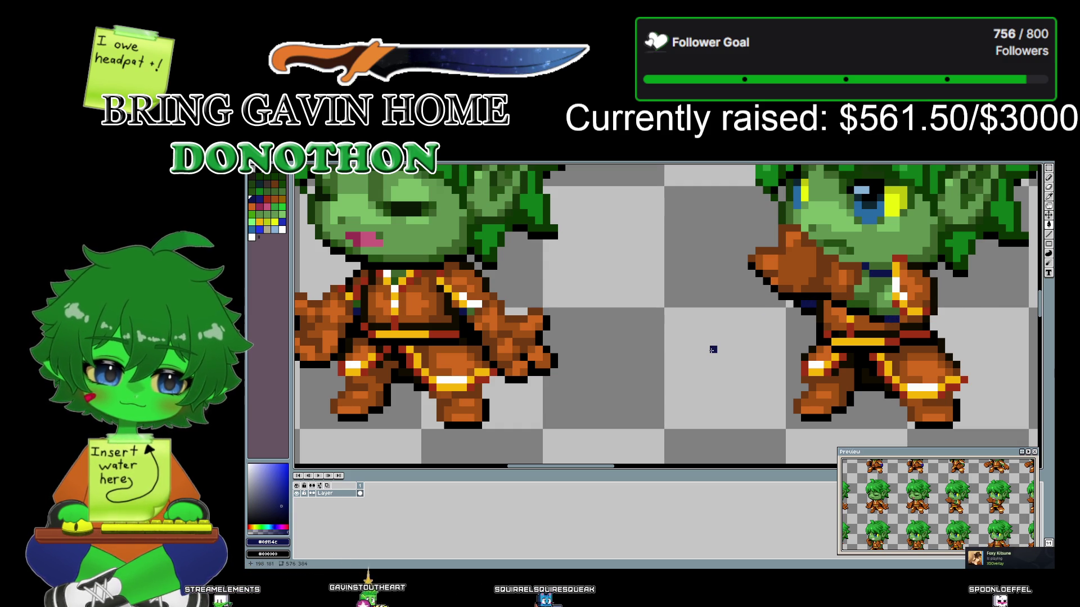
- Pan across the walking frames to a sprite's shoulder and sample its dark green
{"action": "mouse_move", "coordinate": [713, 350]}
{"action": "left_mouse_down"}
{"action": "mouse_move", "coordinate": [625, 344]}
{"action": "mouse_move", "coordinate": [517, 365]}
{"action": "left_mouse_up"}
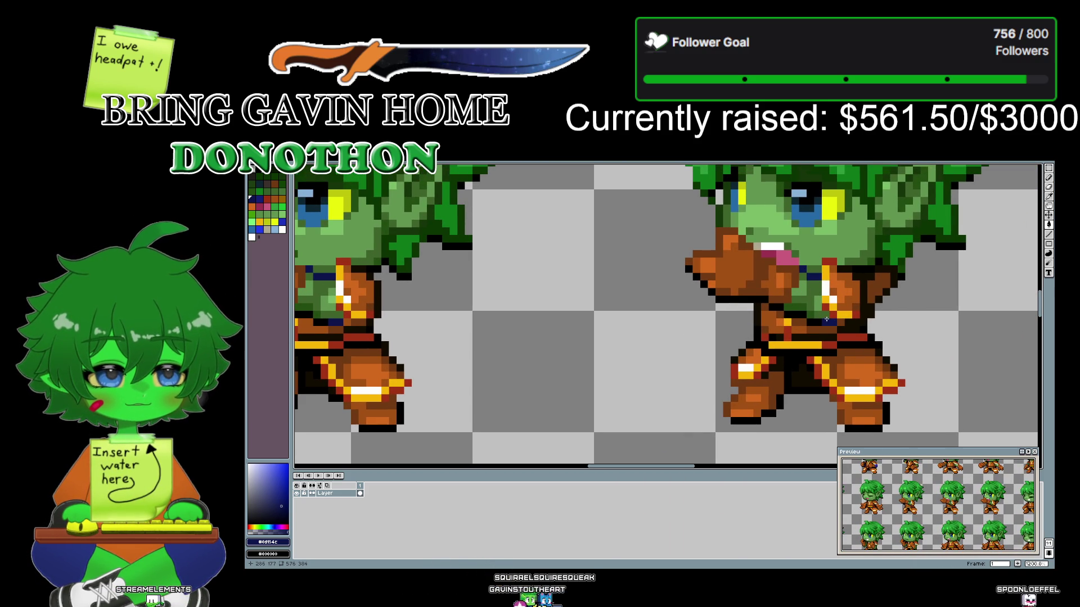
{"action": "left_click_drag", "start_coordinate": [826, 319], "coordinate": [573, 322]}
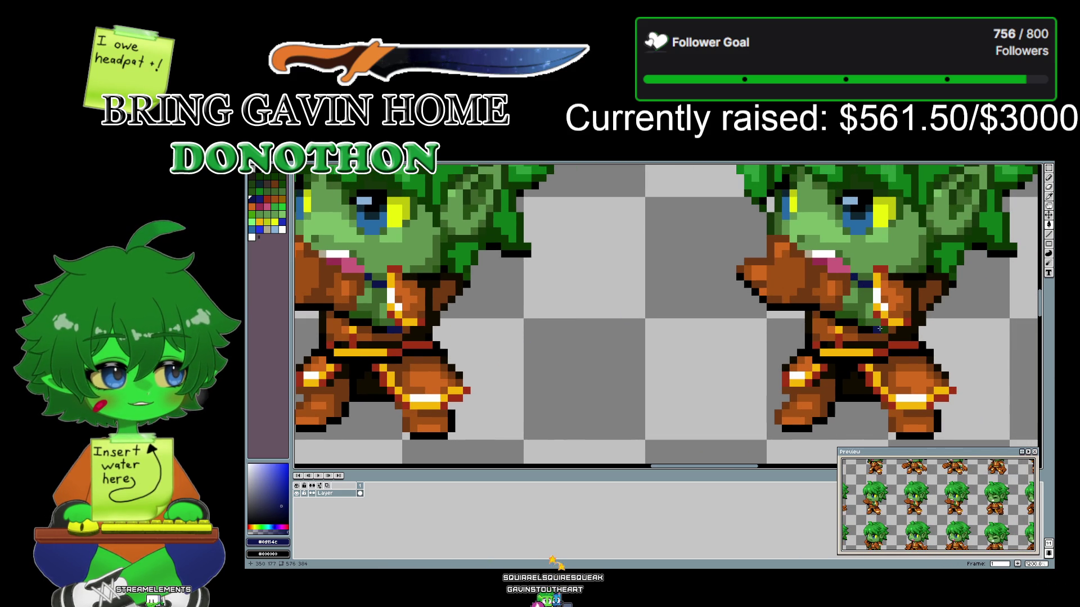
{"action": "left_click_drag", "start_coordinate": [959, 337], "coordinate": [447, 345]}
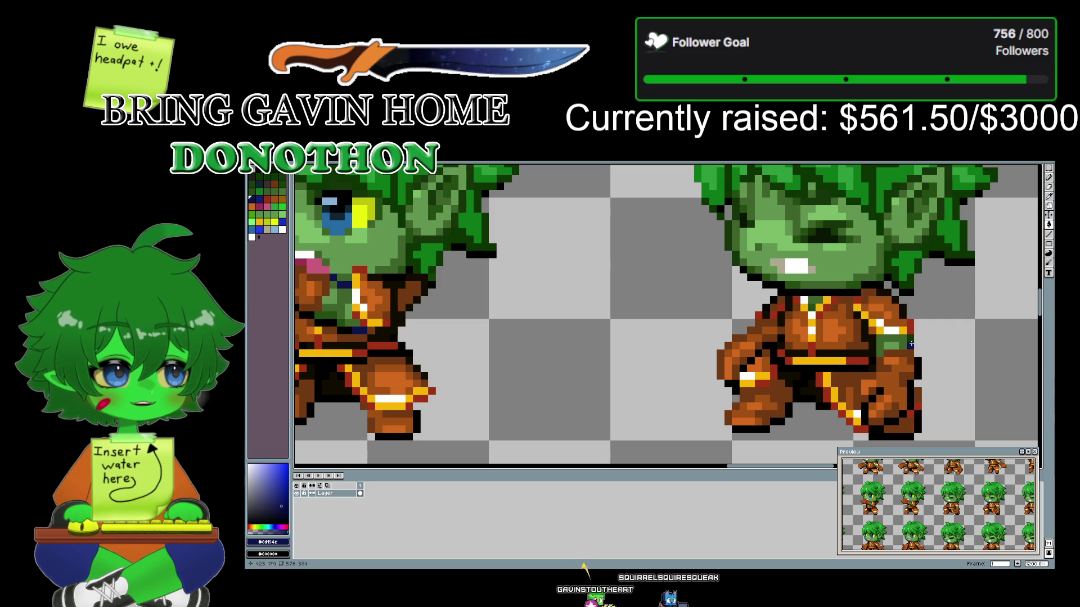
{"action": "left_click_drag", "start_coordinate": [968, 376], "coordinate": [747, 283]}
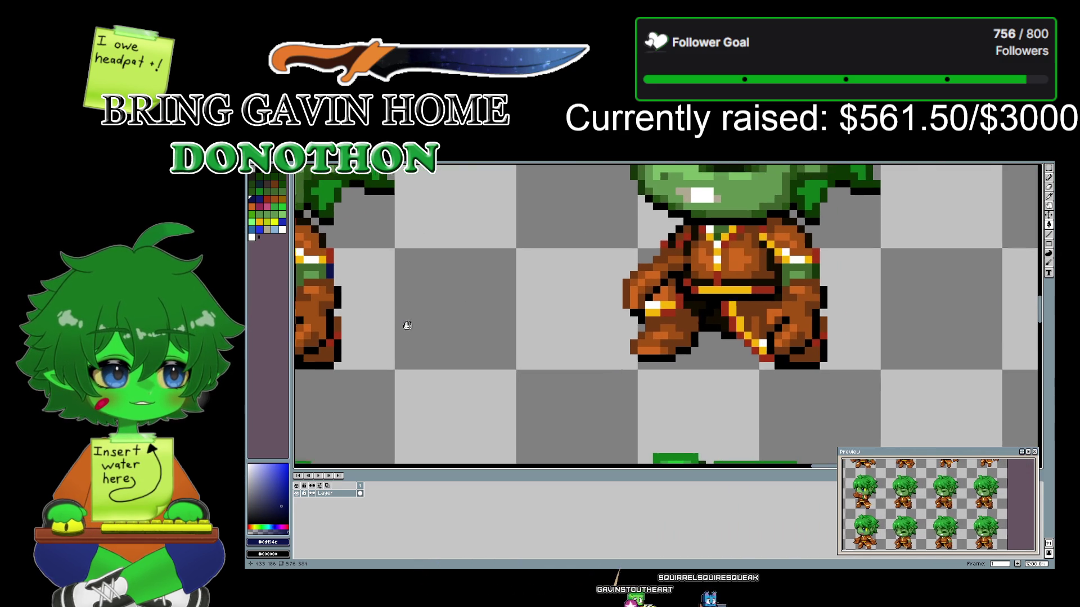
{"action": "left_click_drag", "start_coordinate": [870, 285], "coordinate": [852, 392]}
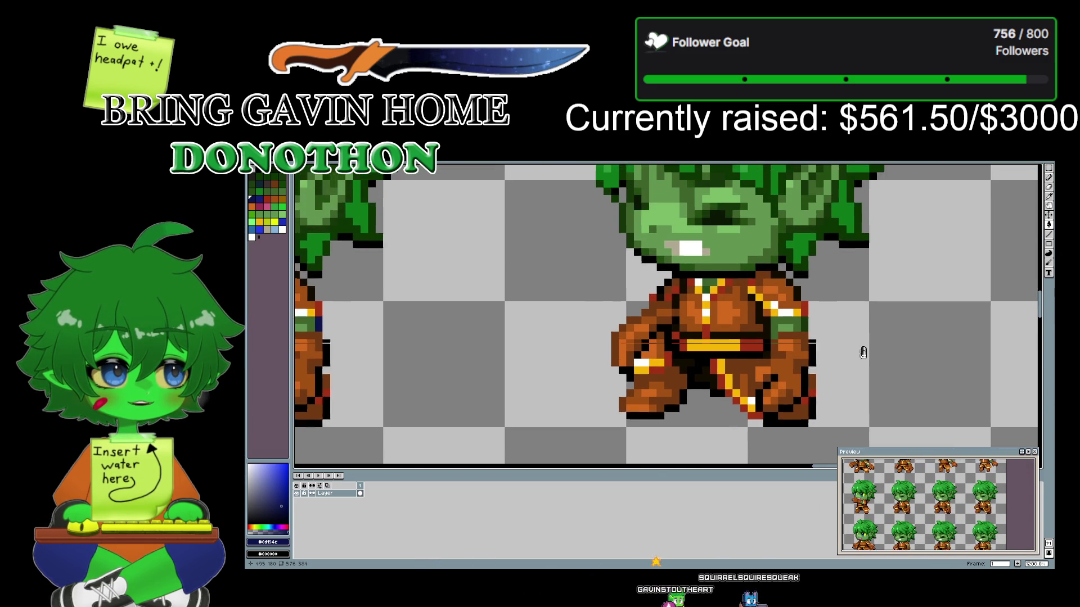
{"action": "left_click", "coordinate": [1049, 198]}
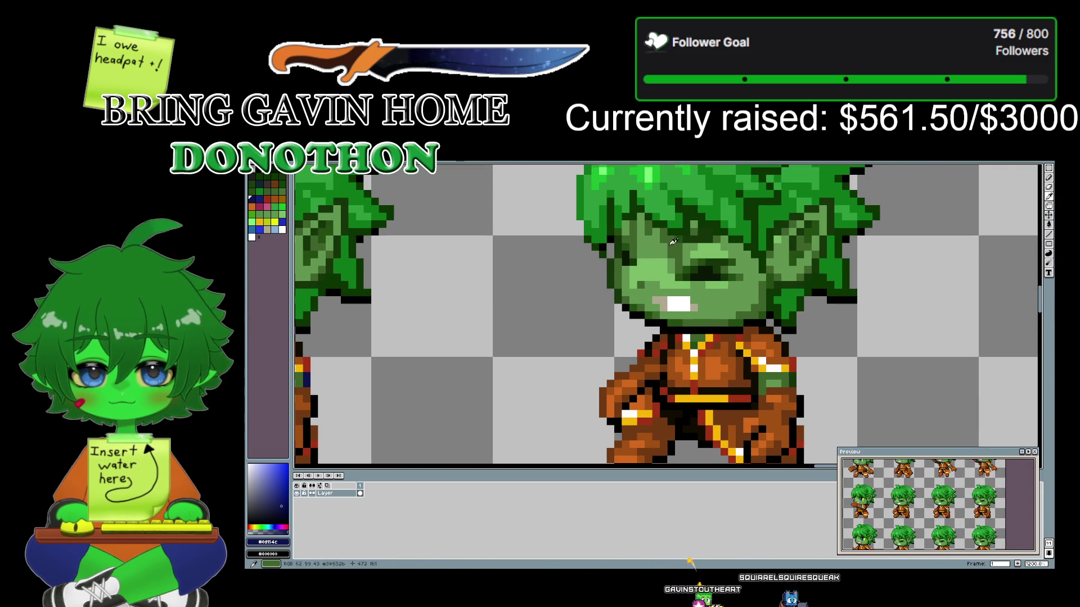
{"action": "left_click", "coordinate": [794, 377]}
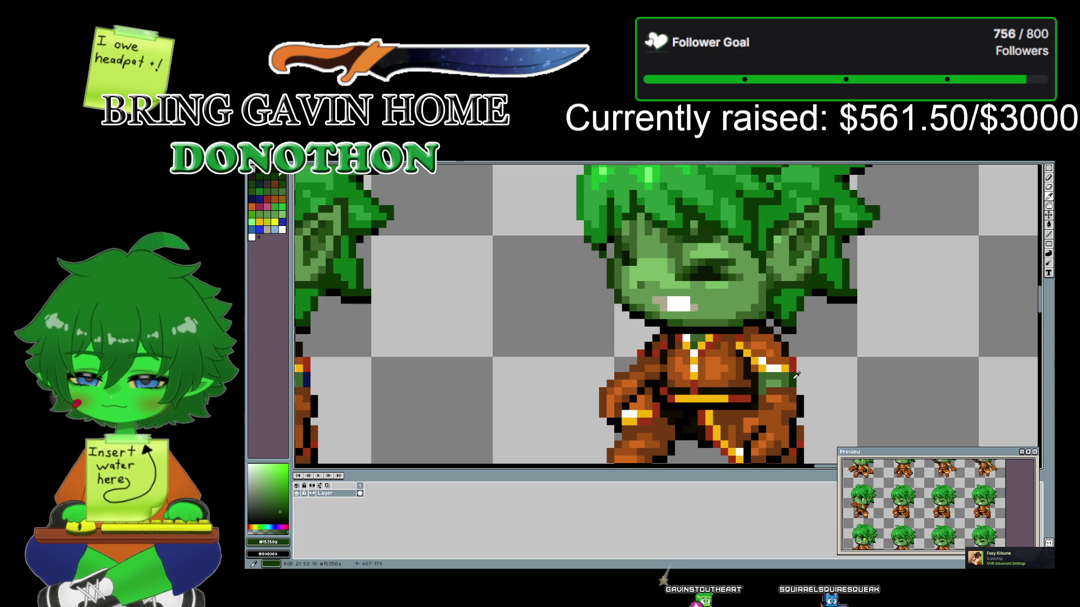
- Sample the dark navy blue from the neighbouring walk frame and recentre the view
{"action": "left_click_drag", "start_coordinate": [560, 342], "coordinate": [842, 316]}
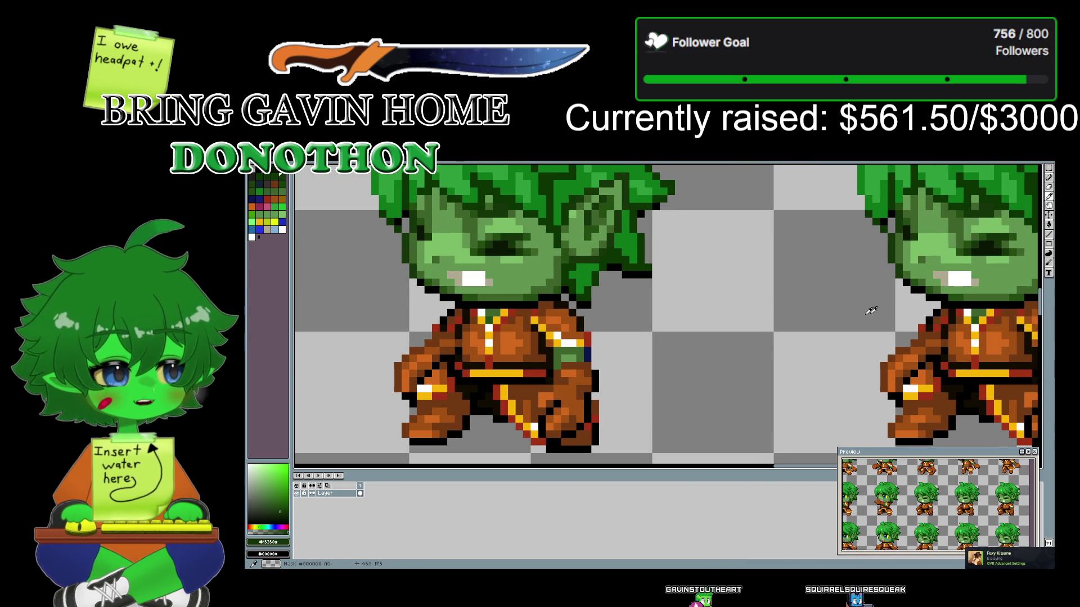
{"action": "left_click", "coordinate": [589, 351]}
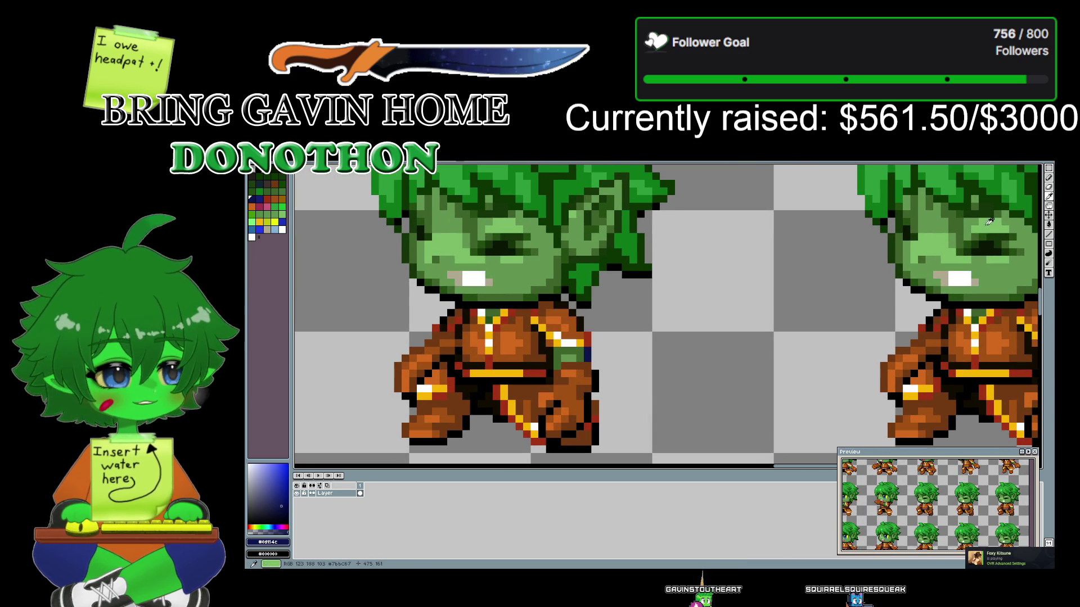
{"action": "left_click_drag", "start_coordinate": [386, 317], "coordinate": [521, 275]}
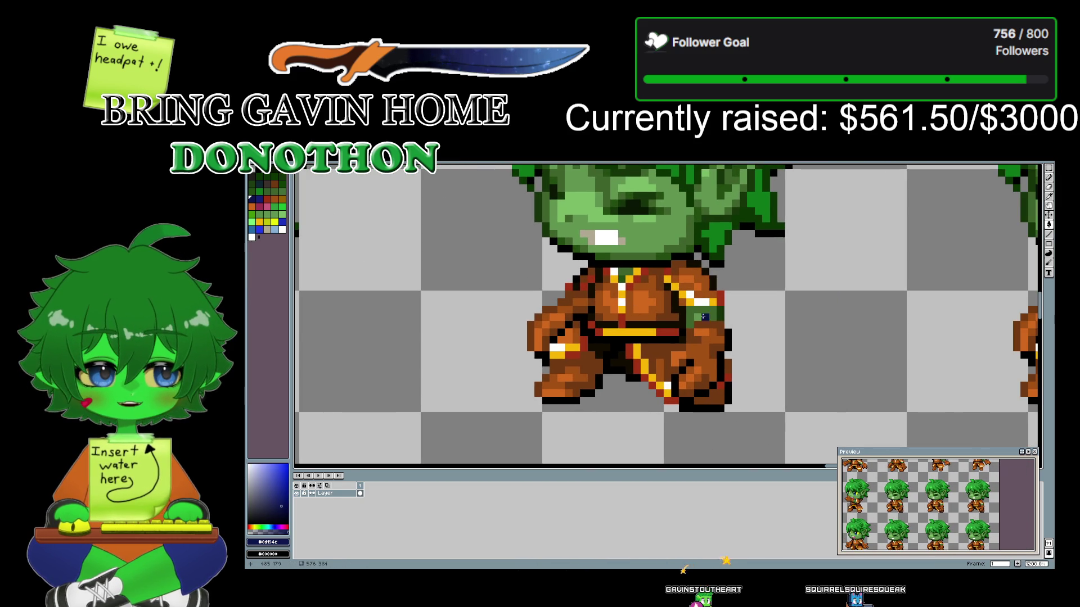
{"action": "left_click_drag", "start_coordinate": [927, 320], "coordinate": [892, 322]}
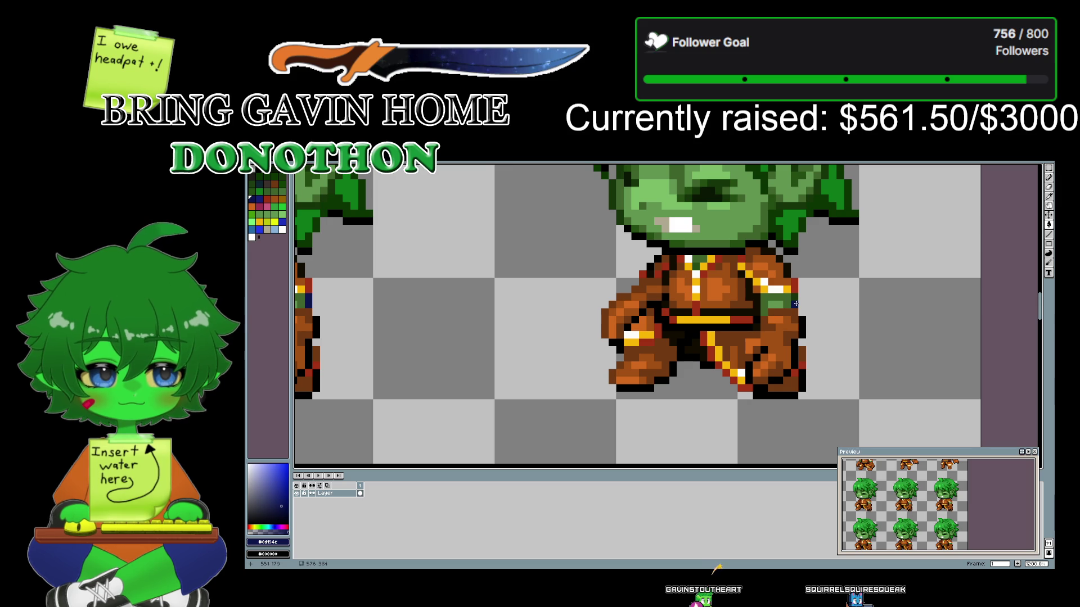
{"action": "left_click_drag", "start_coordinate": [825, 373], "coordinate": [856, 201]}
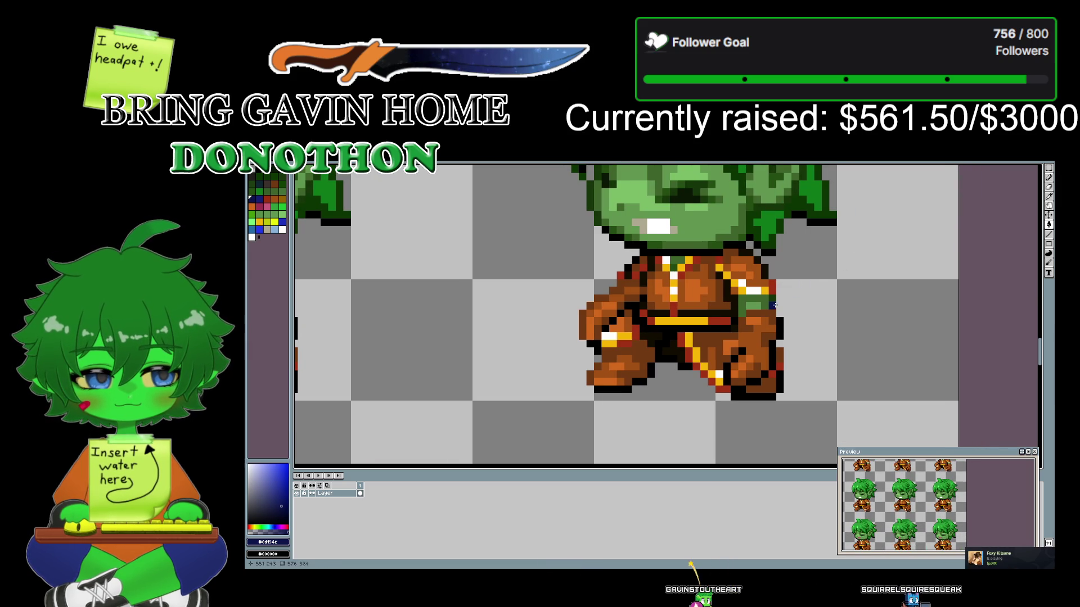
- Scroll across the punch frames and pick up the sprite's dark green
{"action": "scroll", "coordinate": [586, 313], "scroll_direction": "right", "scroll_amount": 3}
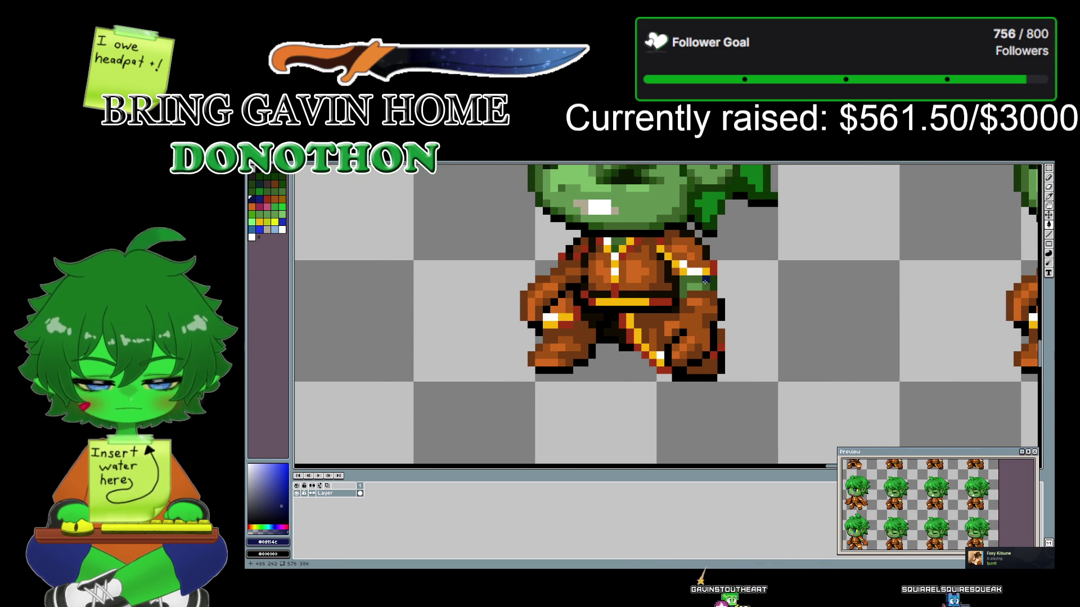
{"action": "scroll", "coordinate": [785, 304], "scroll_direction": "right", "scroll_amount": 2}
{"action": "scroll", "coordinate": [815, 308], "scroll_direction": "left", "scroll_amount": 3}
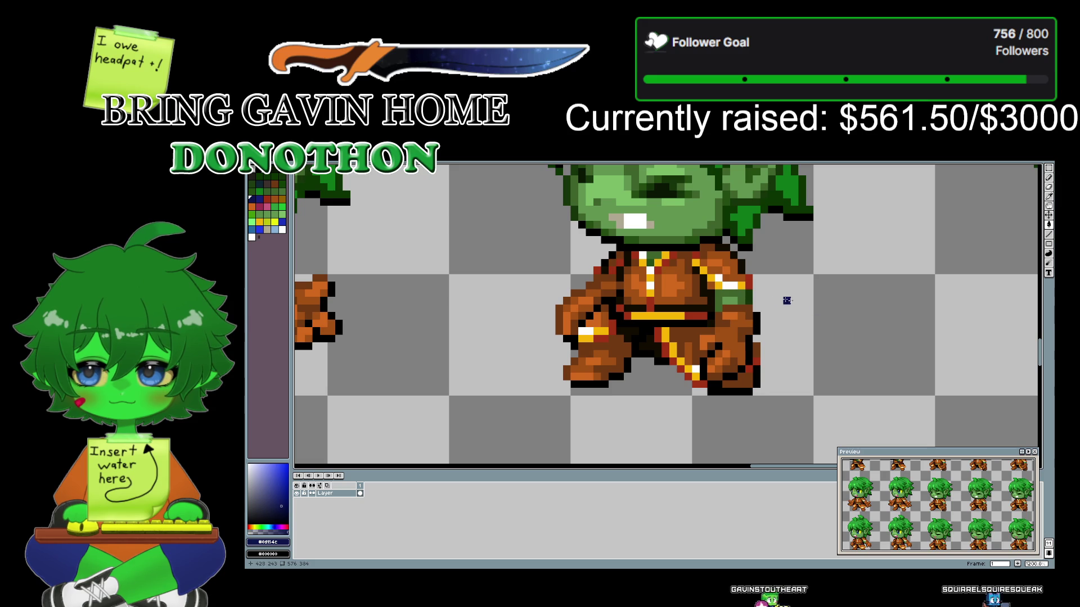
{"action": "scroll", "coordinate": [549, 277], "scroll_direction": "right", "scroll_amount": 3}
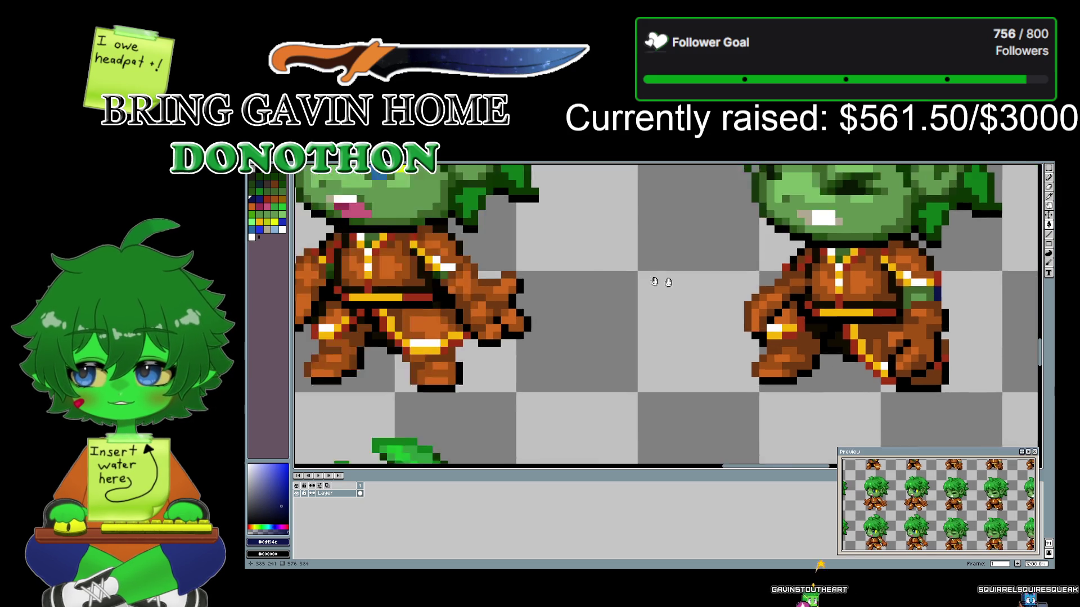
{"action": "scroll", "coordinate": [863, 291], "scroll_direction": "right", "scroll_amount": 2}
{"action": "left_click_drag", "start_coordinate": [866, 296], "coordinate": [895, 336]}
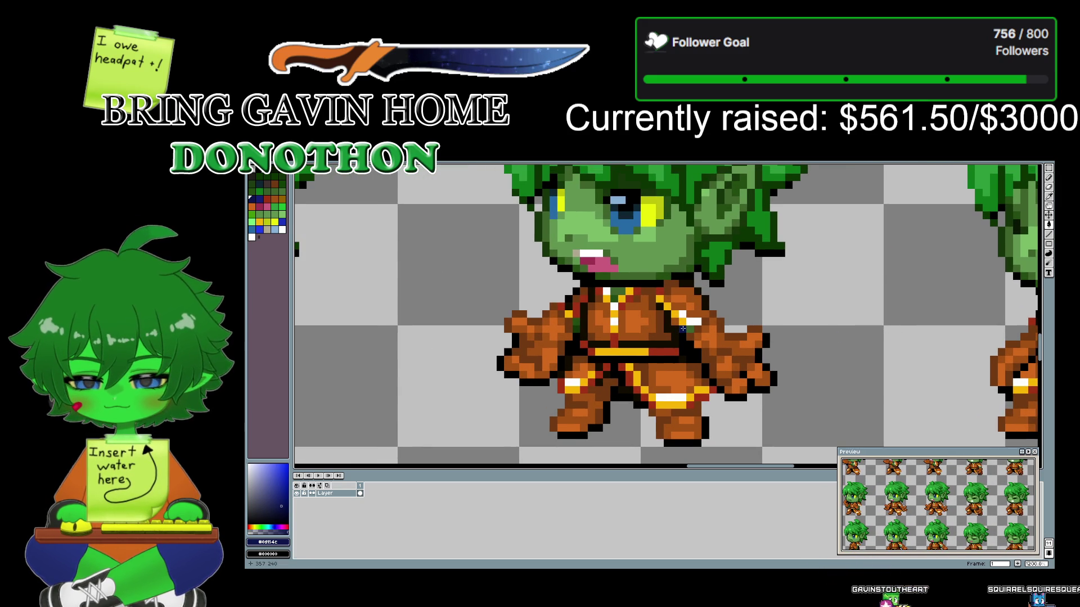
{"action": "scroll", "coordinate": [853, 301], "scroll_direction": "right", "scroll_amount": 3}
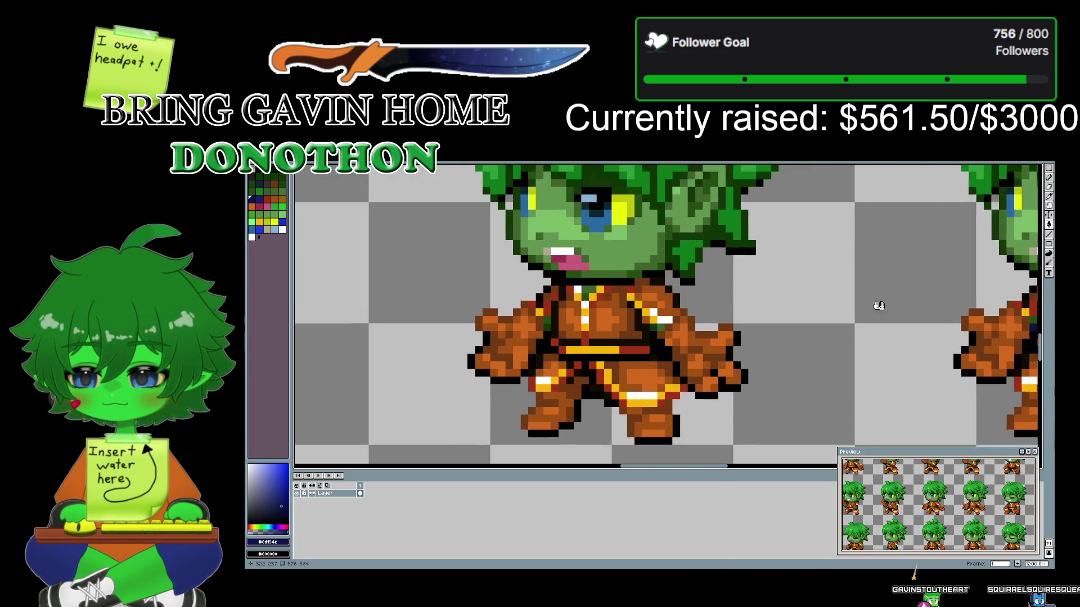
{"action": "scroll", "coordinate": [836, 328], "scroll_direction": "left", "scroll_amount": 3}
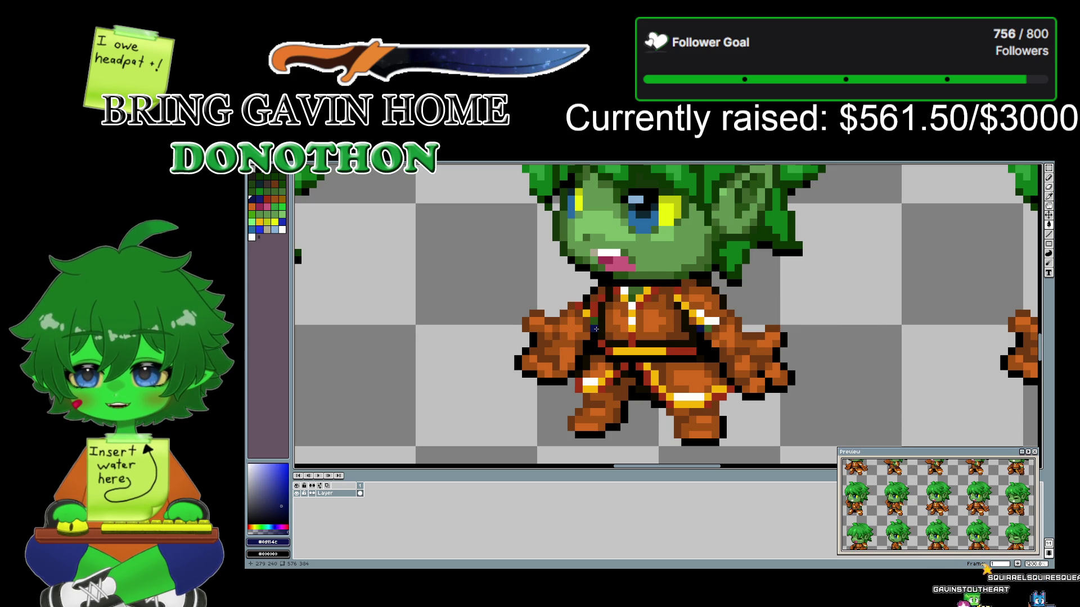
{"action": "scroll", "coordinate": [618, 306], "scroll_direction": "right", "scroll_amount": 3}
{"action": "scroll", "coordinate": [911, 301], "scroll_direction": "right", "scroll_amount": 2}
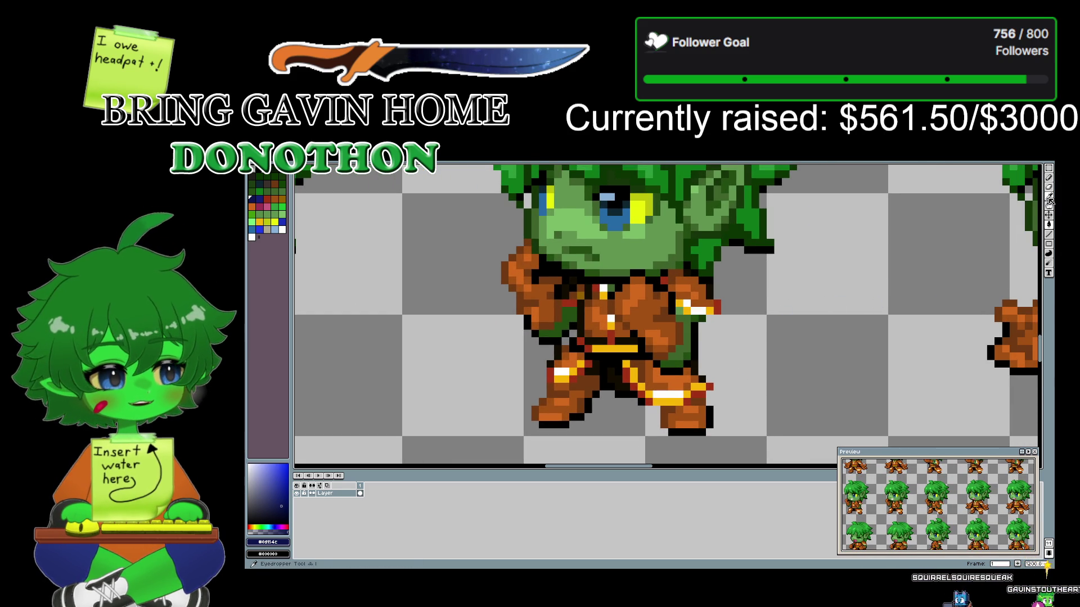
{"action": "left_click", "coordinate": [569, 311], "text": "alt"}
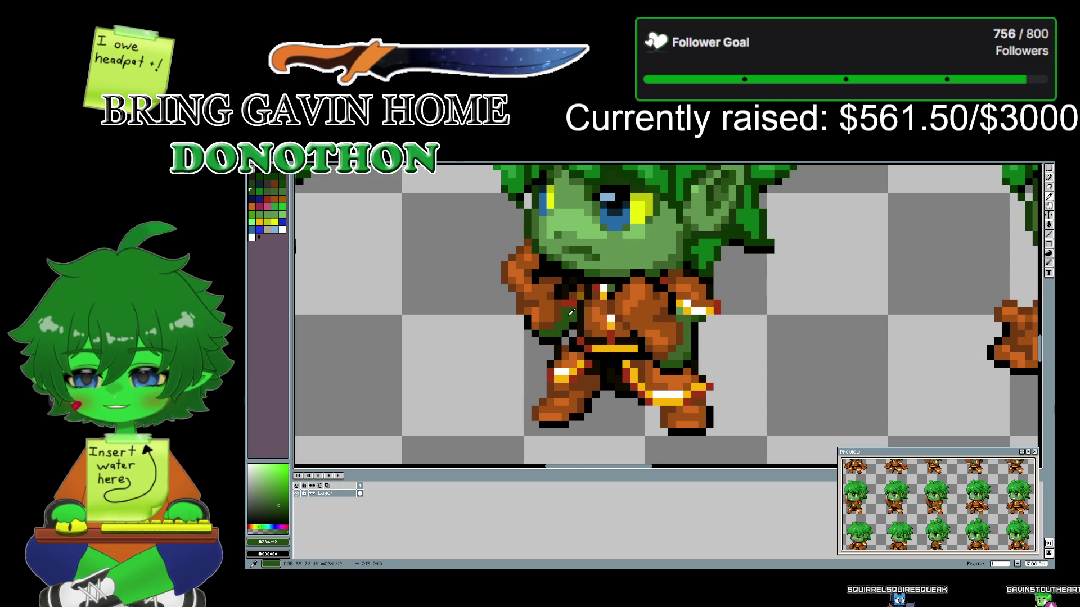
- Pick the navy outline colour from the sprite and select the Paint Bucket
{"action": "left_click_drag", "start_coordinate": [819, 318], "coordinate": [545, 324]}
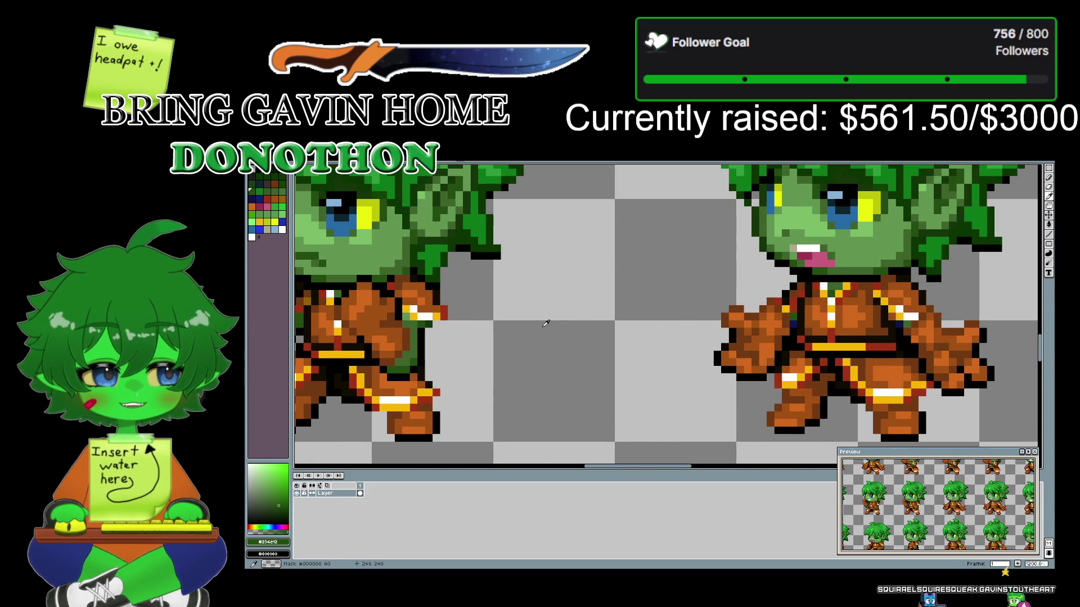
{"action": "left_click", "coordinate": [904, 320]}
{"action": "left_click_drag", "start_coordinate": [810, 325], "coordinate": [1035, 320]}
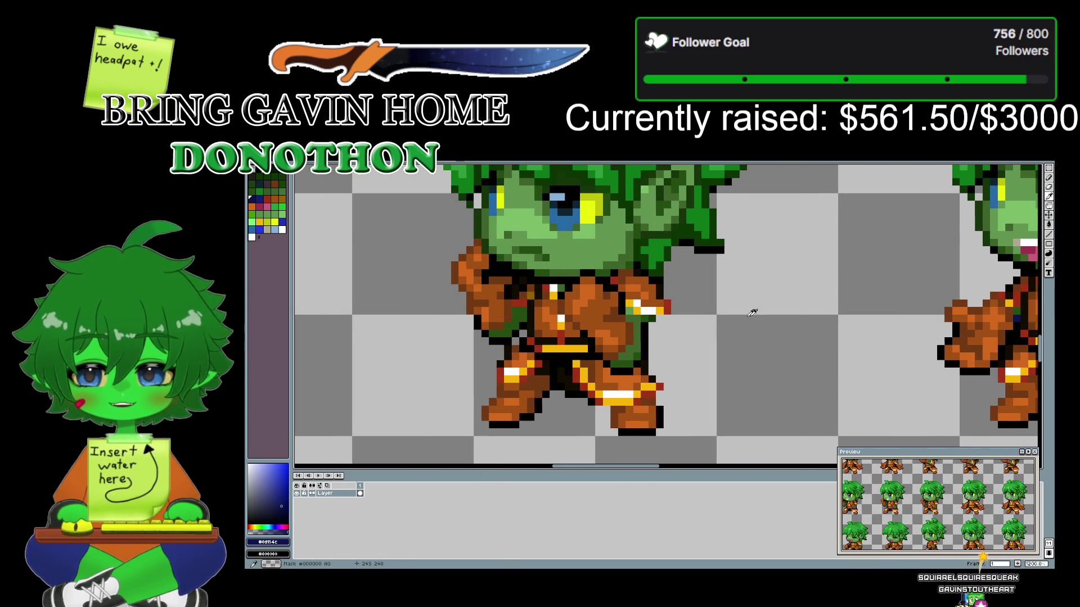
{"action": "left_click", "coordinate": [1049, 225]}
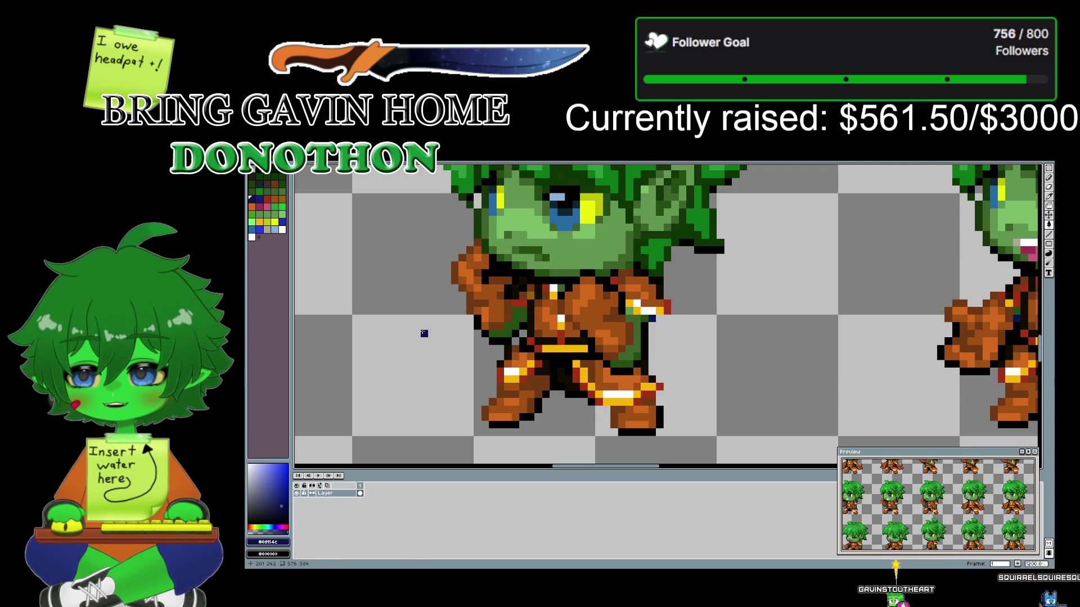
- Pan to the punching sprite's head and sample the dark green hair outline #15350a
{"action": "left_click_drag", "start_coordinate": [425, 331], "coordinate": [894, 331]}
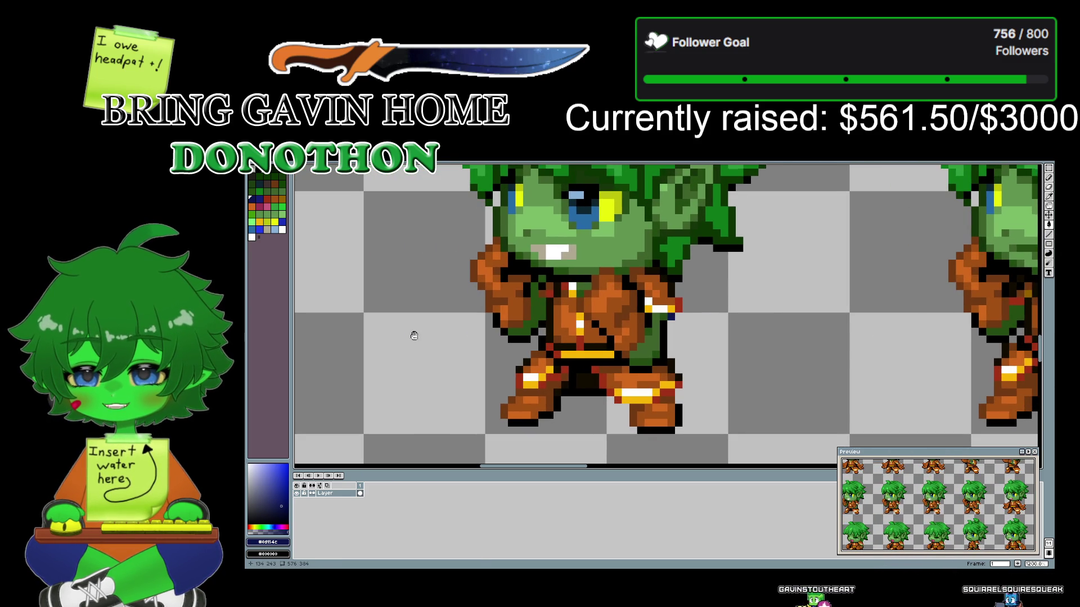
{"action": "scroll", "coordinate": [534, 330], "scroll_direction": "right", "scroll_amount": 2}
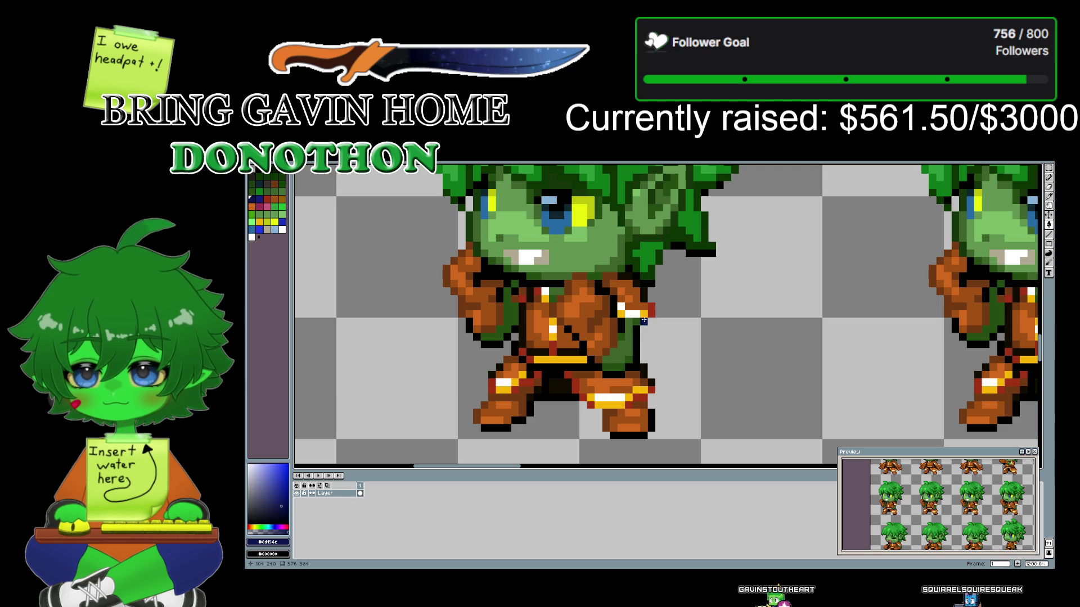
{"action": "left_click_drag", "start_coordinate": [415, 378], "coordinate": [762, 366]}
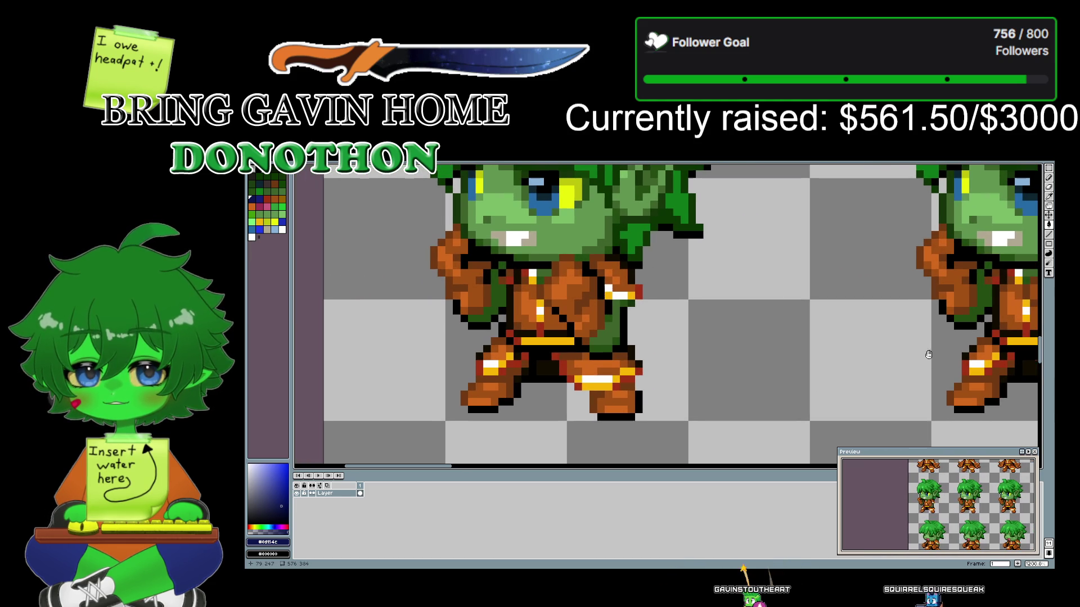
{"action": "mouse_move", "coordinate": [402, 369]}
{"action": "left_mouse_down"}
{"action": "mouse_move", "coordinate": [583, 368]}
{"action": "mouse_move", "coordinate": [540, 232]}
{"action": "left_mouse_up"}
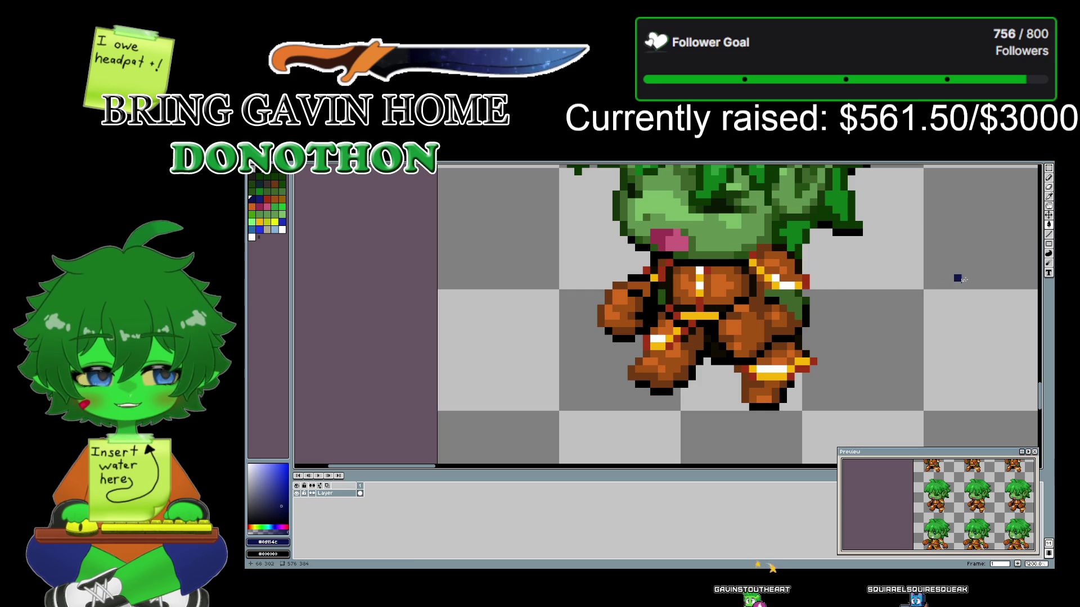
{"action": "left_click", "coordinate": [625, 221]}
{"action": "left_click", "coordinate": [665, 293]}
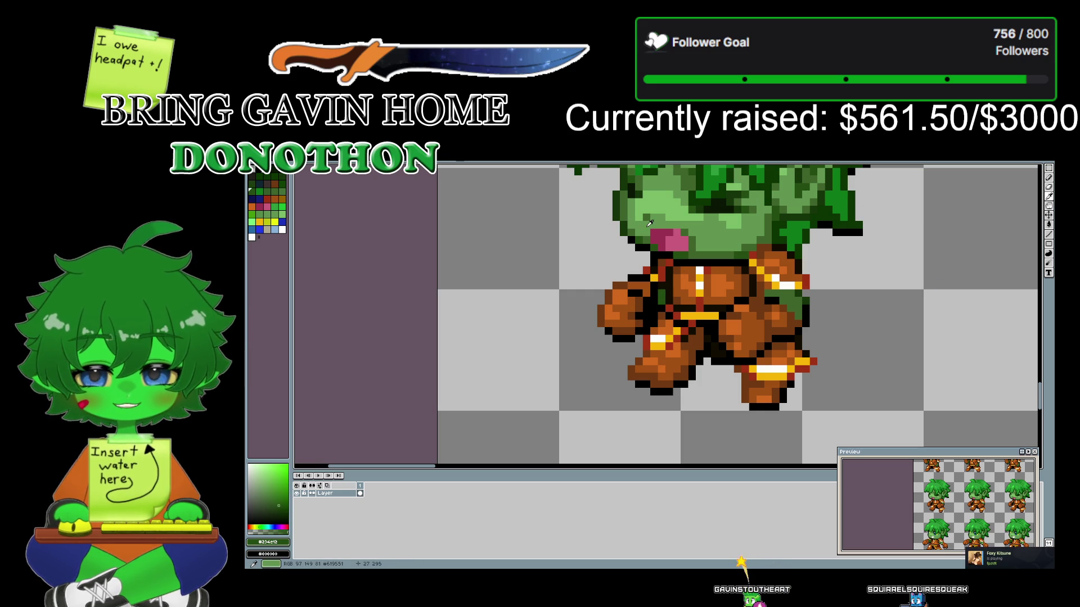
{"action": "left_click", "coordinate": [619, 211]}
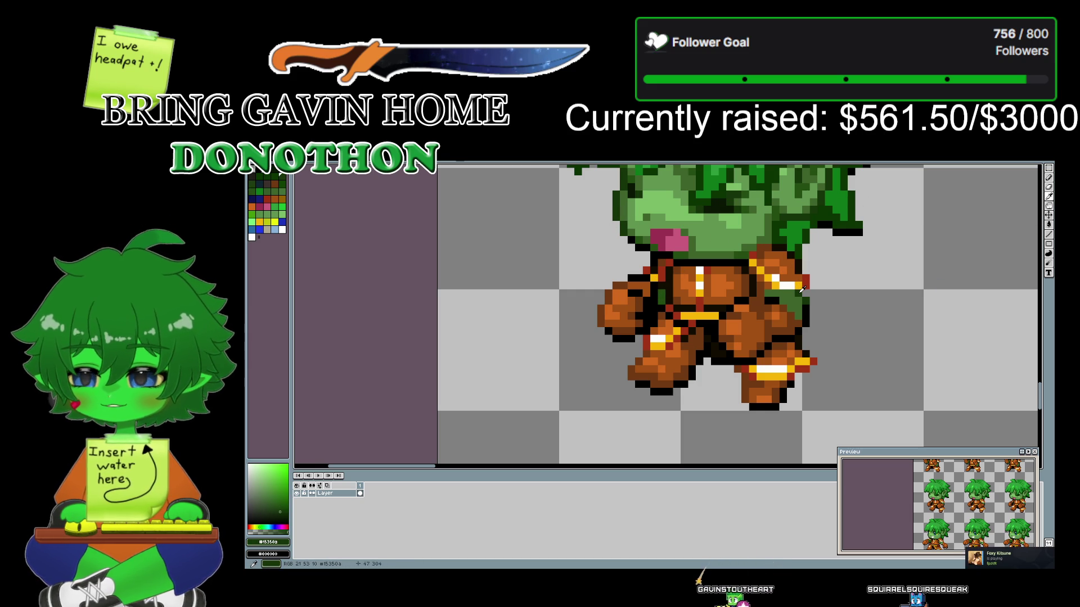
{"action": "scroll", "coordinate": [955, 241], "scroll_direction": "down", "scroll_amount": 2}
- Switch to the eyedropper and sample the navy outline colour from the sprite
{"action": "scroll", "coordinate": [884, 341], "scroll_direction": "down", "scroll_amount": 2}
{"action": "scroll", "coordinate": [866, 338], "scroll_direction": "up", "scroll_amount": 1}
{"action": "scroll", "coordinate": [844, 332], "scroll_direction": "down", "scroll_amount": 1}
{"action": "scroll", "coordinate": [821, 326], "scroll_direction": "up", "scroll_amount": 1}
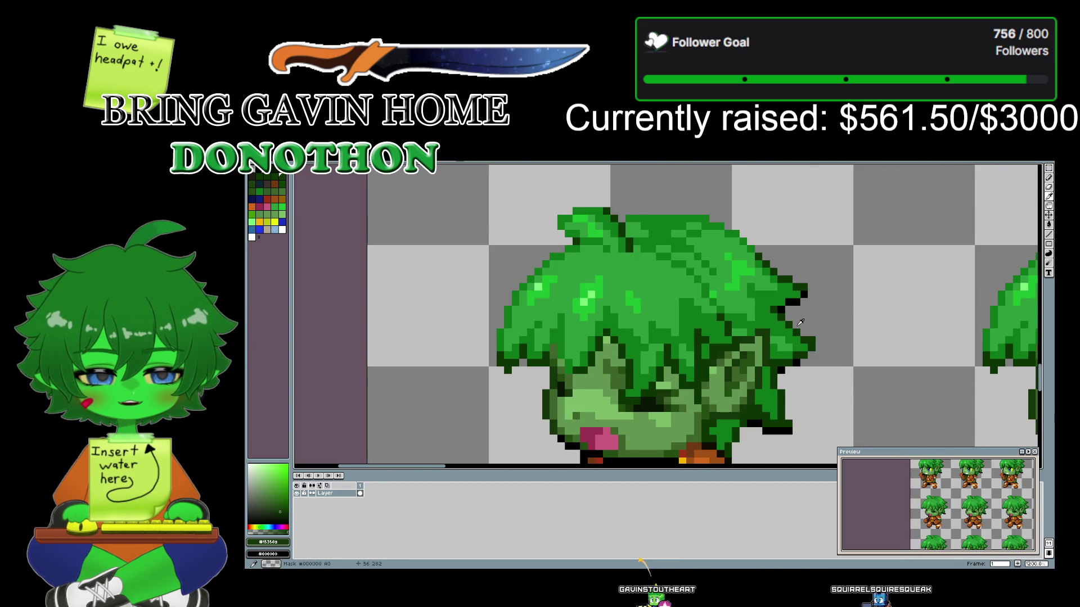
{"action": "scroll", "coordinate": [800, 322], "scroll_direction": "down", "scroll_amount": 1}
{"action": "scroll", "coordinate": [767, 249], "scroll_direction": "down", "scroll_amount": 2}
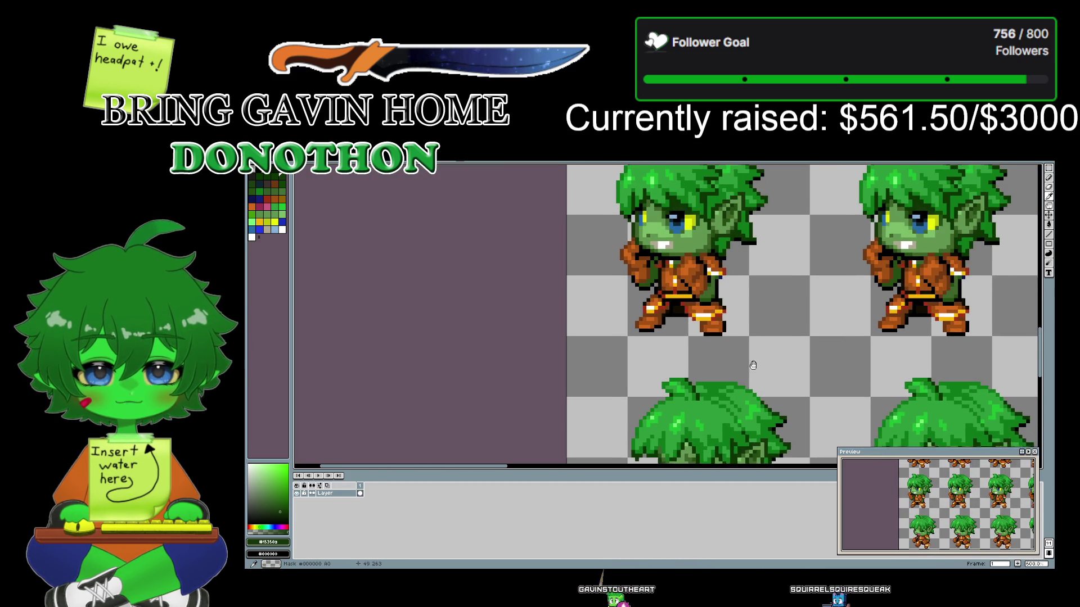
{"action": "left_click", "coordinate": [1049, 198]}
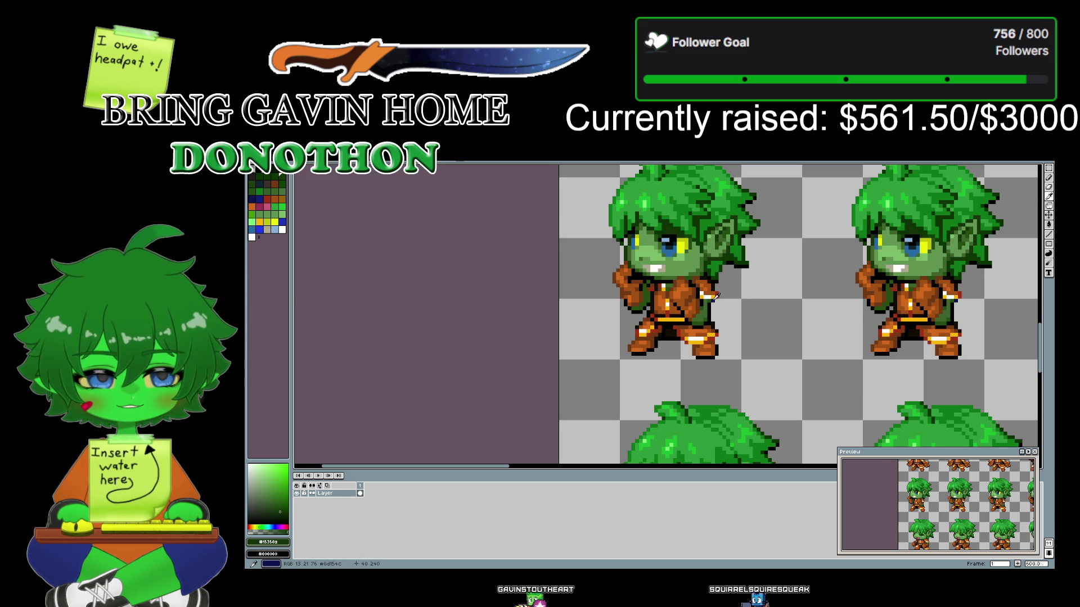
{"action": "left_click", "coordinate": [714, 299]}
- Move to the next frame and sample the dark green outline and the arm's green
{"action": "scroll", "coordinate": [729, 343], "scroll_direction": "down", "scroll_amount": 2}
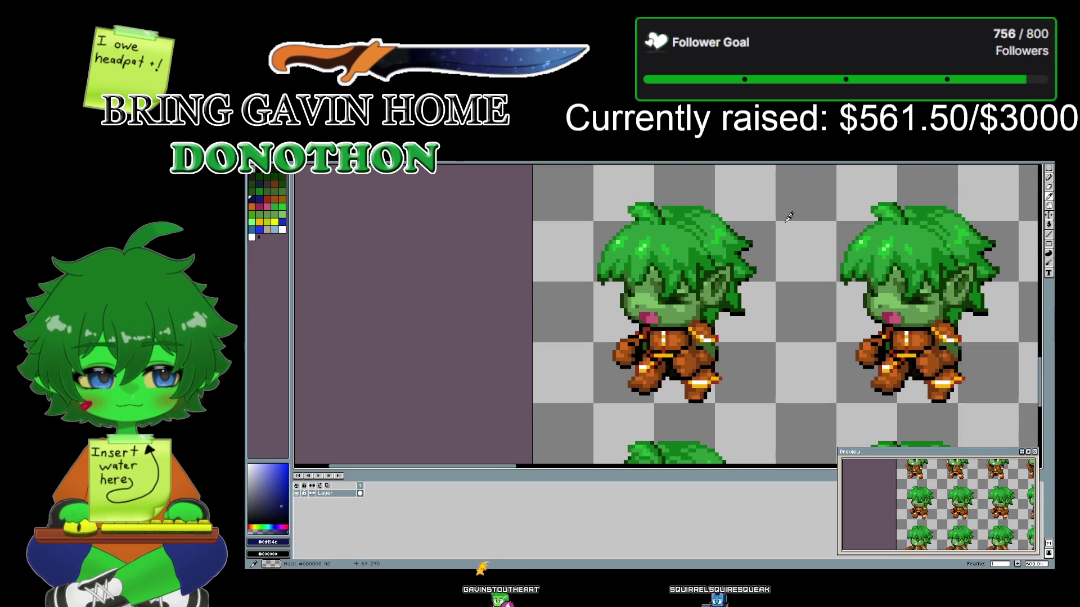
{"action": "scroll", "coordinate": [734, 359], "scroll_direction": "up", "scroll_amount": 1}
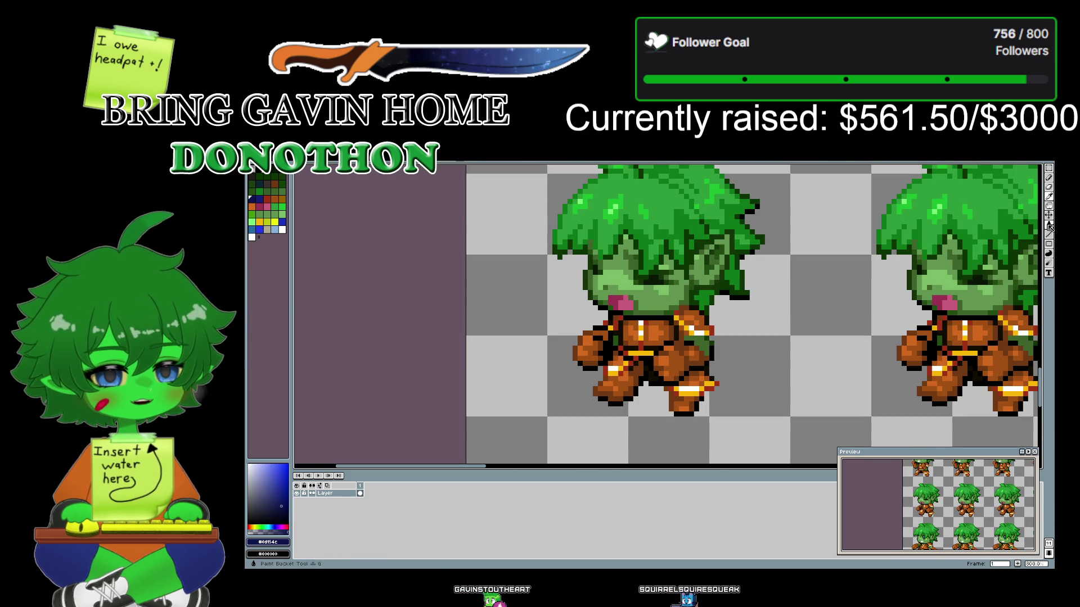
{"action": "scroll", "coordinate": [671, 333], "scroll_direction": "up", "scroll_amount": 2}
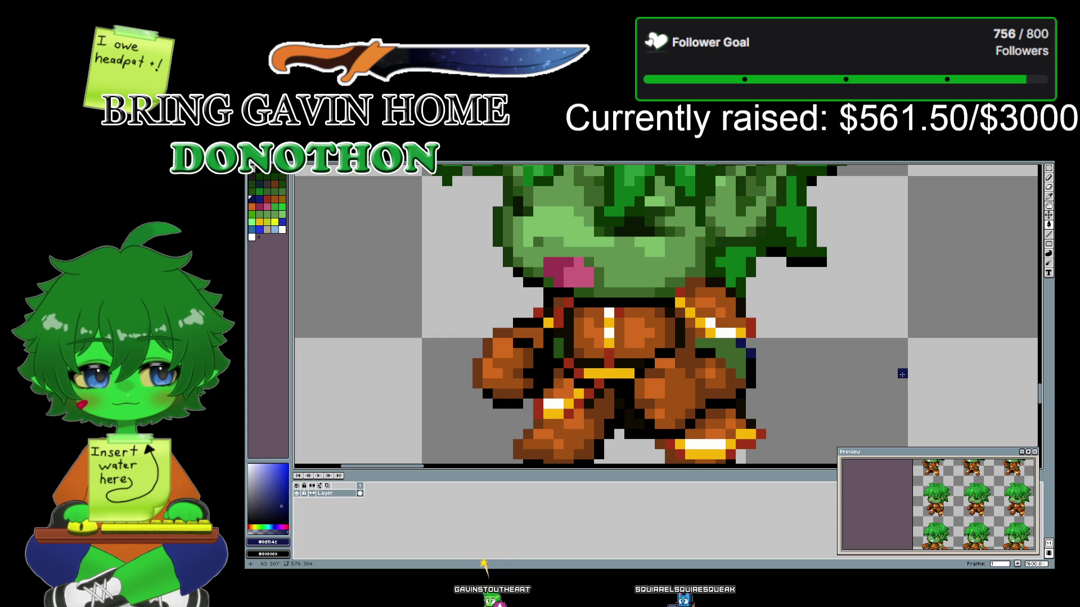
{"action": "scroll", "coordinate": [902, 374], "scroll_direction": "right", "scroll_amount": 8}
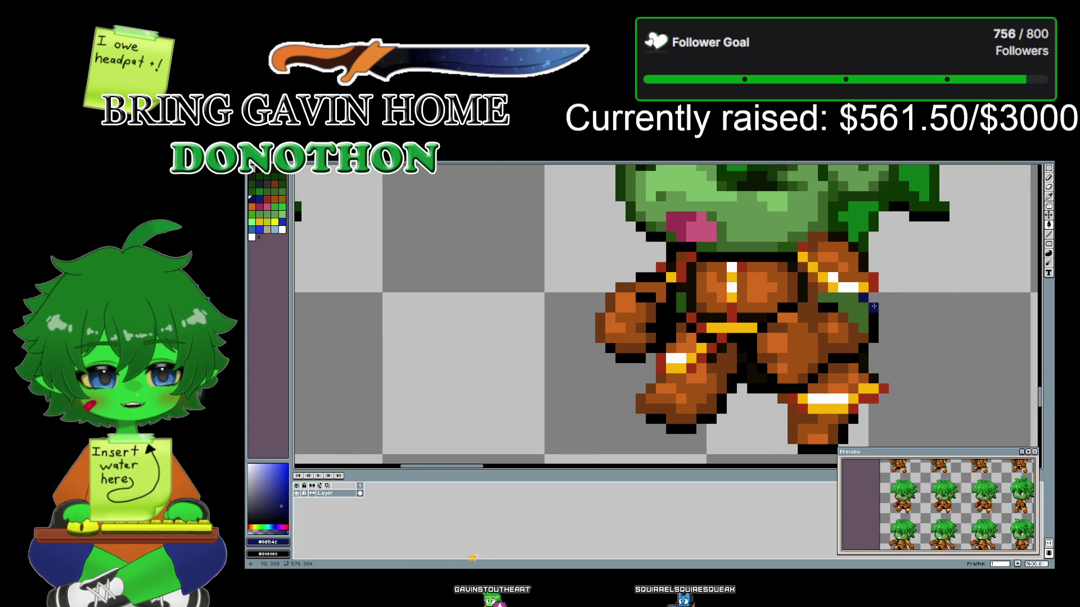
{"action": "left_click_drag", "start_coordinate": [944, 328], "coordinate": [409, 332]}
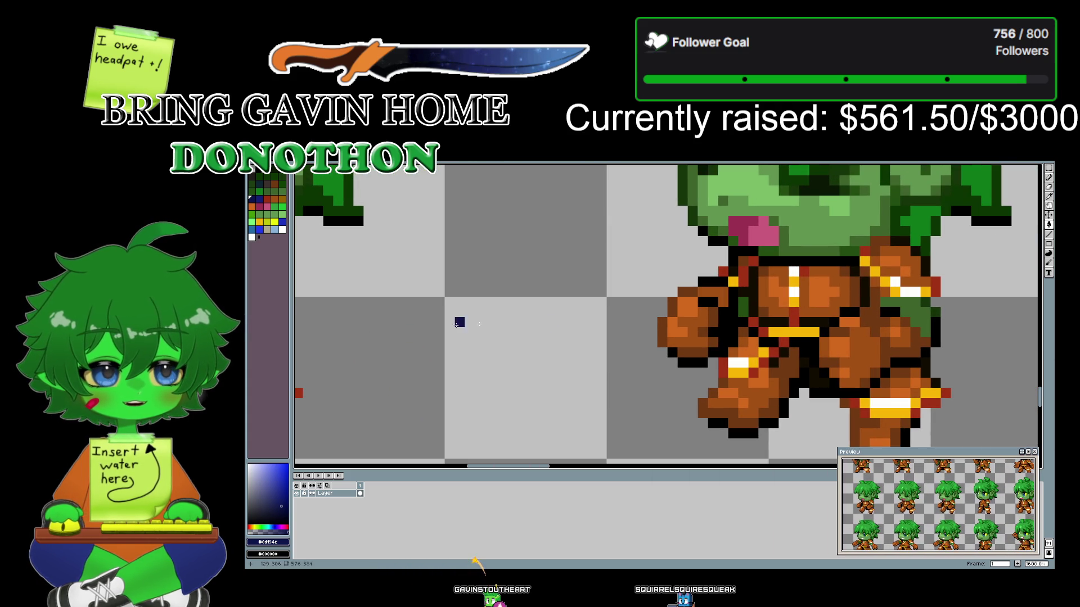
{"action": "left_click_drag", "start_coordinate": [1015, 332], "coordinate": [408, 312]}
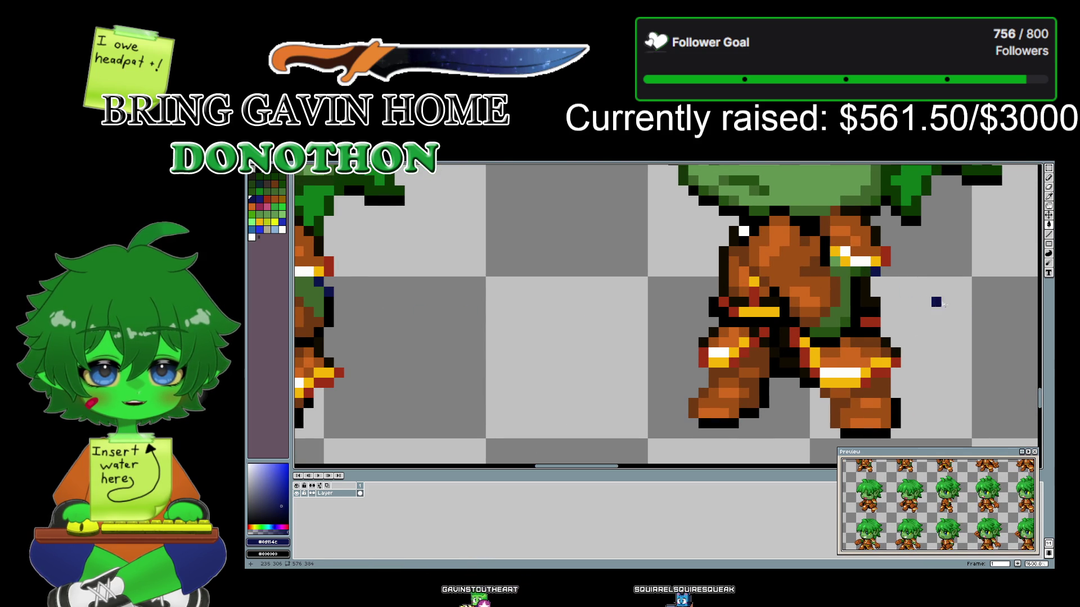
{"action": "left_click_drag", "start_coordinate": [916, 313], "coordinate": [409, 309]}
{"action": "mouse_move", "coordinate": [646, 297]}
{"action": "left_mouse_down"}
{"action": "mouse_move", "coordinate": [509, 301]}
{"action": "mouse_move", "coordinate": [494, 372]}
{"action": "left_mouse_up"}
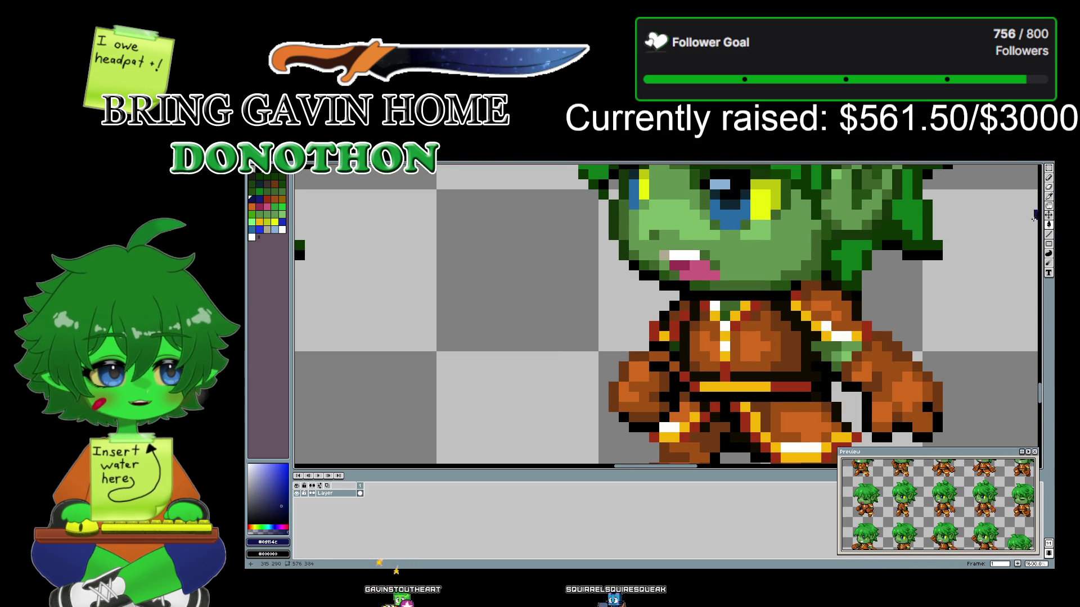
{"action": "left_click", "coordinate": [615, 211]}
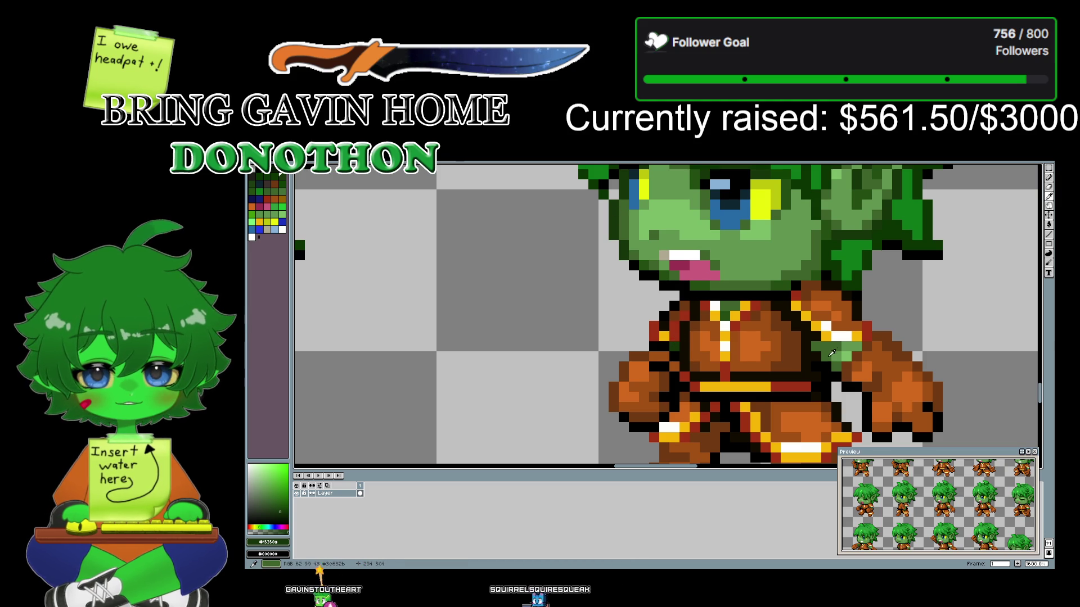
{"action": "left_click", "coordinate": [832, 344]}
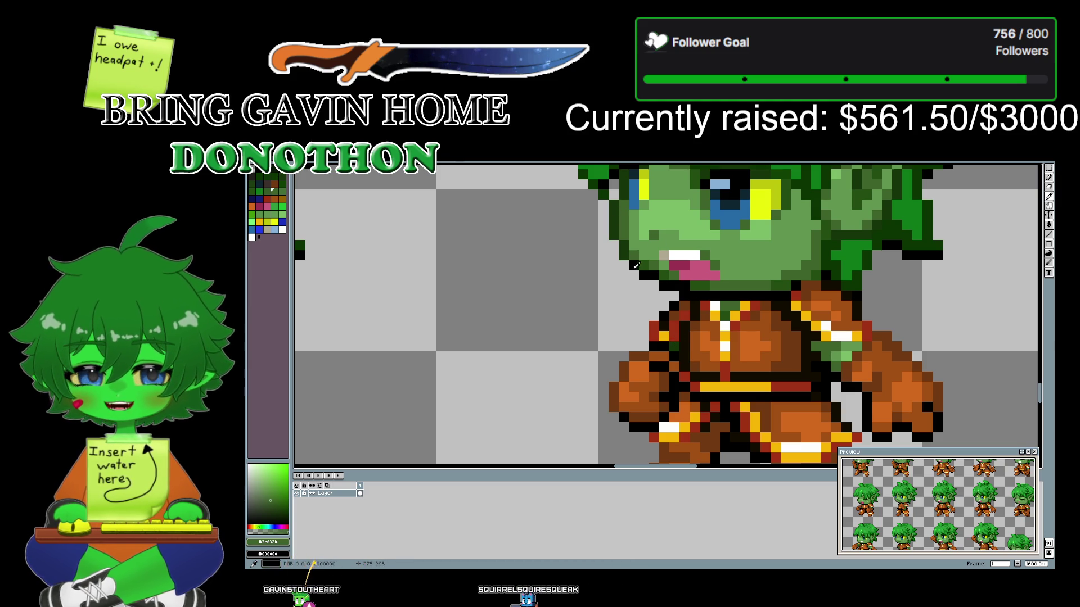
- Sample the navy outline, then the hair's dark green, then navy #0d154c again
{"action": "scroll", "coordinate": [896, 313], "scroll_direction": "right", "scroll_amount": 5}
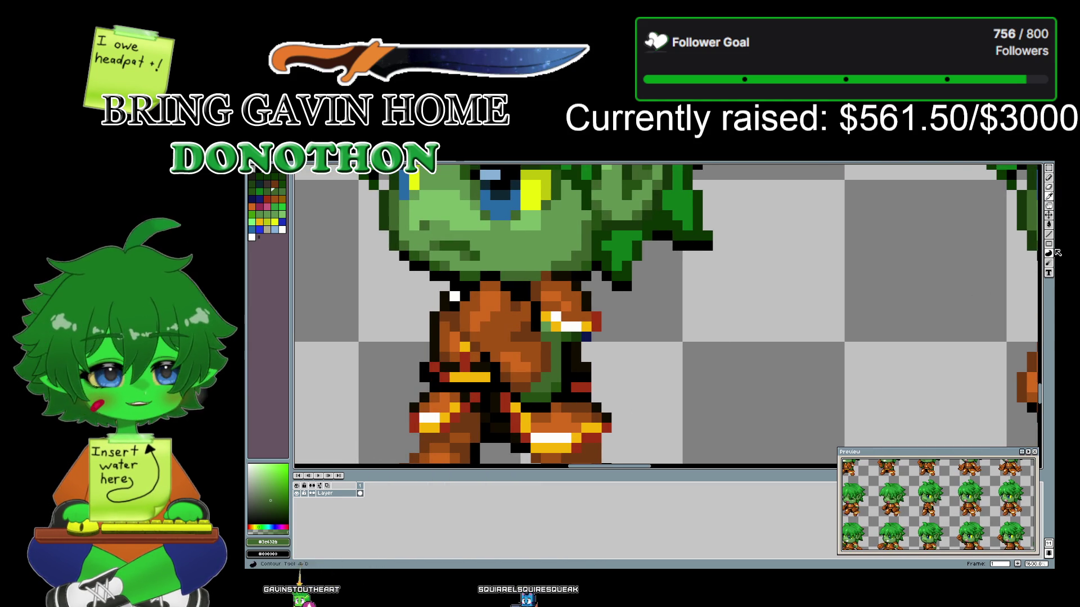
{"action": "left_click", "coordinate": [586, 336]}
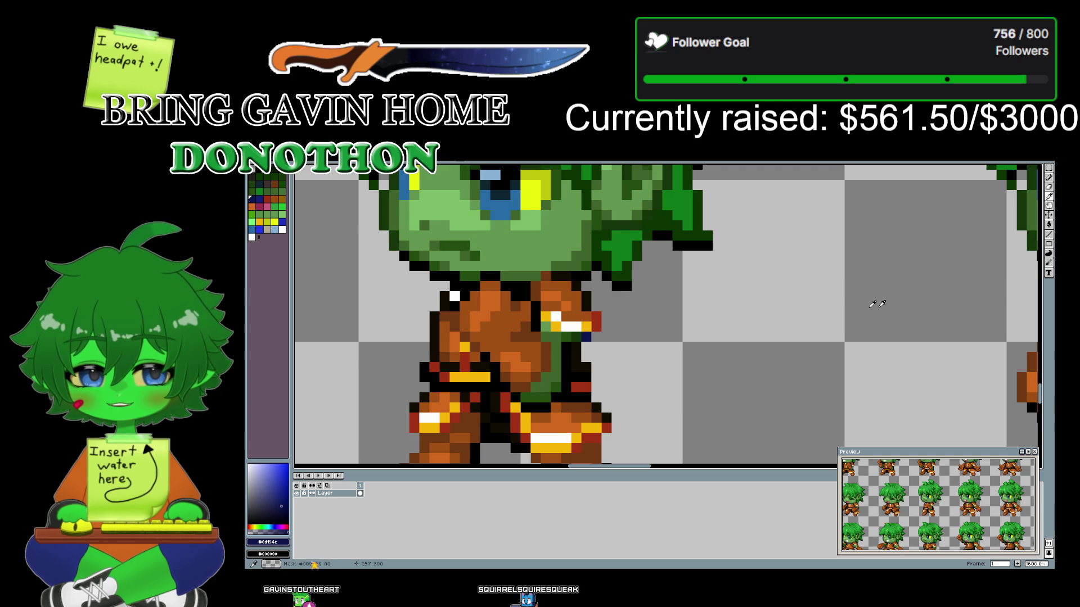
{"action": "scroll", "coordinate": [731, 304], "scroll_direction": "right", "scroll_amount": 6}
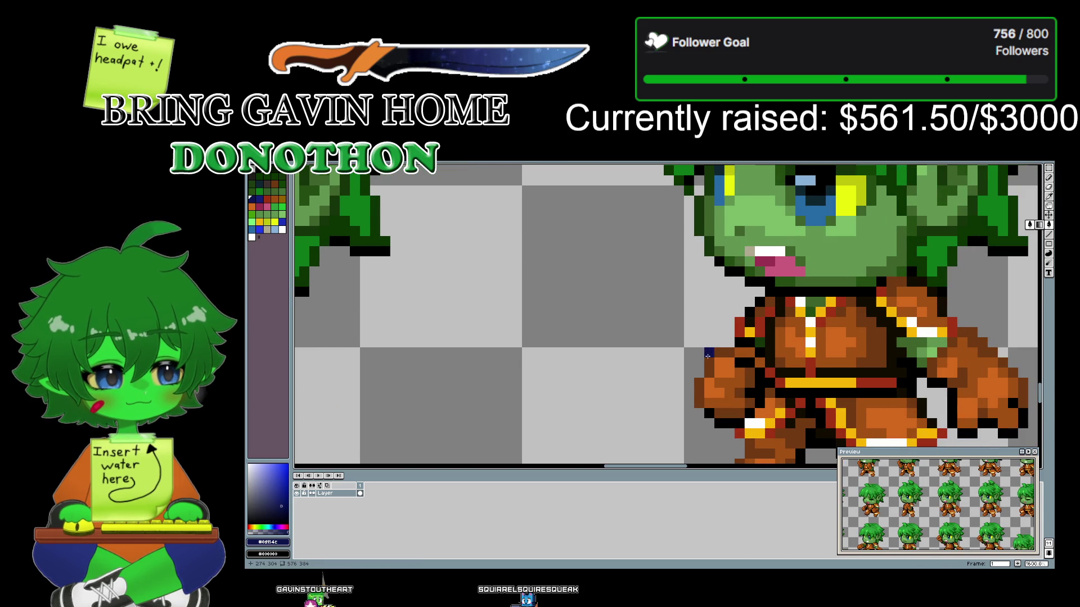
{"action": "scroll", "coordinate": [698, 333], "scroll_direction": "right", "scroll_amount": 5}
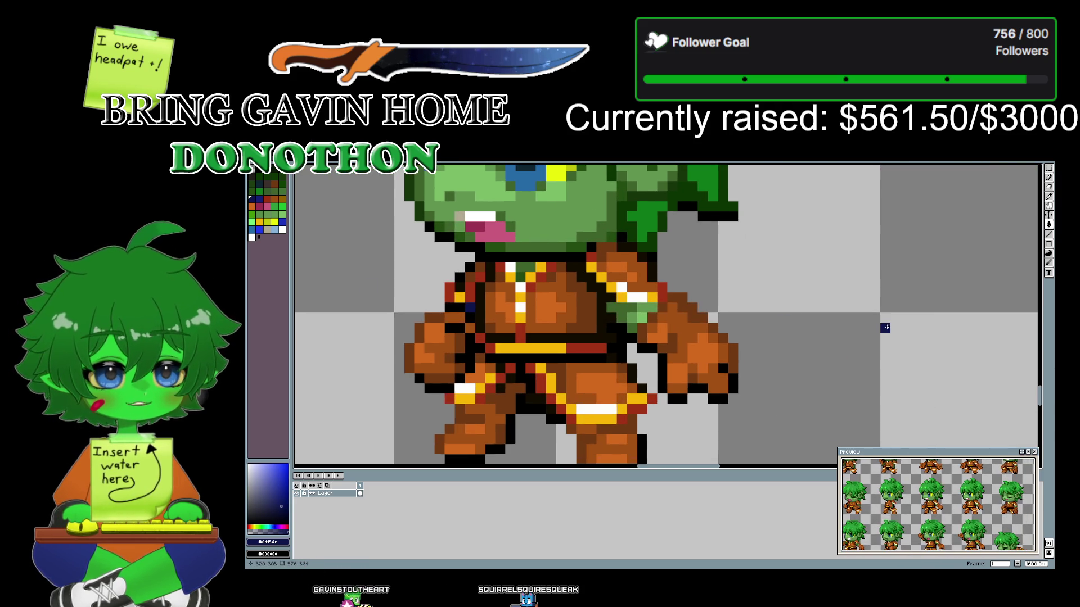
{"action": "scroll", "coordinate": [589, 287], "scroll_direction": "right", "scroll_amount": 8}
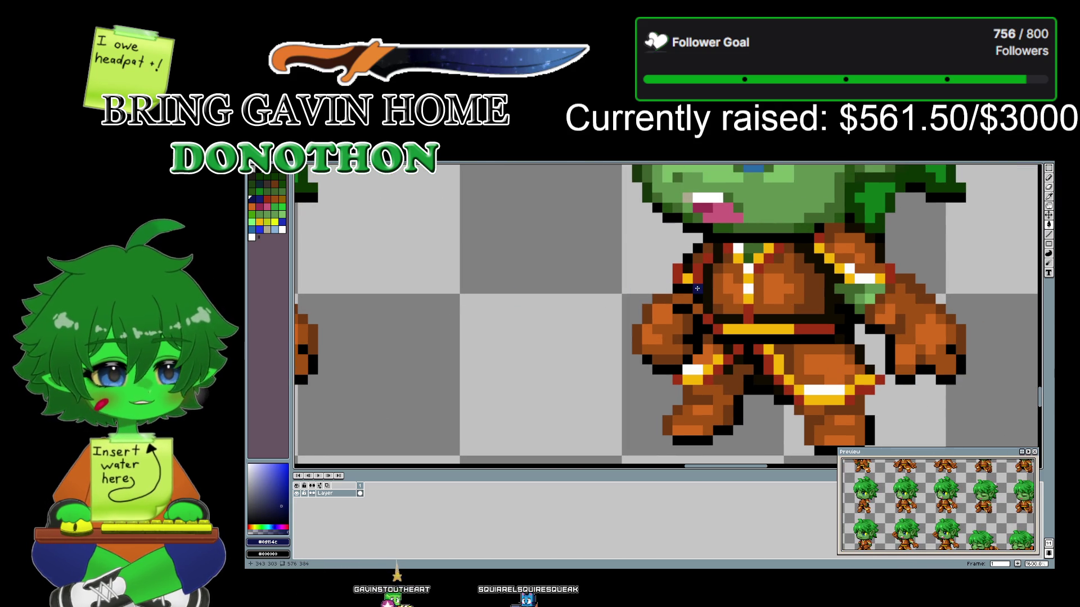
{"action": "scroll", "coordinate": [697, 289], "scroll_direction": "right", "scroll_amount": 4}
{"action": "scroll", "coordinate": [675, 326], "scroll_direction": "right", "scroll_amount": 6}
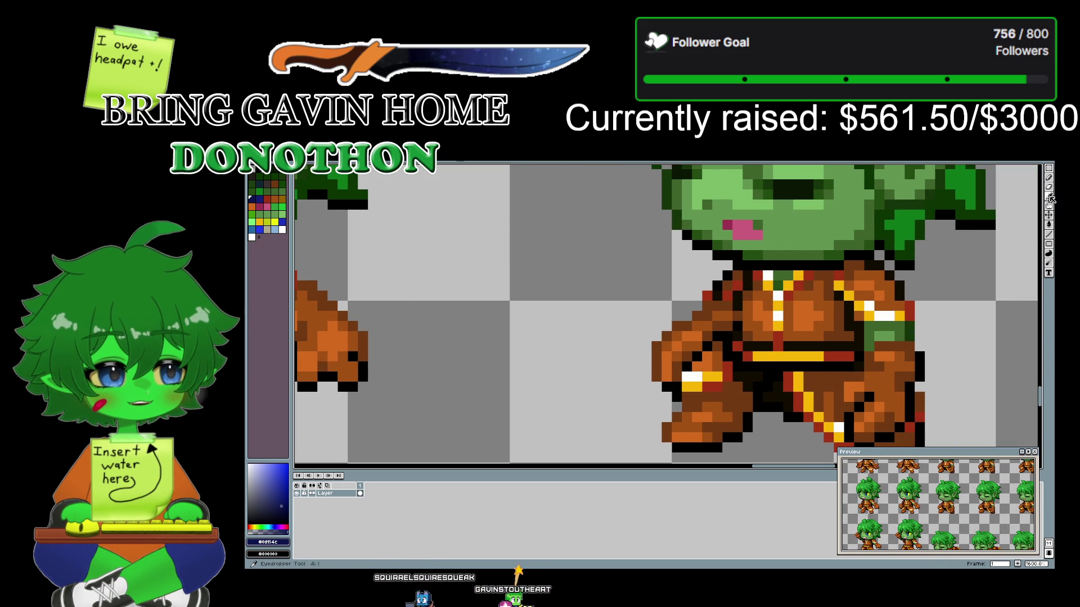
{"action": "left_click", "coordinate": [669, 192], "text": "alt"}
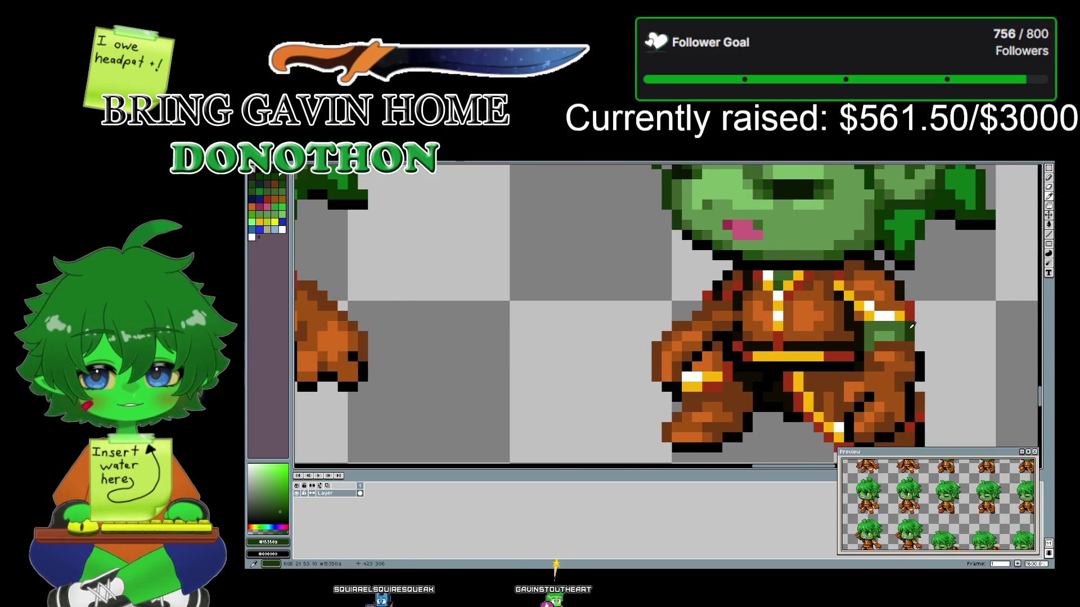
{"action": "scroll", "coordinate": [405, 293], "scroll_direction": "left", "scroll_amount": 5}
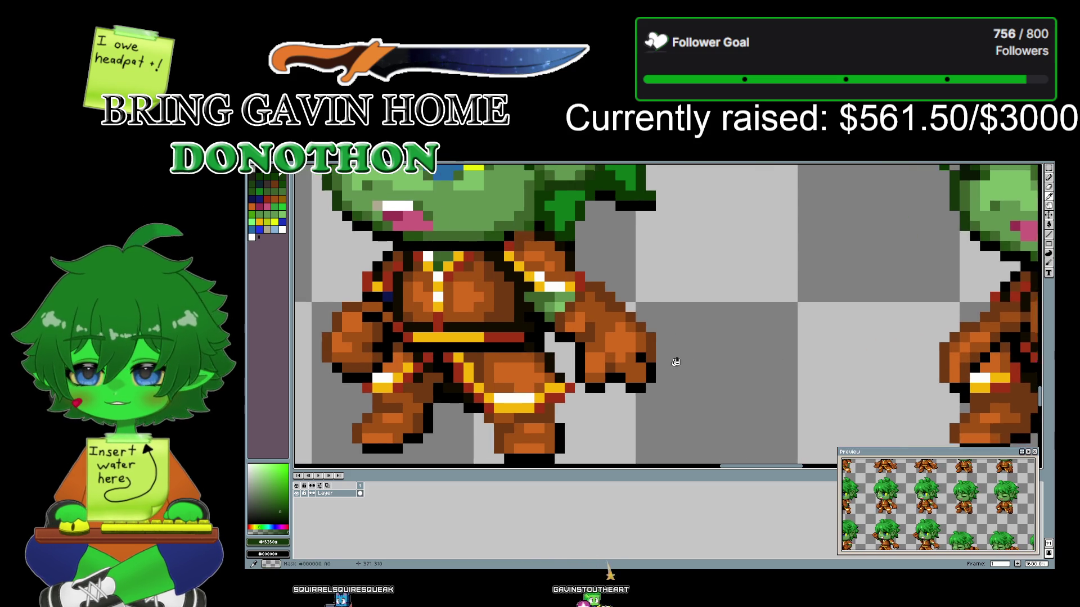
{"action": "left_click", "coordinate": [405, 293], "text": "alt"}
{"action": "scroll", "coordinate": [556, 296], "scroll_direction": "right", "scroll_amount": 5}
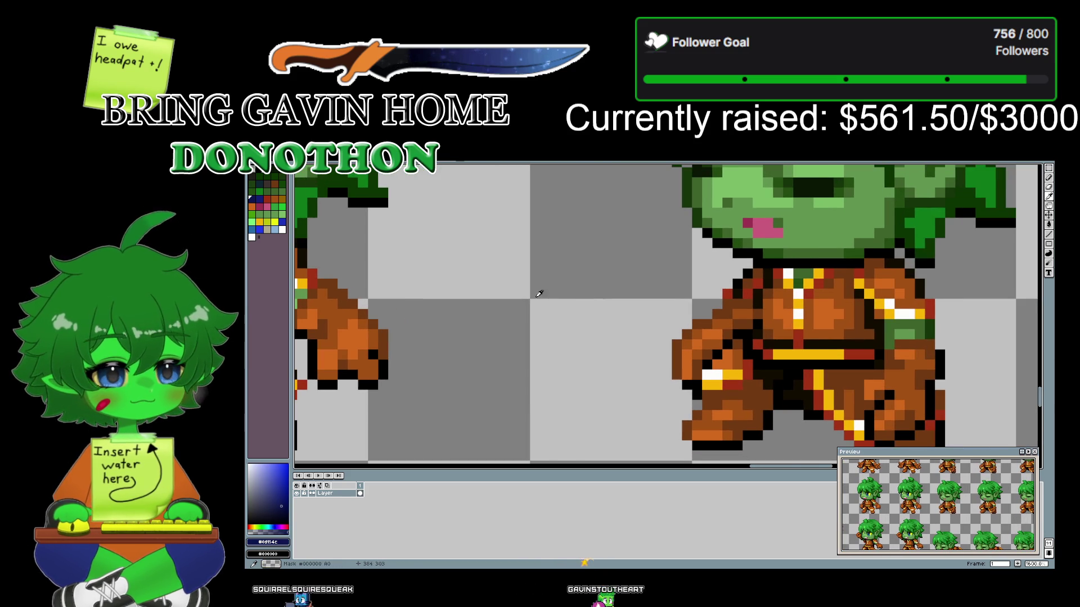
- Add a dark navy pixel on the sprite's right edge beside the green shoulder
{"action": "left_click", "coordinate": [930, 327]}
{"action": "left_click_drag", "start_coordinate": [940, 325], "coordinate": [446, 299]}
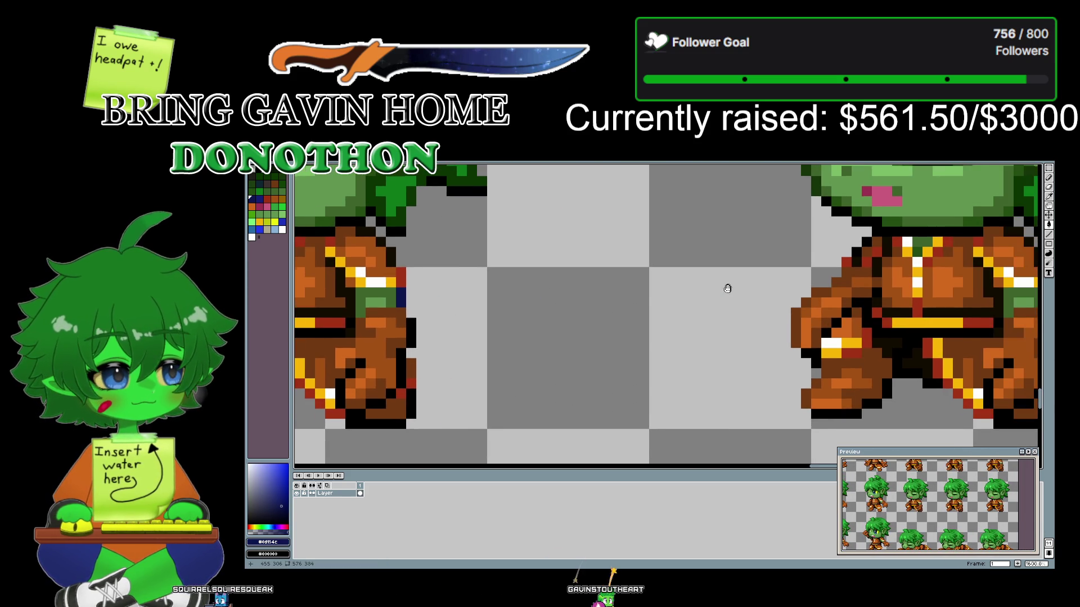
{"action": "scroll", "coordinate": [727, 290], "scroll_direction": "right", "scroll_amount": 3}
{"action": "scroll", "coordinate": [545, 306], "scroll_direction": "right", "scroll_amount": 3}
{"action": "scroll", "coordinate": [822, 284], "scroll_direction": "right", "scroll_amount": 3}
{"action": "scroll", "coordinate": [692, 296], "scroll_direction": "down", "scroll_amount": 1}
{"action": "scroll", "coordinate": [757, 224], "scroll_direction": "up", "scroll_amount": 1}
{"action": "scroll", "coordinate": [791, 325], "scroll_direction": "up", "scroll_amount": 1}
{"action": "scroll", "coordinate": [673, 342], "scroll_direction": "up", "scroll_amount": 1}
{"action": "scroll", "coordinate": [673, 342], "scroll_direction": "down", "scroll_amount": 2}
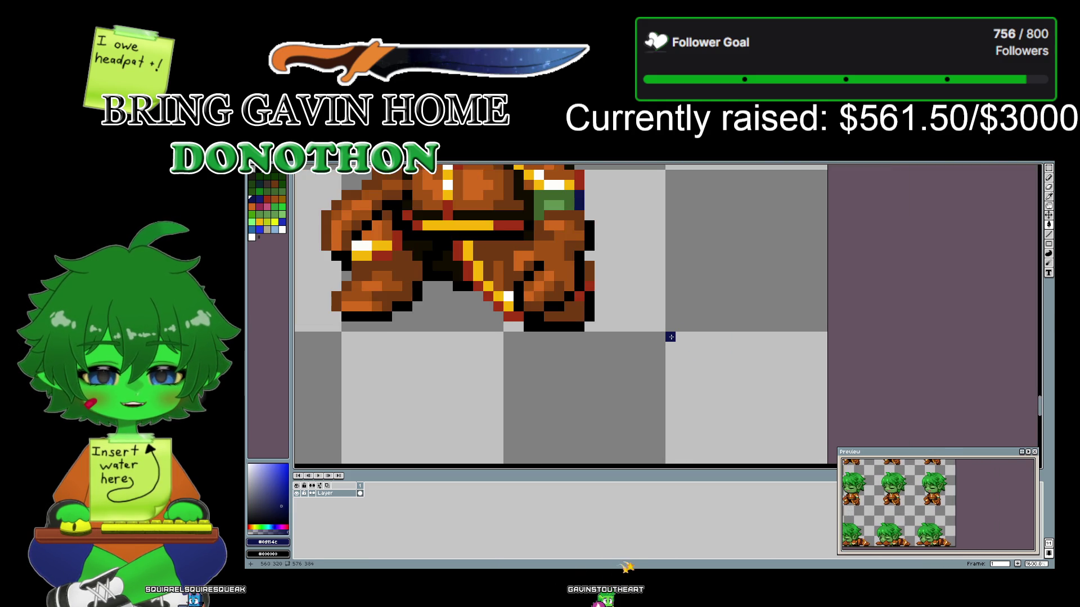
- On the knocked-down sprites, sample the muted skin green, briefly trying the lighter green
{"action": "scroll", "coordinate": [668, 336], "scroll_direction": "down", "scroll_amount": 1}
{"action": "left_click_drag", "start_coordinate": [624, 377], "coordinate": [650, 197]}
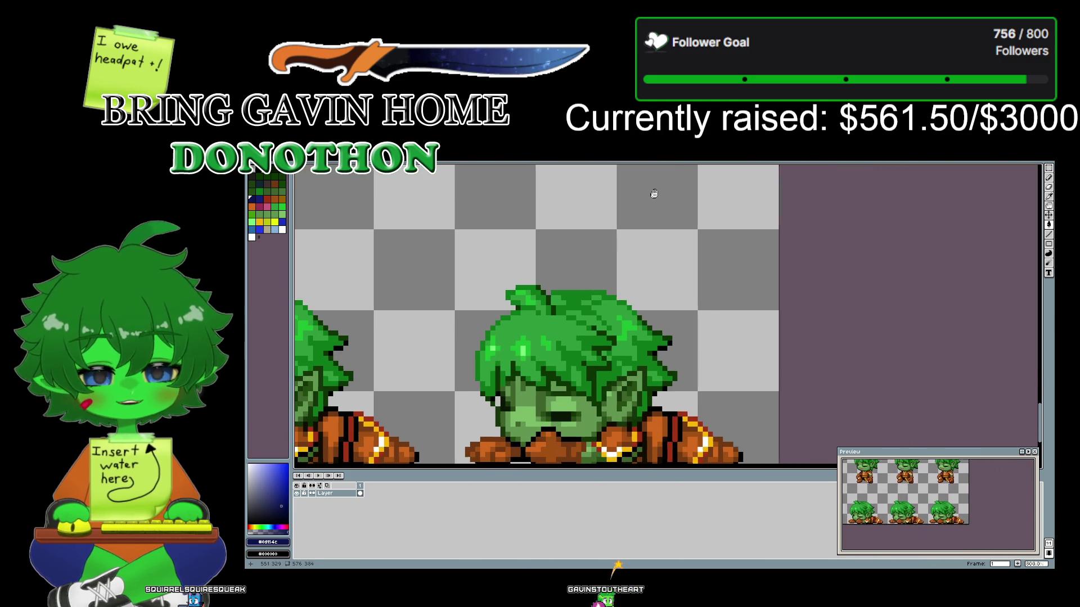
{"action": "mouse_move", "coordinate": [706, 337]}
{"action": "left_mouse_down"}
{"action": "mouse_move", "coordinate": [723, 298]}
{"action": "mouse_move", "coordinate": [785, 299]}
{"action": "left_mouse_up"}
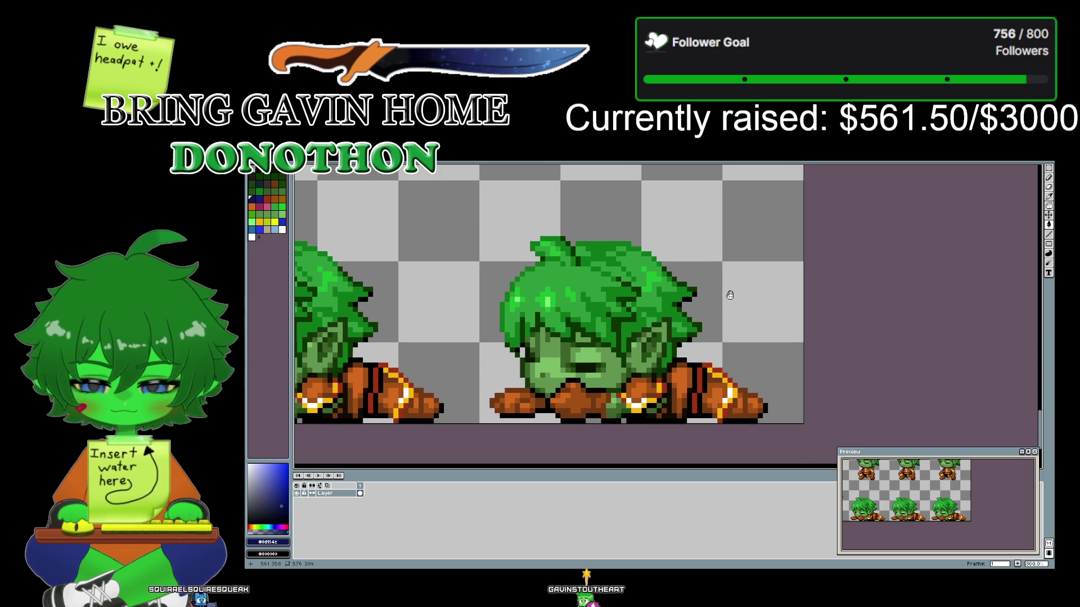
{"action": "scroll", "coordinate": [785, 298], "scroll_direction": "up", "scroll_amount": 3}
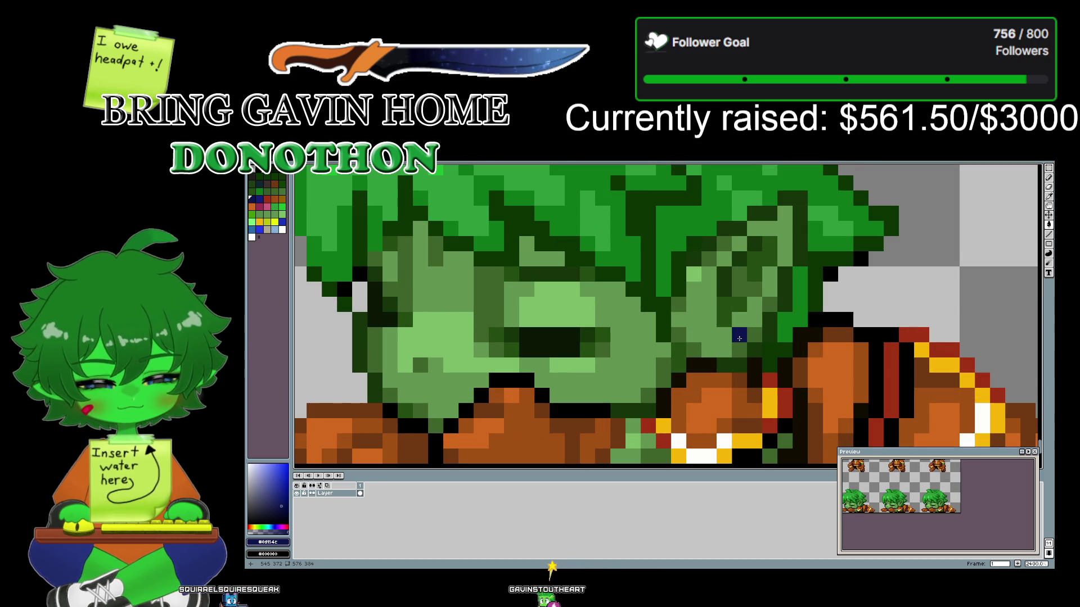
{"action": "scroll", "coordinate": [739, 338], "scroll_direction": "down", "scroll_amount": 5}
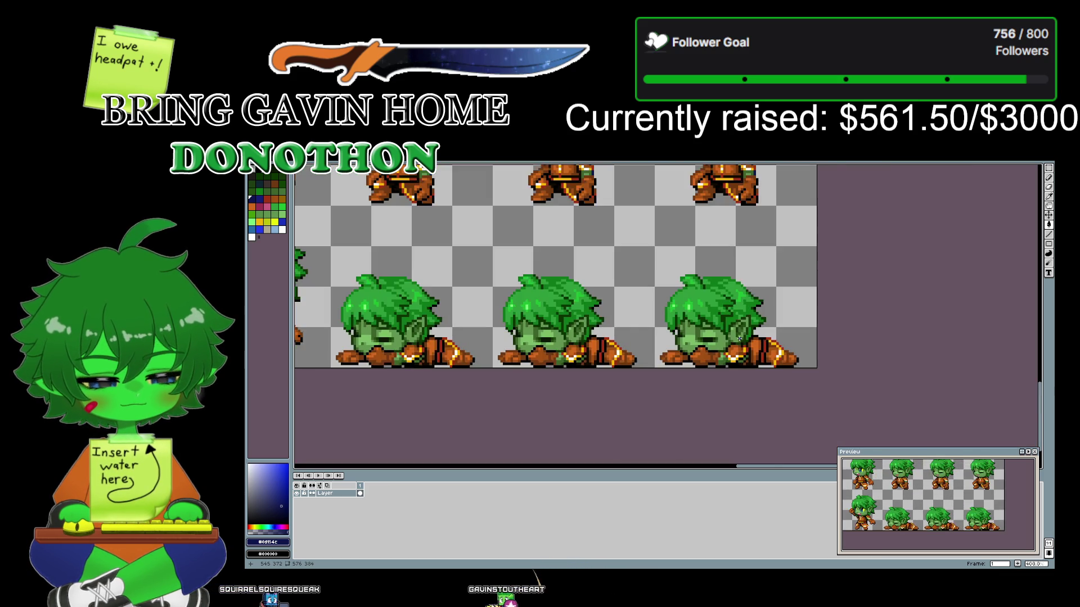
{"action": "scroll", "coordinate": [739, 338], "scroll_direction": "up", "scroll_amount": 1}
{"action": "scroll", "coordinate": [739, 338], "scroll_direction": "up", "scroll_amount": 1}
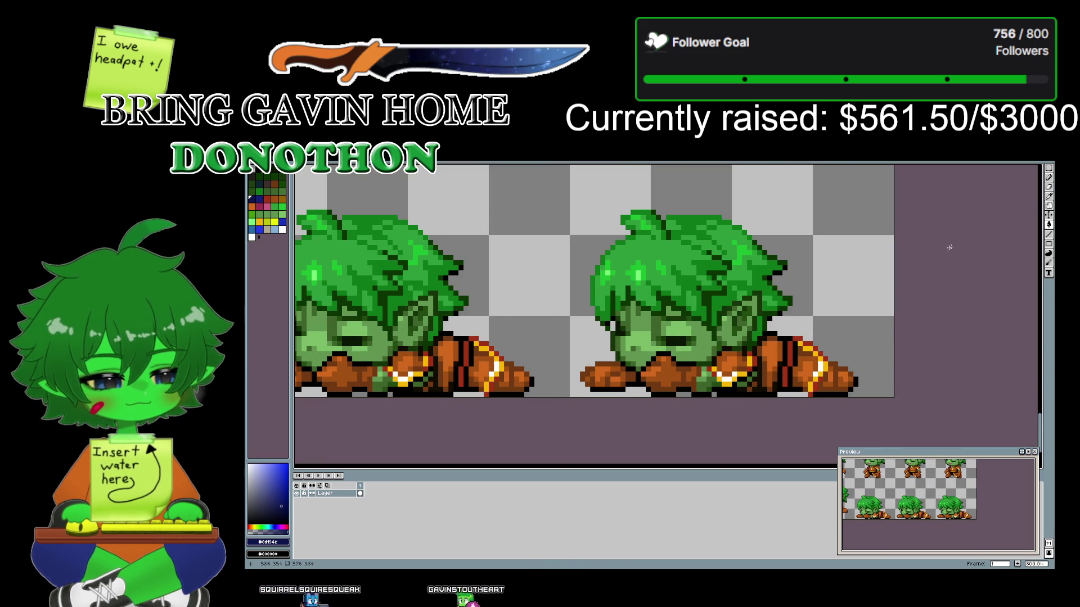
{"action": "scroll", "coordinate": [655, 321], "scroll_direction": "up", "scroll_amount": 2}
{"action": "scroll", "coordinate": [655, 320], "scroll_direction": "up", "scroll_amount": 2}
{"action": "scroll", "coordinate": [655, 320], "scroll_direction": "down", "scroll_amount": 2}
{"action": "scroll", "coordinate": [656, 320], "scroll_direction": "down", "scroll_amount": 1}
{"action": "scroll", "coordinate": [656, 320], "scroll_direction": "down", "scroll_amount": 1}
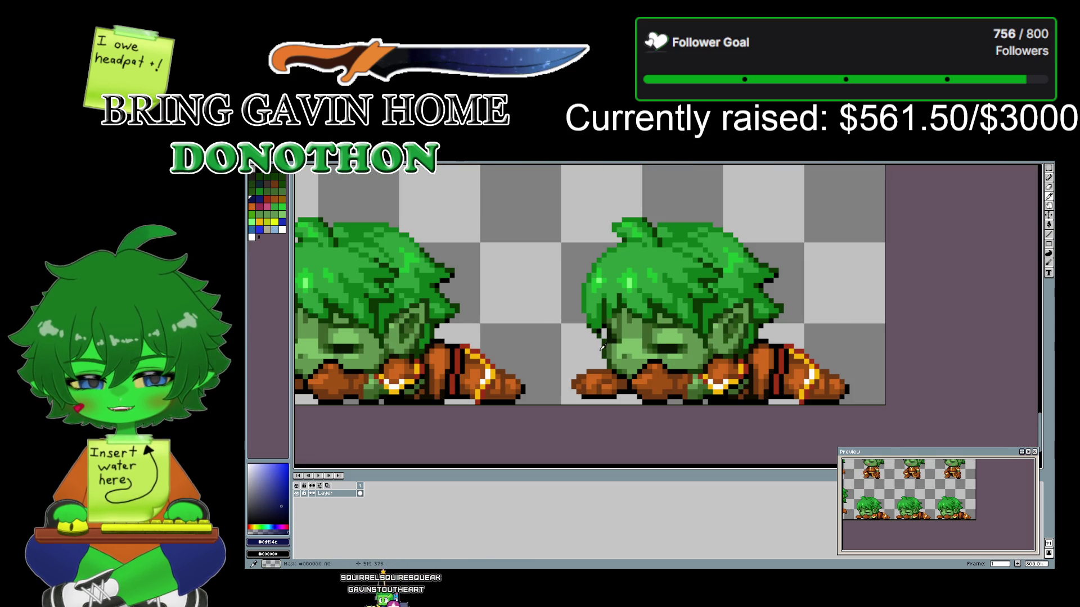
{"action": "right_click", "coordinate": [739, 387]}
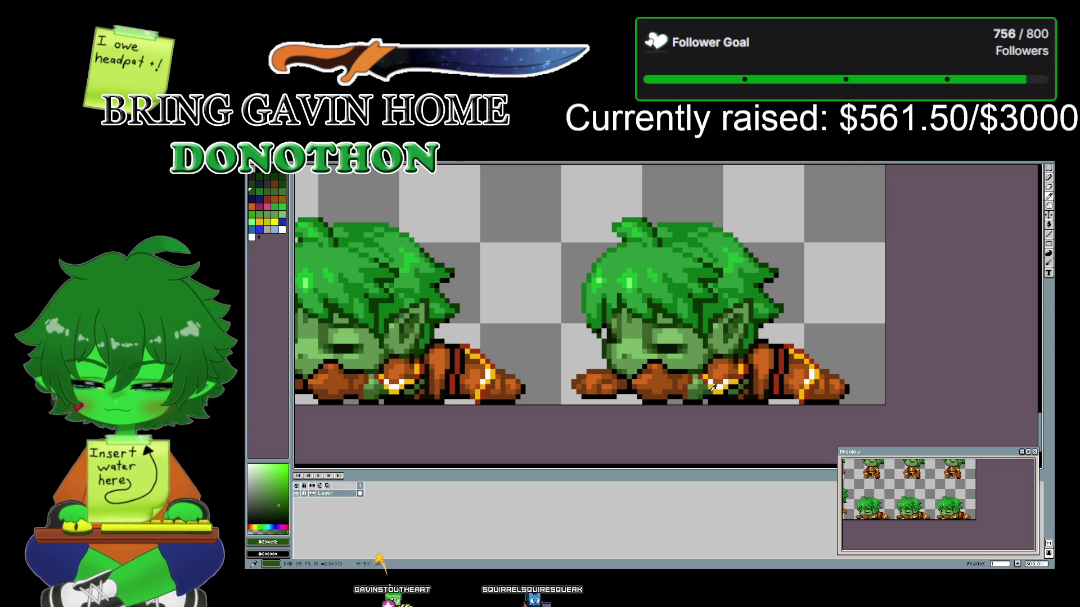
{"action": "right_click", "coordinate": [701, 381]}
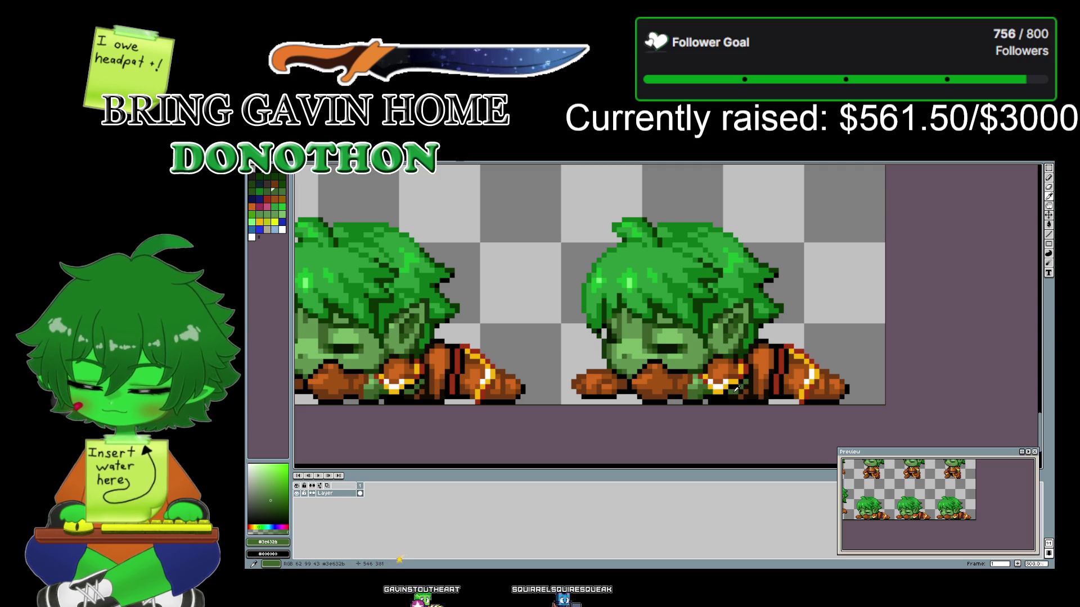
{"action": "right_click", "coordinate": [700, 378]}
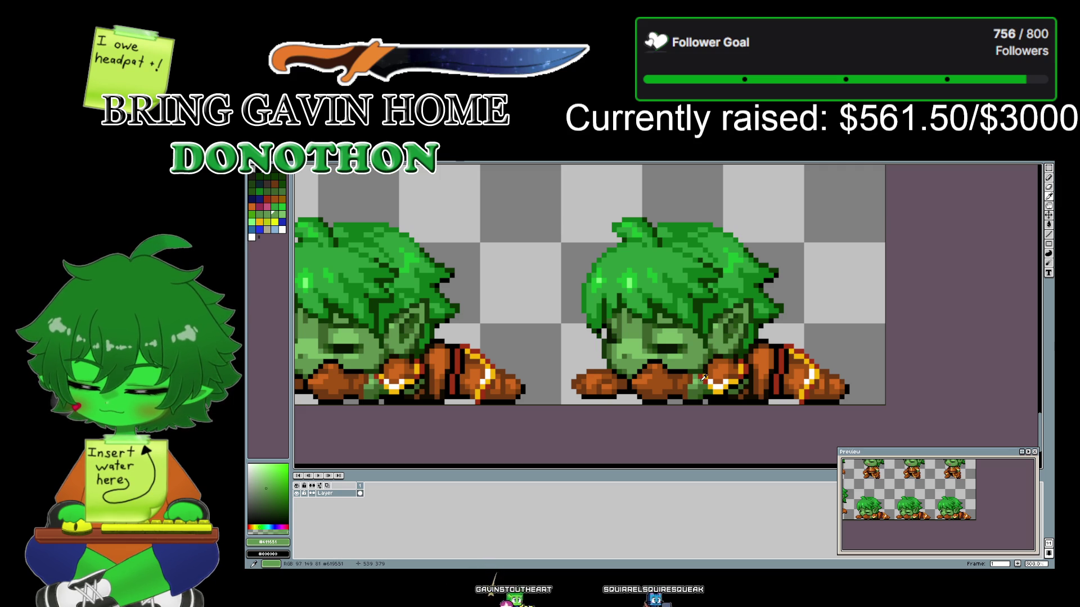
{"action": "right_click", "coordinate": [702, 381]}
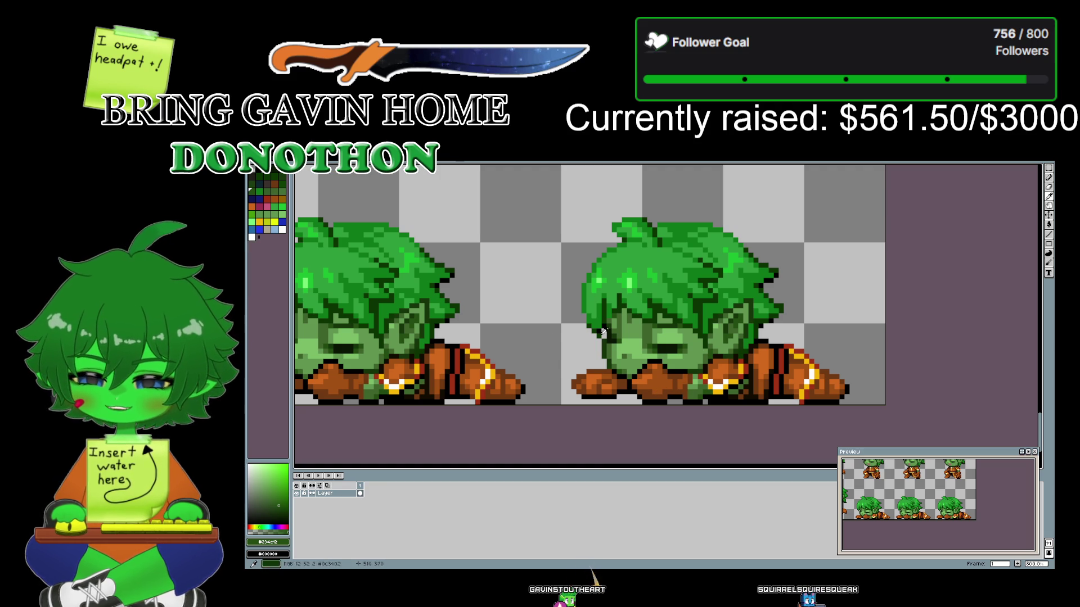
- Sample the cheering sprite's muted green, then the dark navy, and switch to the Paint Bucket
{"action": "left_click_drag", "start_coordinate": [521, 342], "coordinate": [553, 315]}
{"action": "scroll", "coordinate": [590, 309], "scroll_direction": "left", "scroll_amount": 5}
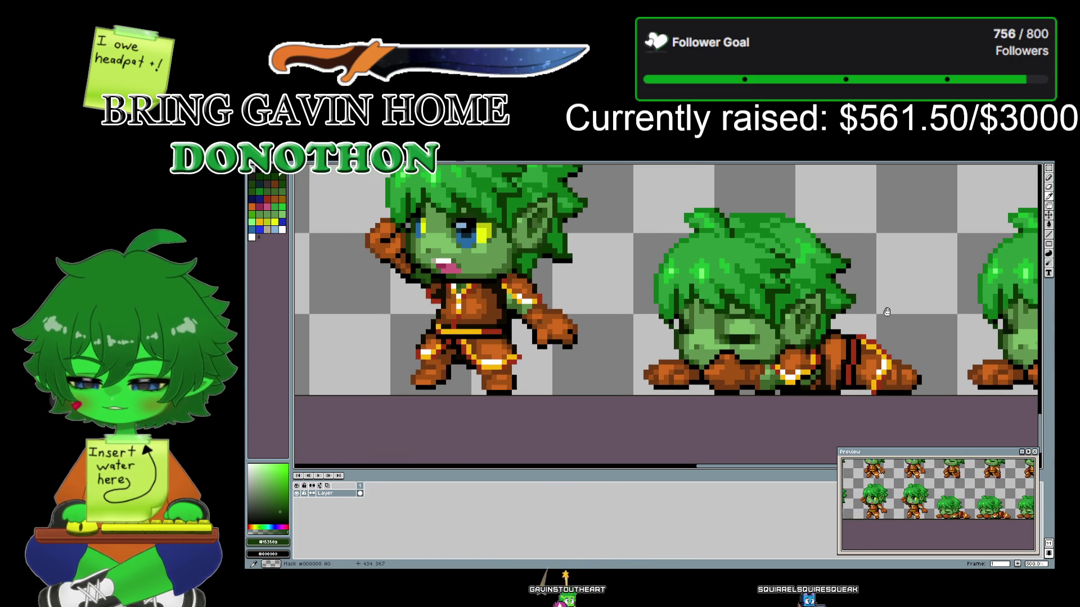
{"action": "left_click_drag", "start_coordinate": [600, 302], "coordinate": [707, 365]}
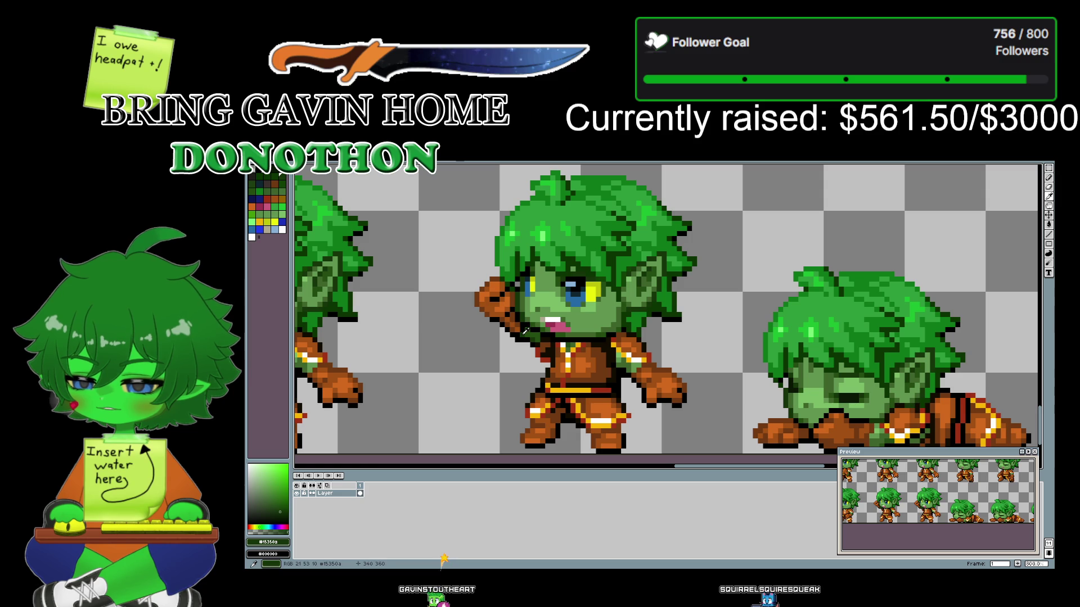
{"action": "left_click", "coordinate": [528, 316]}
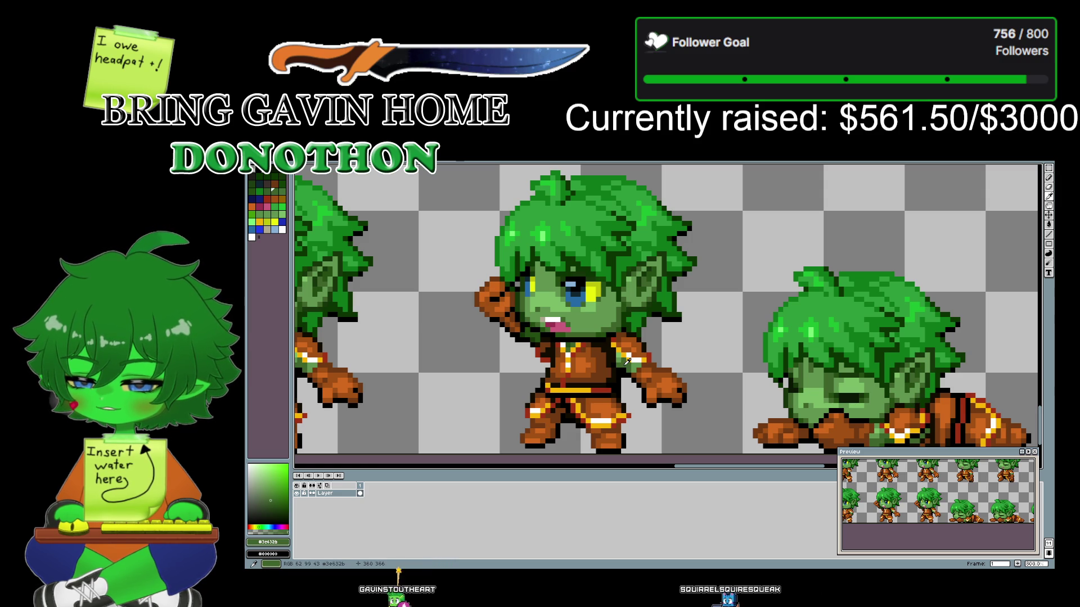
{"action": "scroll", "coordinate": [725, 304], "scroll_direction": "up", "scroll_amount": 5}
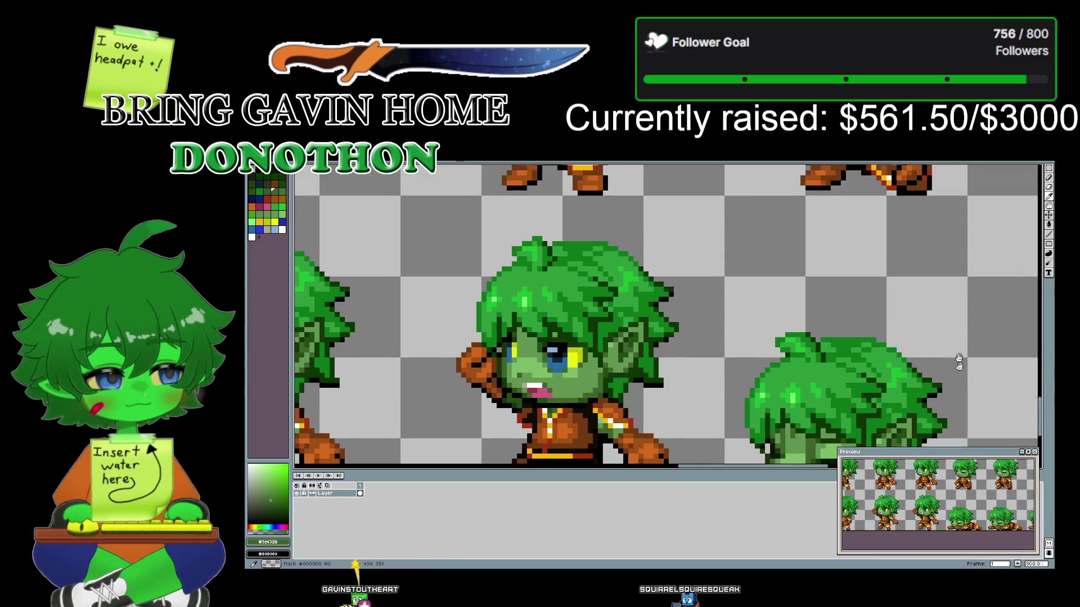
{"action": "scroll", "coordinate": [725, 304], "scroll_direction": "right", "scroll_amount": 4}
{"action": "scroll", "coordinate": [619, 236], "scroll_direction": "left", "scroll_amount": 4}
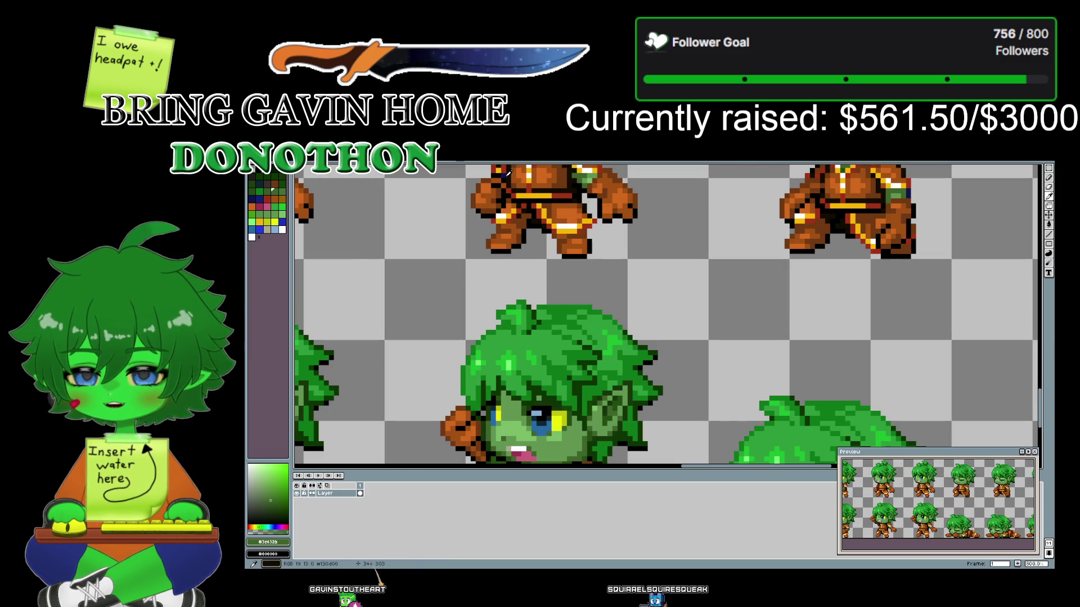
{"action": "left_click", "coordinate": [505, 171]}
{"action": "scroll", "coordinate": [754, 207], "scroll_direction": "down", "scroll_amount": 5}
{"action": "scroll", "coordinate": [754, 207], "scroll_direction": "left", "scroll_amount": 1}
{"action": "key", "text": "g"}
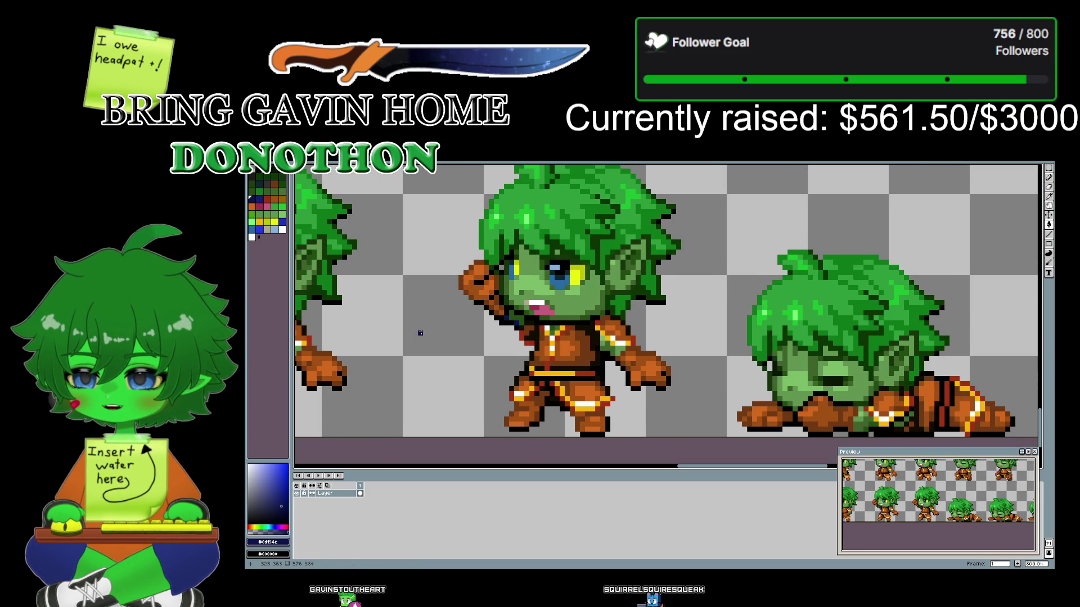
{"action": "left_click_drag", "start_coordinate": [420, 333], "coordinate": [725, 352]}
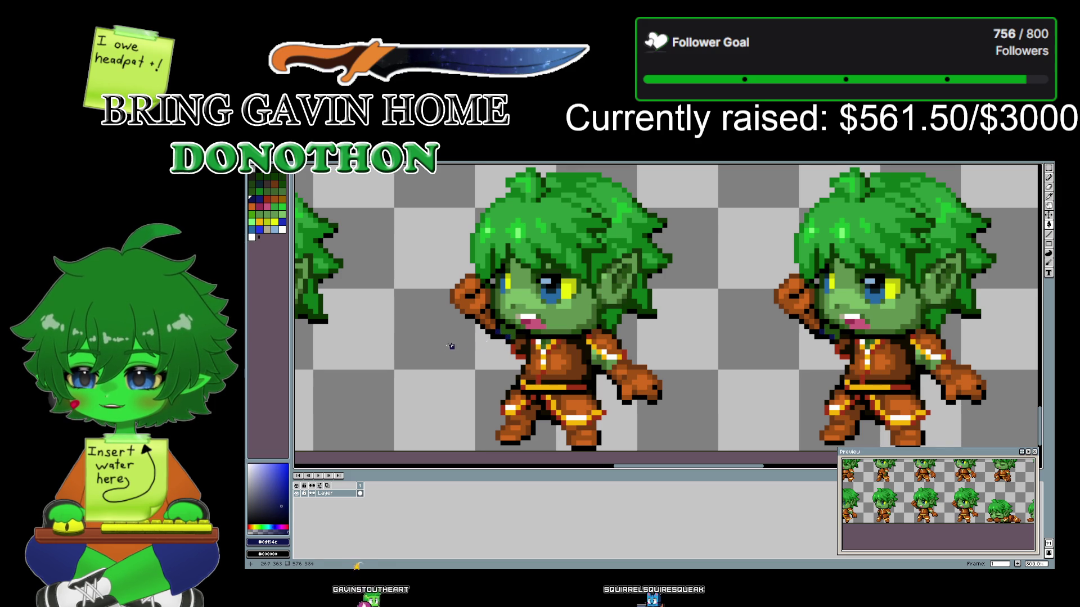
{"action": "left_click_drag", "start_coordinate": [462, 346], "coordinate": [748, 342]}
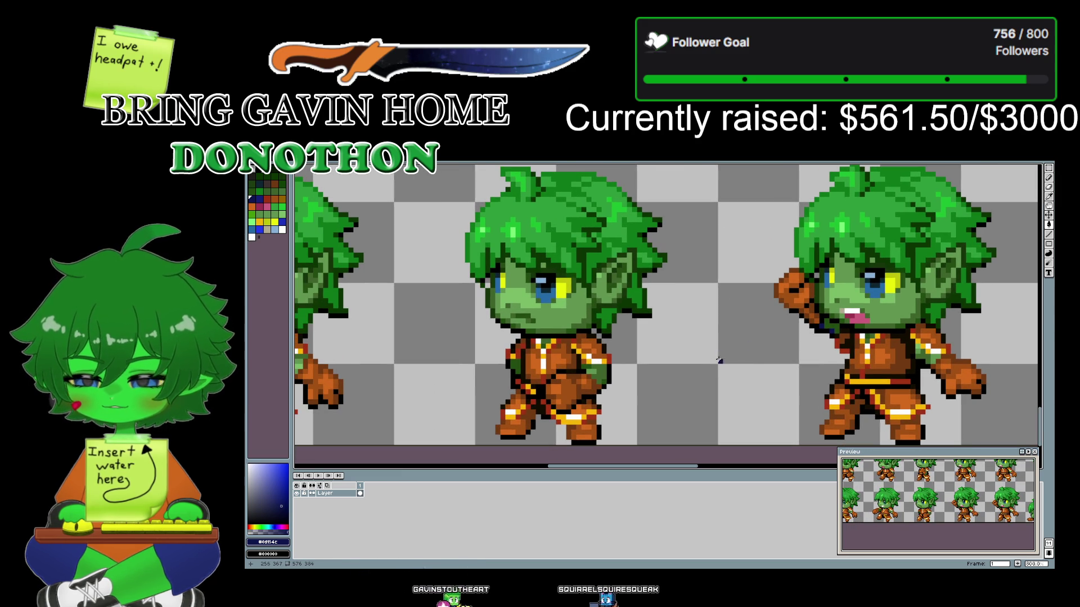
{"action": "key", "text": "alt"}
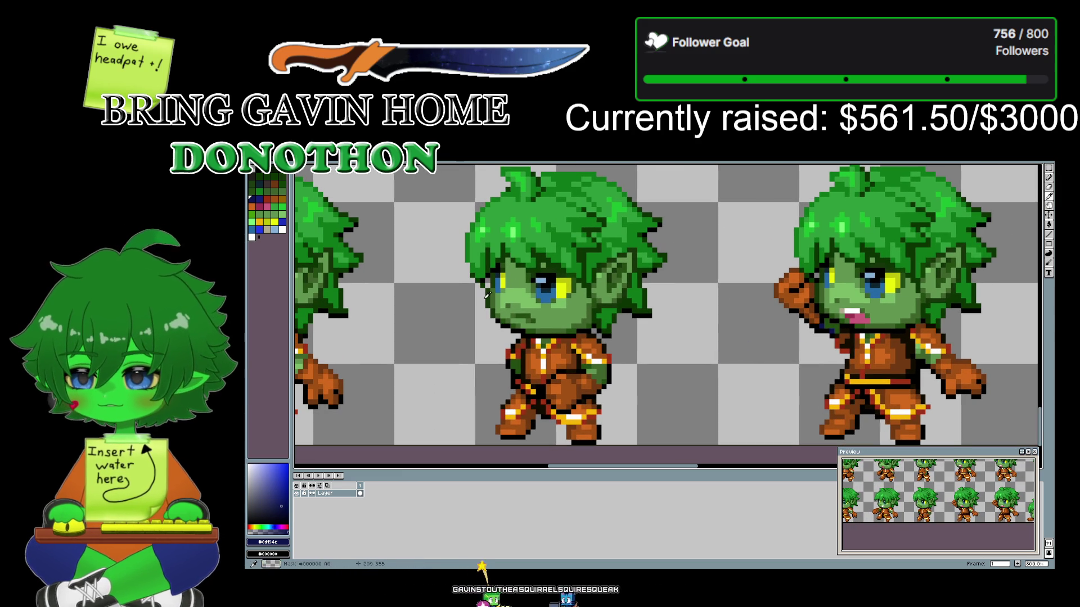
{"action": "left_click", "coordinate": [518, 362]}
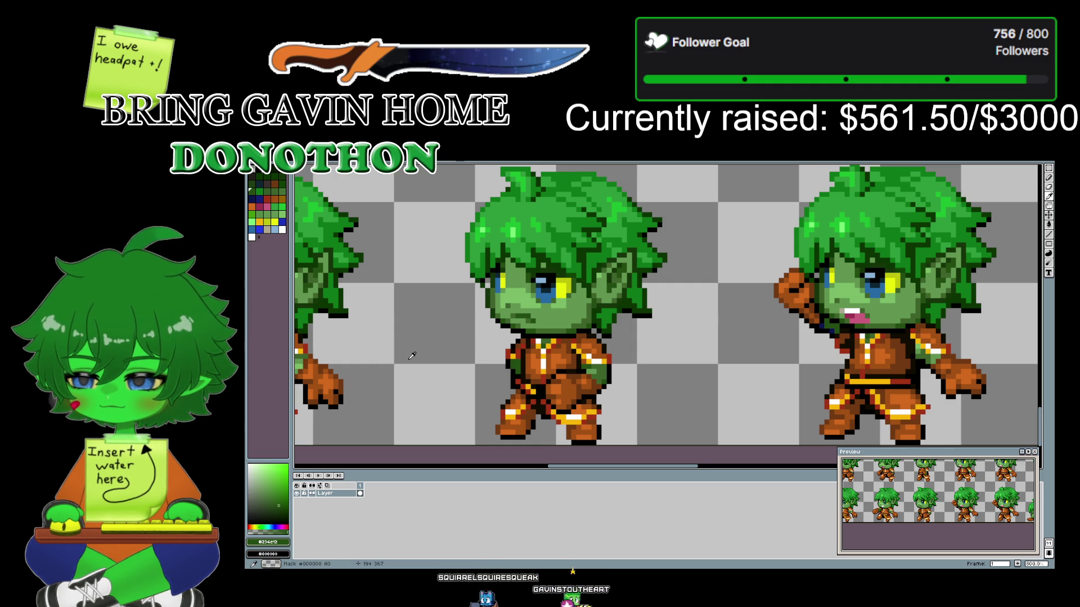
{"action": "left_click_drag", "start_coordinate": [413, 355], "coordinate": [496, 351]}
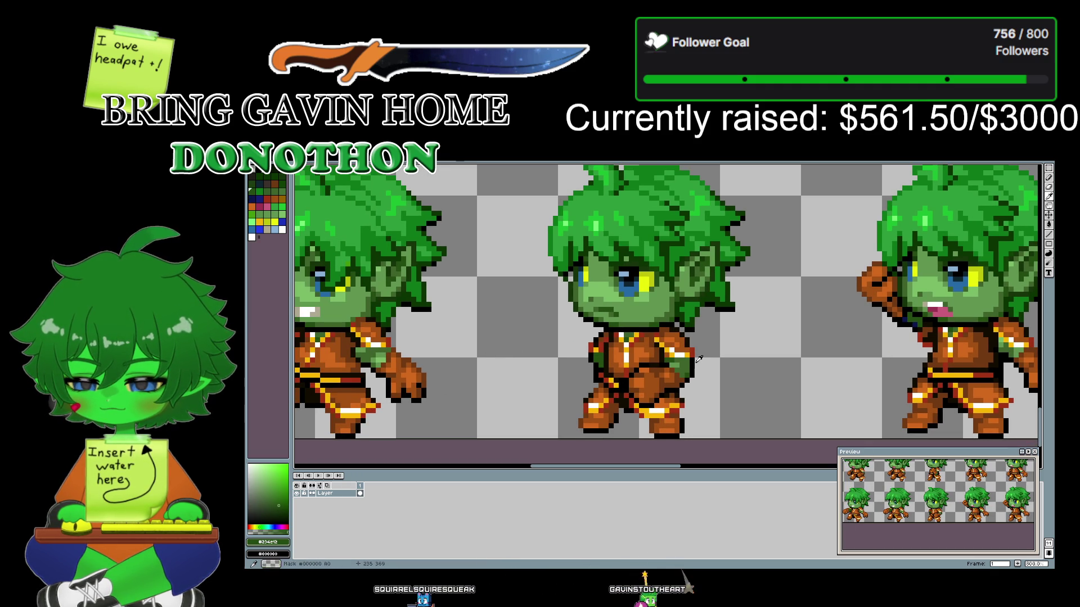
{"action": "left_click", "coordinate": [695, 358]}
{"action": "scroll", "coordinate": [749, 344], "scroll_direction": "right", "scroll_amount": 3}
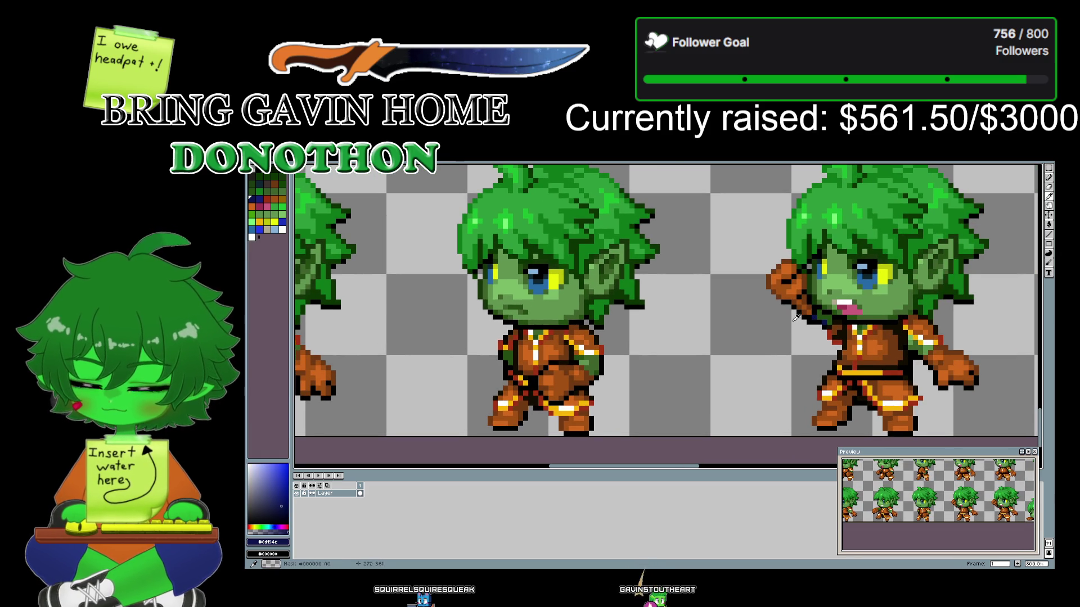
{"action": "left_click_drag", "start_coordinate": [371, 335], "coordinate": [714, 344]}
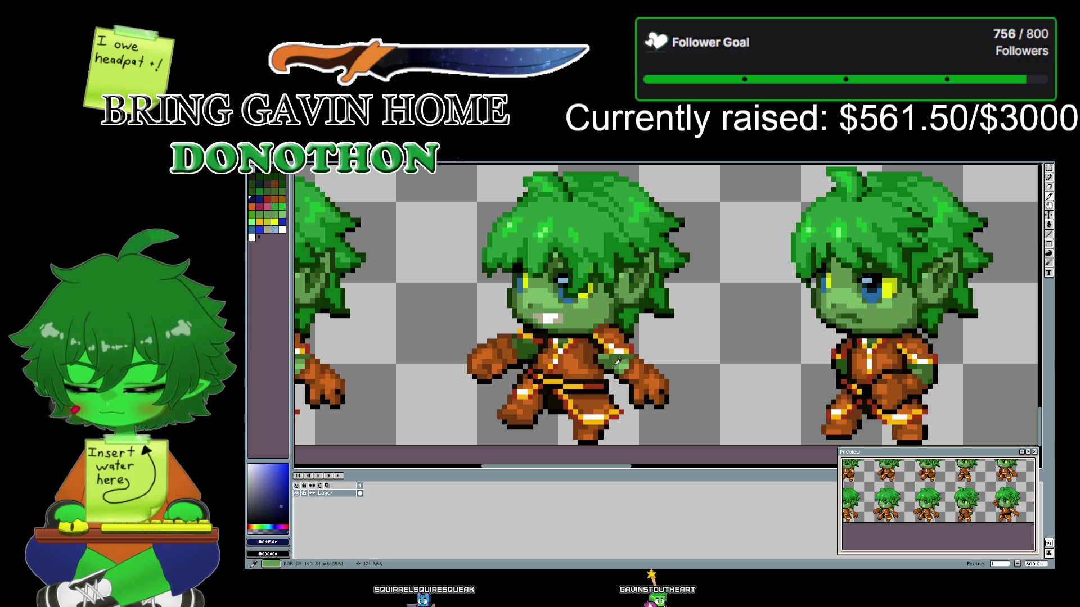
{"action": "left_click", "coordinate": [513, 298]}
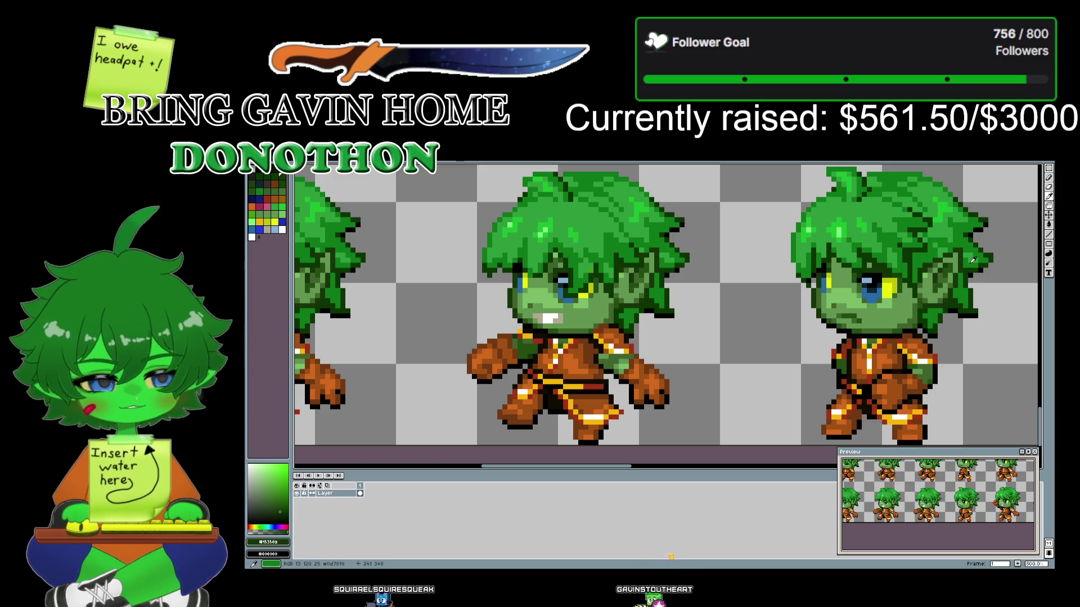
{"action": "scroll", "coordinate": [750, 462], "scroll_direction": "down", "scroll_amount": 5}
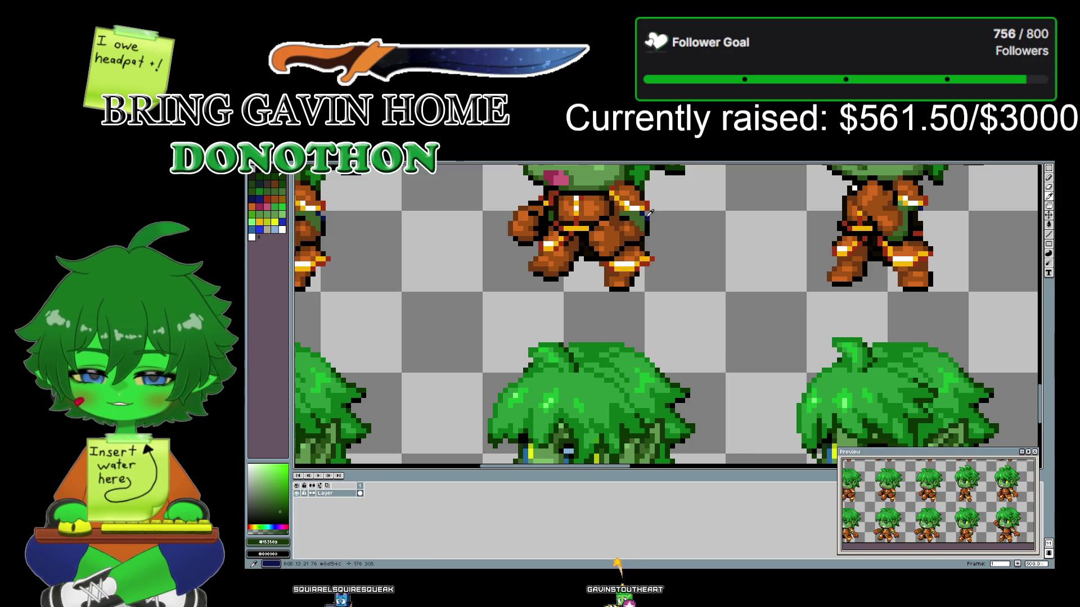
{"action": "left_click_drag", "start_coordinate": [730, 381], "coordinate": [743, 209]}
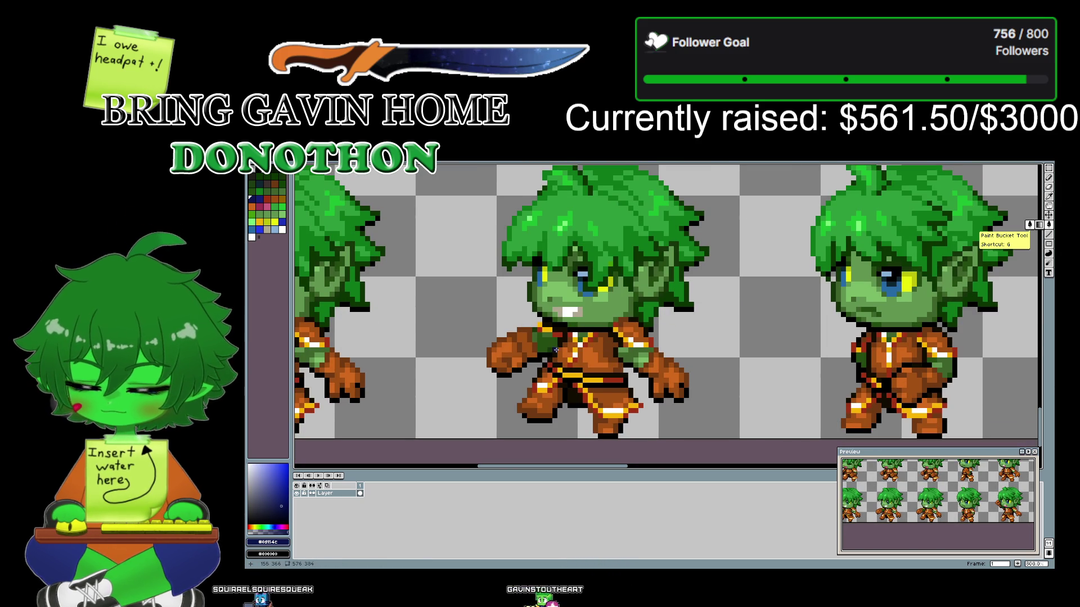
{"action": "left_click_drag", "start_coordinate": [760, 345], "coordinate": [741, 311]}
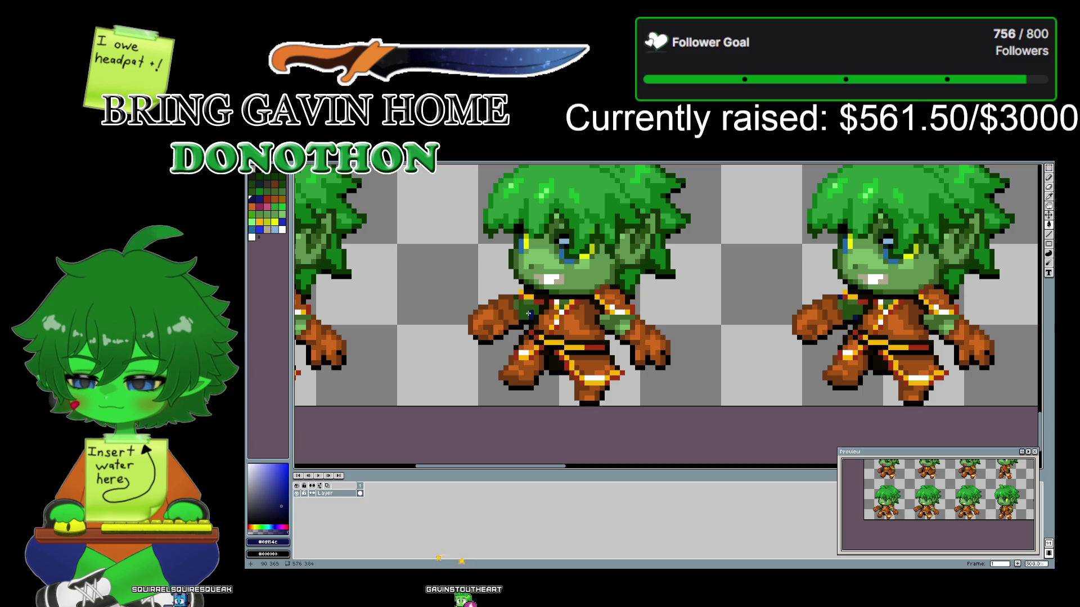
{"action": "mouse_move", "coordinate": [470, 303]}
{"action": "left_mouse_down"}
{"action": "mouse_move", "coordinate": [458, 306]}
{"action": "mouse_move", "coordinate": [772, 301]}
{"action": "left_mouse_up"}
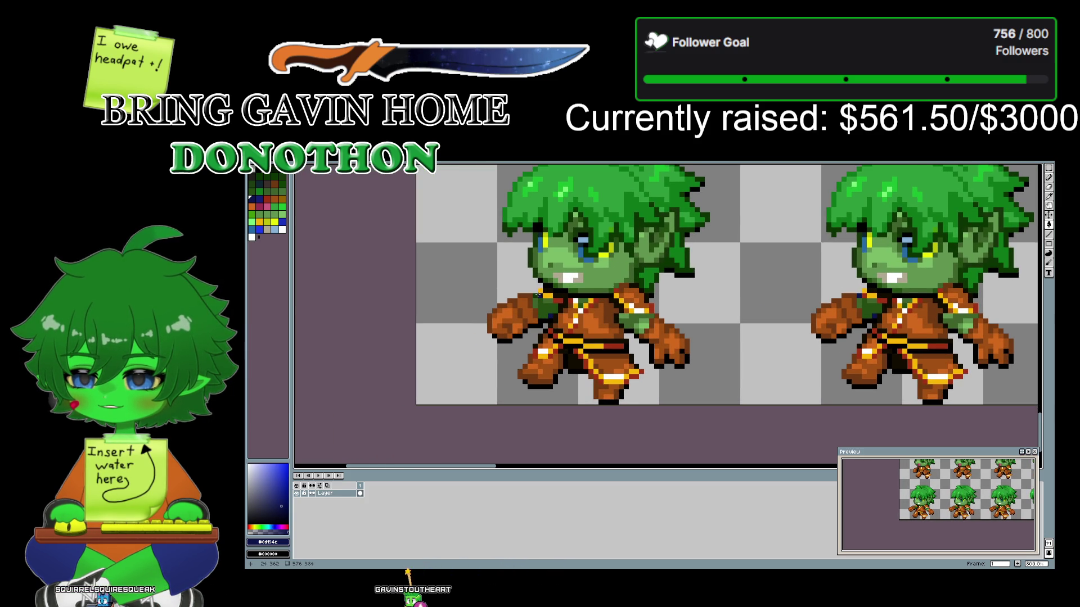
{"action": "scroll", "coordinate": [716, 320], "scroll_direction": "down", "scroll_amount": 2}
- Zoom out to view the whole sprite sheet, then zoom back in near its top edge
{"action": "scroll", "coordinate": [716, 313], "scroll_direction": "down", "scroll_amount": 4}
{"action": "left_click_drag", "start_coordinate": [721, 287], "coordinate": [652, 308]}
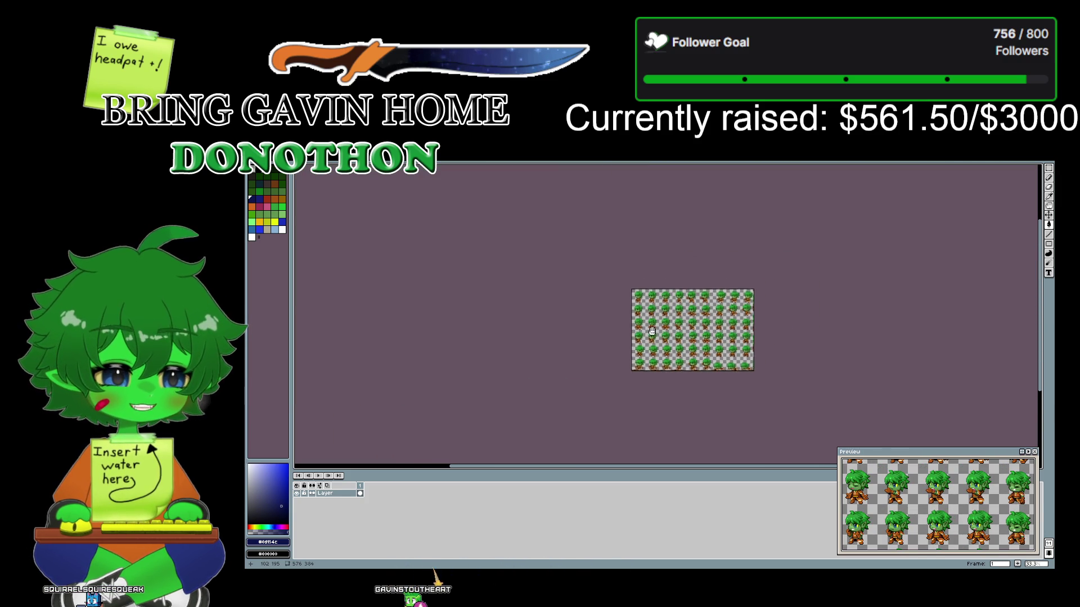
{"action": "scroll", "coordinate": [652, 306], "scroll_direction": "up", "scroll_amount": 1}
{"action": "scroll", "coordinate": [654, 306], "scroll_direction": "up", "scroll_amount": 4}
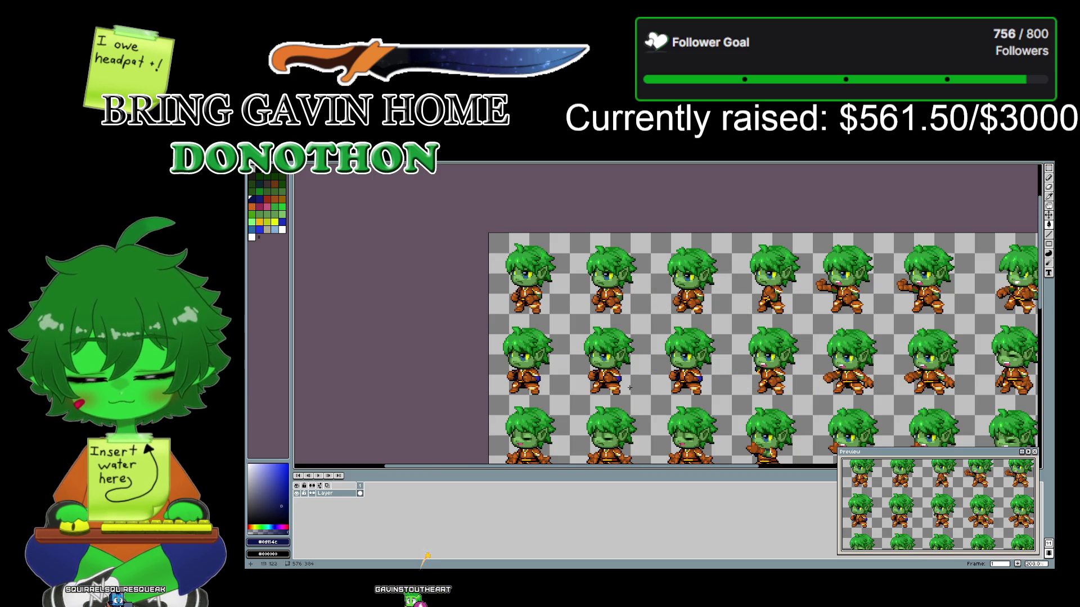
{"action": "scroll", "coordinate": [621, 381], "scroll_direction": "up", "scroll_amount": 2}
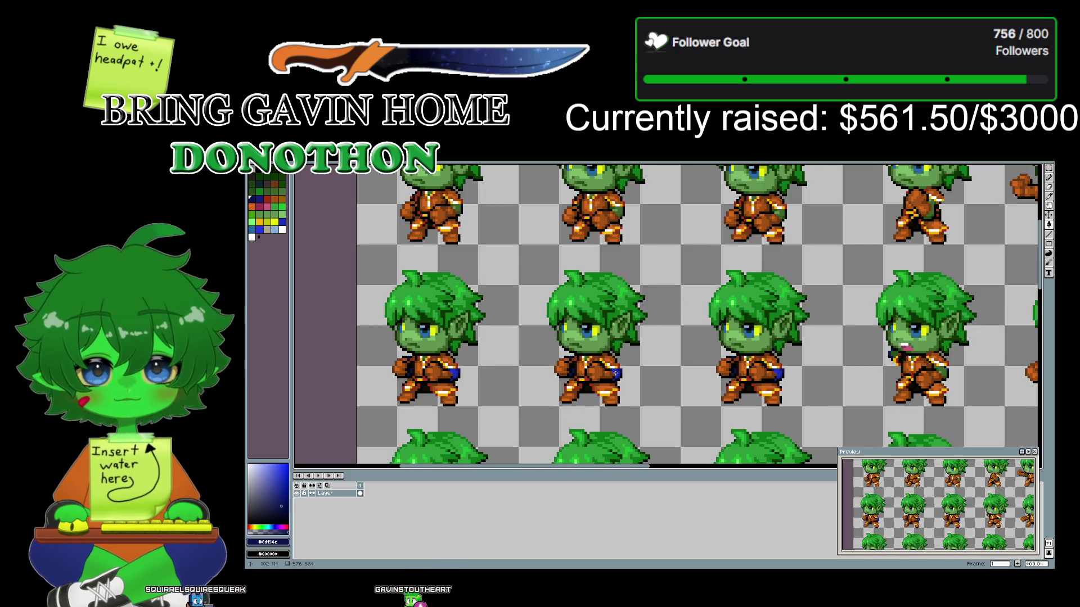
{"action": "mouse_move", "coordinate": [464, 235]}
{"action": "left_mouse_down"}
{"action": "mouse_move", "coordinate": [506, 388]}
{"action": "mouse_move", "coordinate": [510, 231]}
{"action": "left_mouse_up"}
{"action": "scroll", "coordinate": [528, 404], "scroll_direction": "up", "scroll_amount": 1}
{"action": "scroll", "coordinate": [532, 409], "scroll_direction": "down", "scroll_amount": 1}
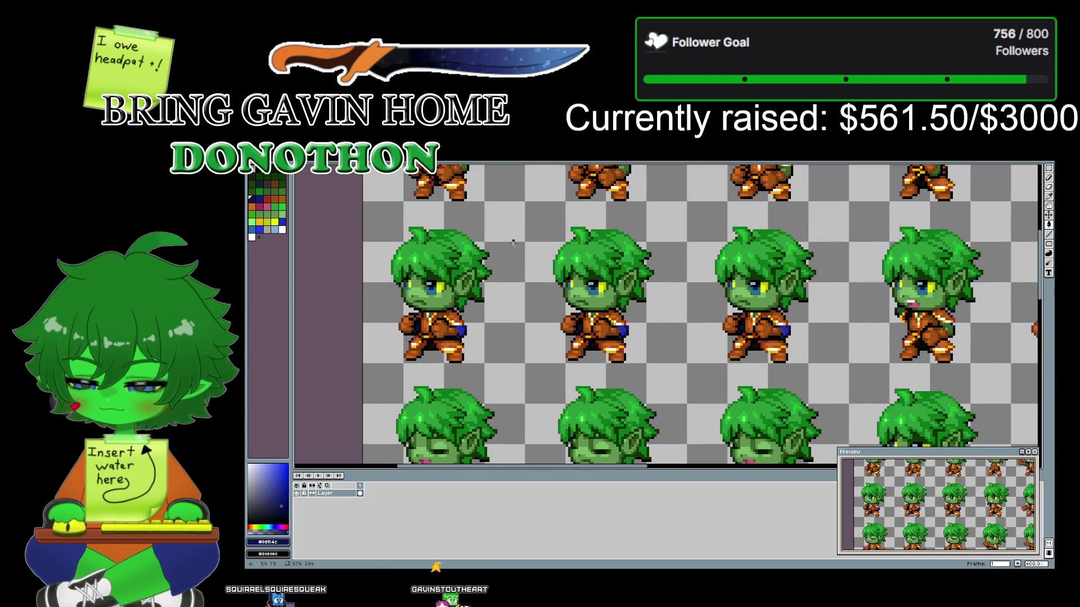
{"action": "scroll", "coordinate": [509, 237], "scroll_direction": "up", "scroll_amount": 1}
{"action": "scroll", "coordinate": [648, 344], "scroll_direction": "up", "scroll_amount": 1}
{"action": "scroll", "coordinate": [648, 344], "scroll_direction": "up", "scroll_amount": 1}
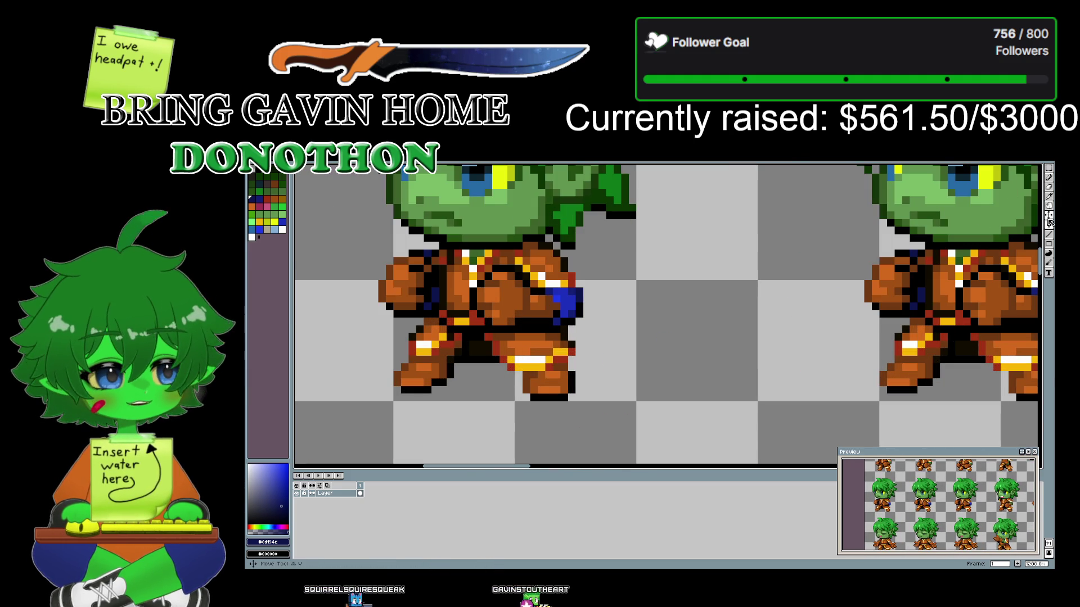
- Select the Eyedropper tool for picking colours from the canvas
{"action": "left_click", "coordinate": [1049, 196]}
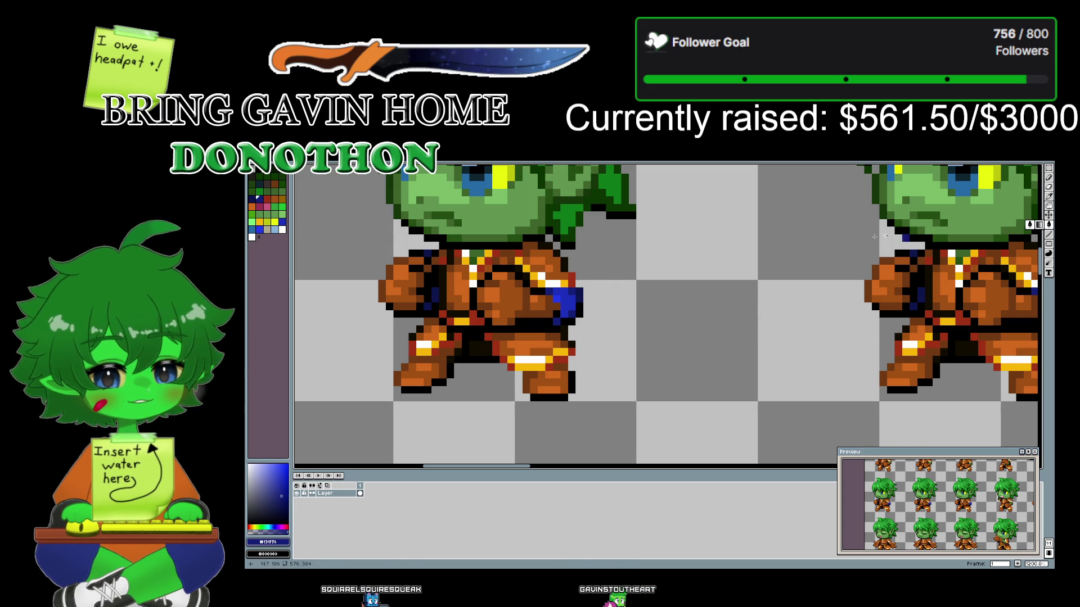
{"action": "scroll", "coordinate": [703, 253], "scroll_direction": "down", "scroll_amount": 5}
{"action": "scroll", "coordinate": [624, 332], "scroll_direction": "up", "scroll_amount": 2}
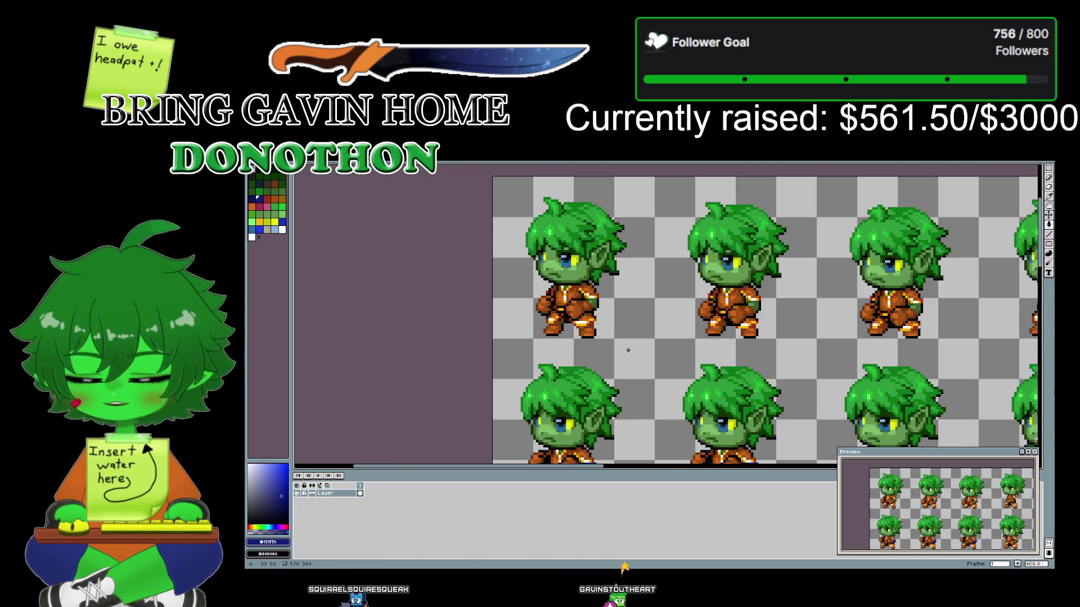
{"action": "scroll", "coordinate": [628, 350], "scroll_direction": "up", "scroll_amount": 2}
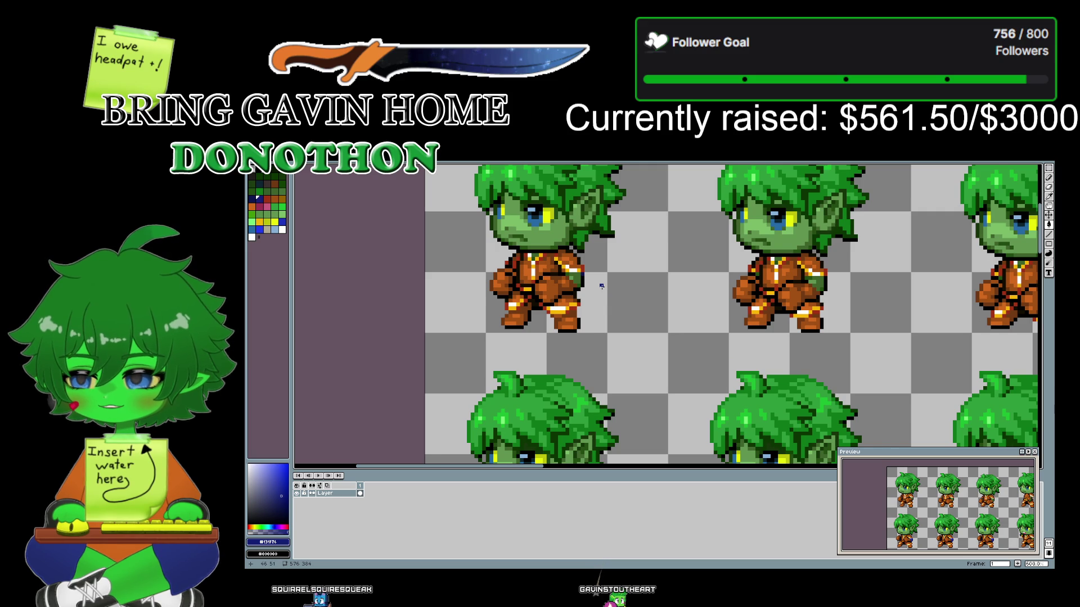
{"action": "scroll", "coordinate": [601, 286], "scroll_direction": "up", "scroll_amount": 1}
{"action": "scroll", "coordinate": [601, 286], "scroll_direction": "down", "scroll_amount": 1}
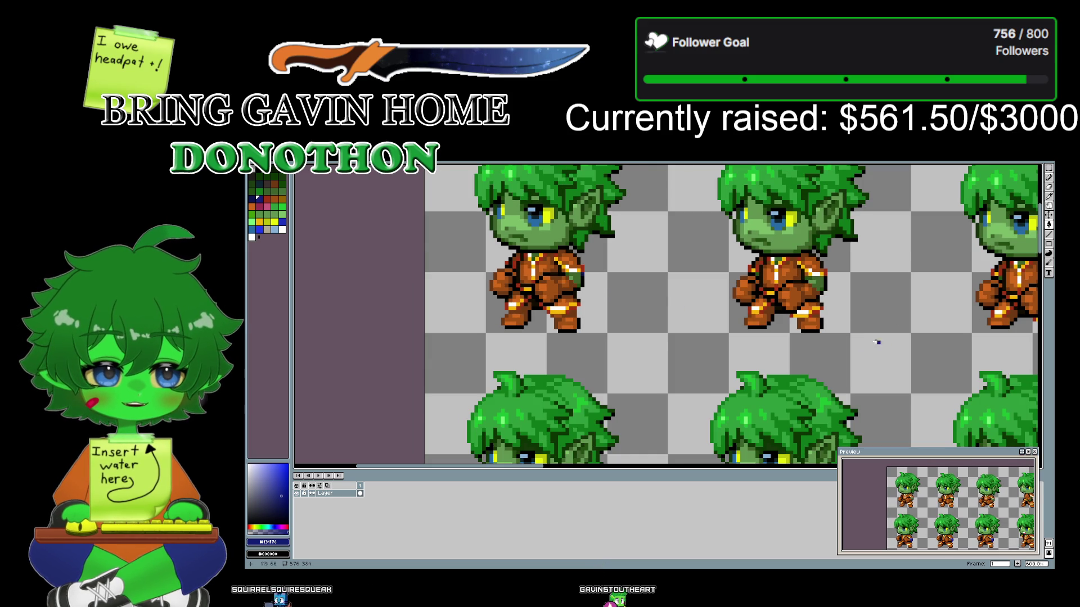
- Pan across the sheet's frame groups and sample the light green from a sprite
{"action": "mouse_move", "coordinate": [910, 369]}
{"action": "left_mouse_down"}
{"action": "mouse_move", "coordinate": [494, 283]}
{"action": "mouse_move", "coordinate": [463, 243]}
{"action": "left_mouse_up"}
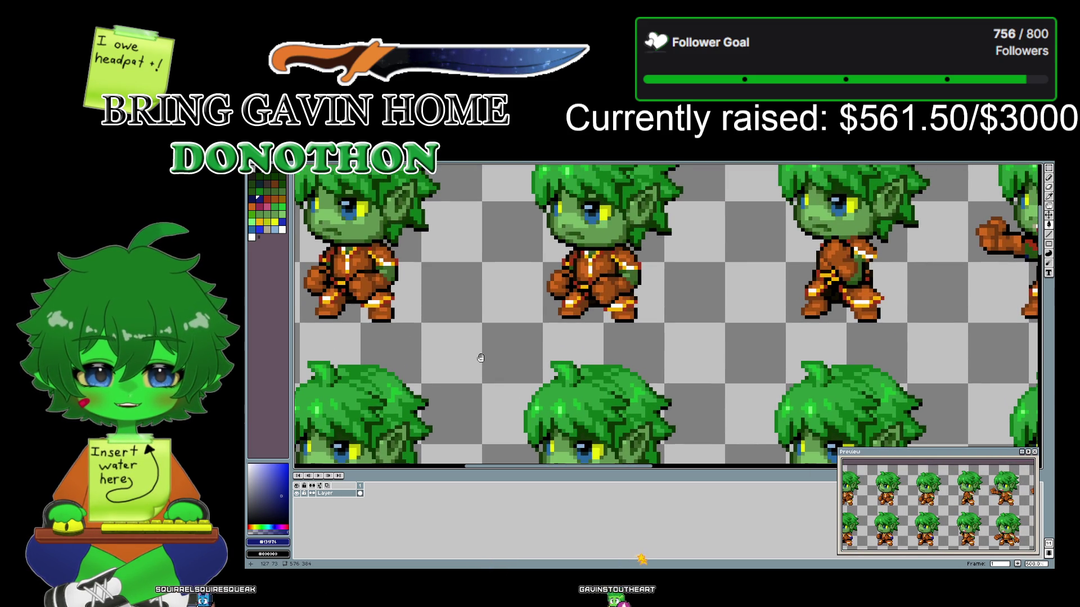
{"action": "scroll", "coordinate": [463, 244], "scroll_direction": "down", "scroll_amount": 1}
{"action": "scroll", "coordinate": [650, 292], "scroll_direction": "down", "scroll_amount": 1}
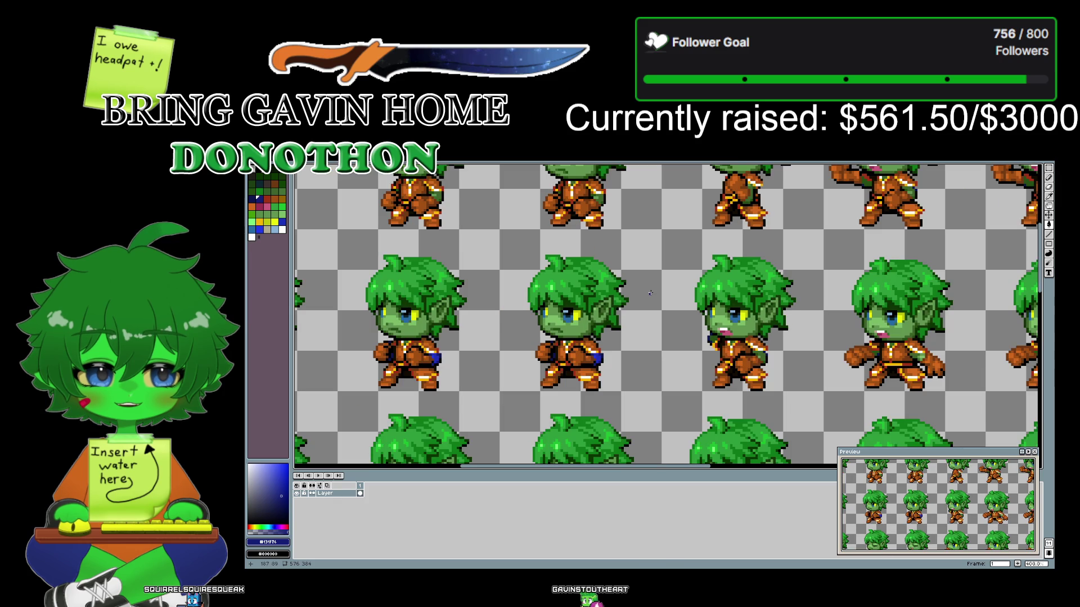
{"action": "left_click_drag", "start_coordinate": [665, 280], "coordinate": [612, 318]}
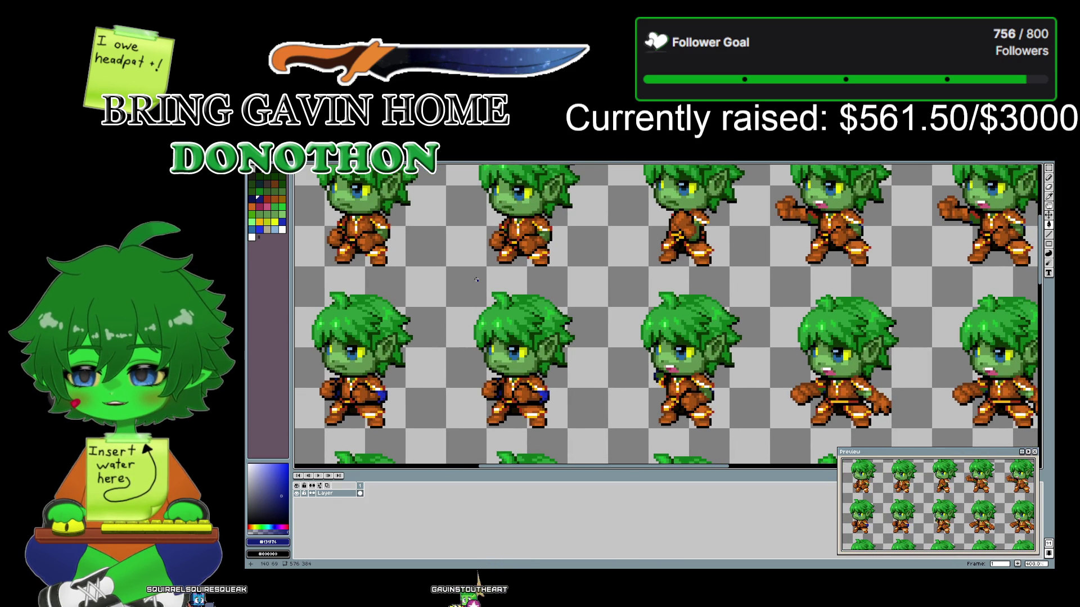
{"action": "scroll", "coordinate": [476, 279], "scroll_direction": "down", "scroll_amount": 1}
{"action": "left_click_drag", "start_coordinate": [451, 277], "coordinate": [528, 215]}
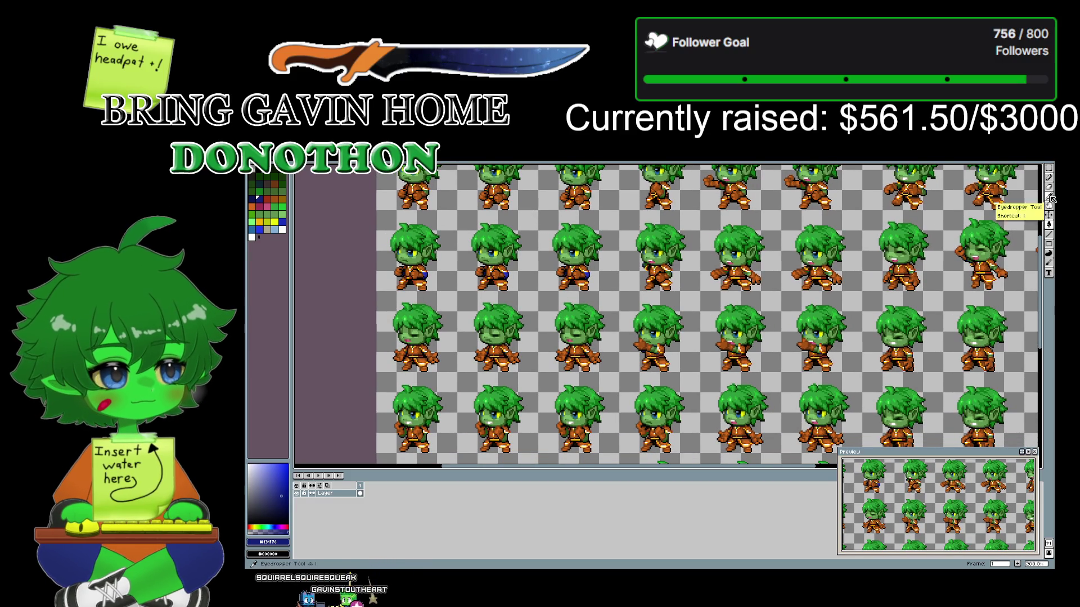
{"action": "scroll", "coordinate": [863, 316], "scroll_direction": "up", "scroll_amount": 1}
{"action": "mouse_move", "coordinate": [868, 218]}
{"action": "left_mouse_down"}
{"action": "mouse_move", "coordinate": [677, 210]}
{"action": "mouse_move", "coordinate": [695, 411]}
{"action": "left_mouse_up"}
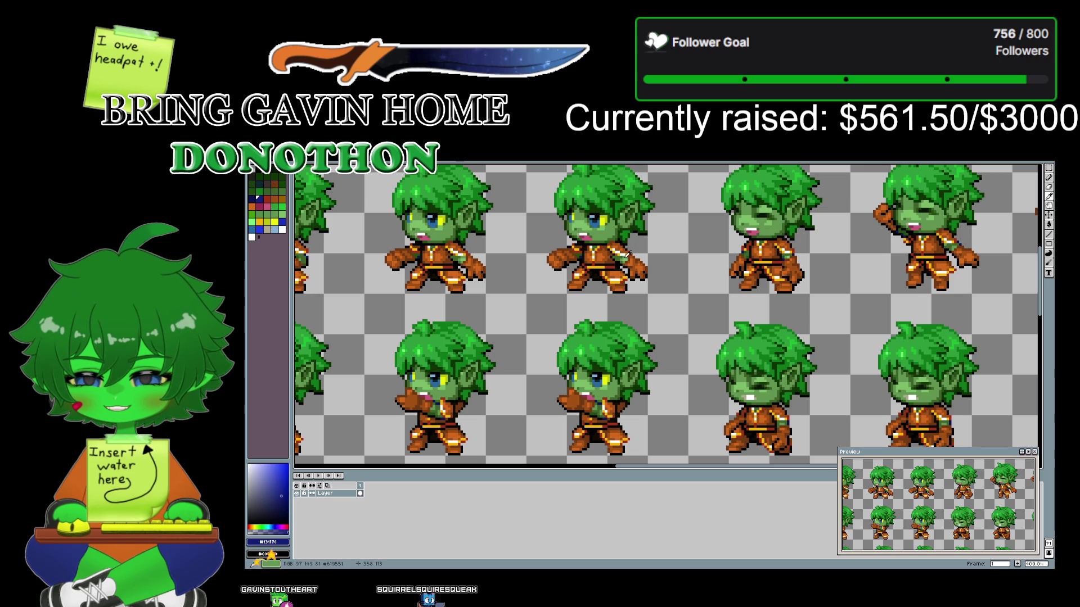
{"action": "left_click", "coordinate": [630, 256], "text": "alt"}
{"action": "scroll", "coordinate": [589, 293], "scroll_direction": "left", "scroll_amount": 5}
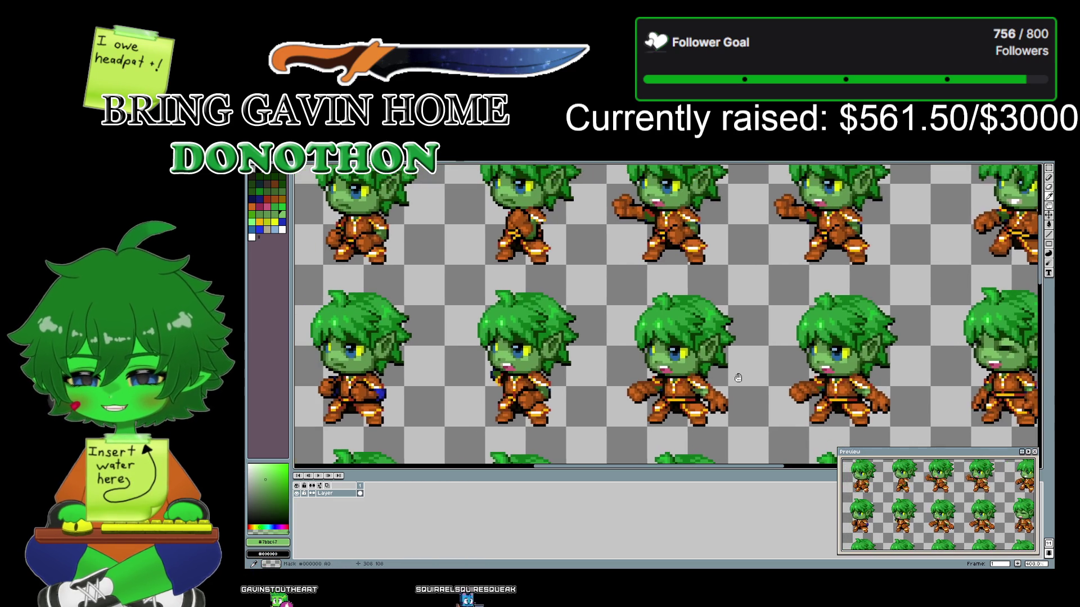
{"action": "scroll", "coordinate": [585, 287], "scroll_direction": "down", "scroll_amount": 1}
{"action": "scroll", "coordinate": [504, 271], "scroll_direction": "down", "scroll_amount": 1}
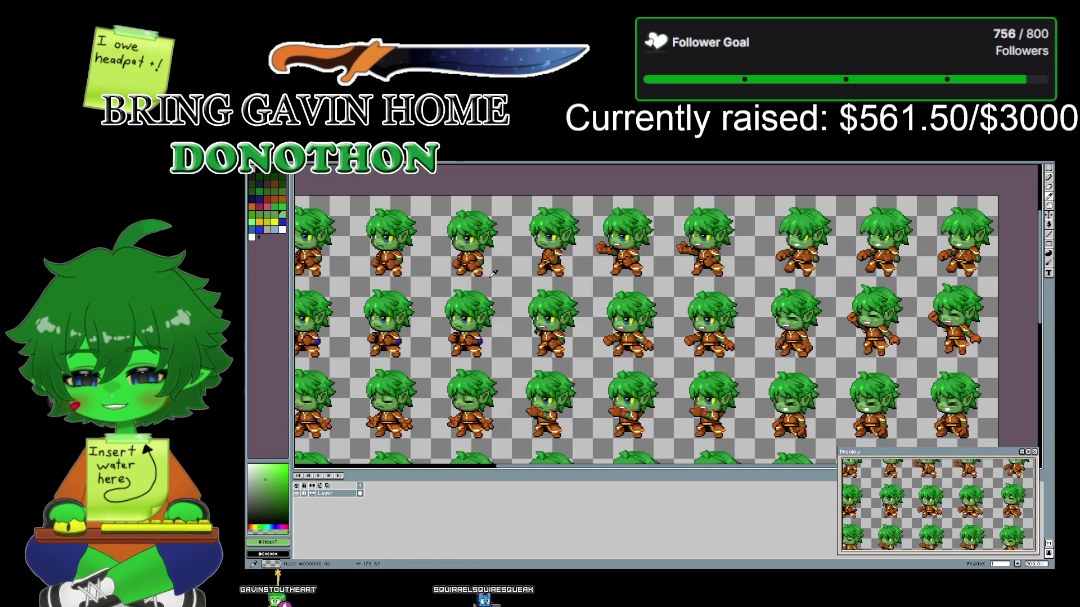
{"action": "scroll", "coordinate": [478, 282], "scroll_direction": "left", "scroll_amount": 3}
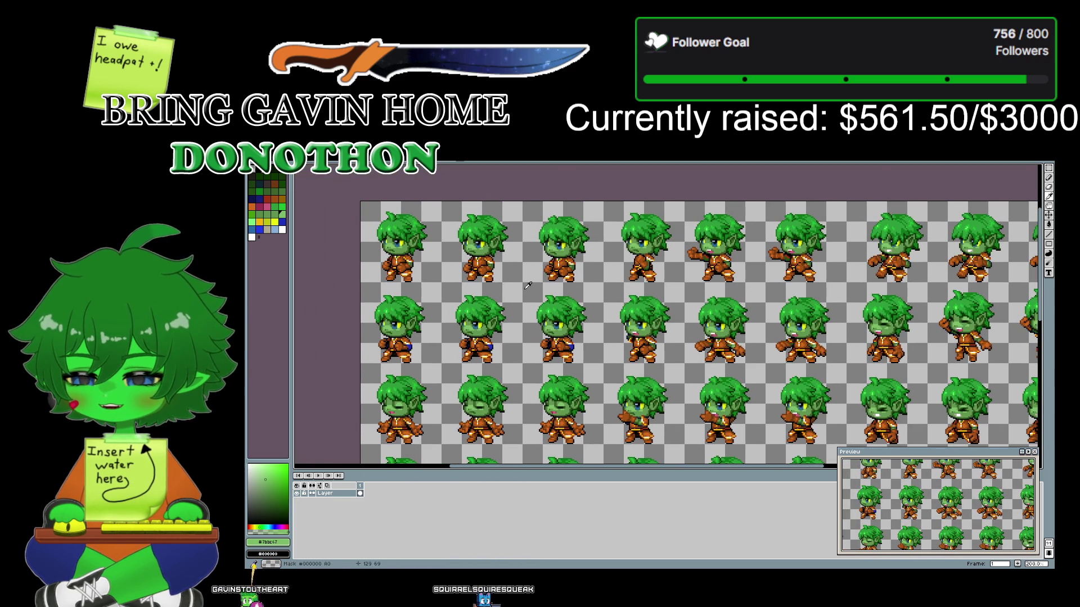
{"action": "scroll", "coordinate": [397, 263], "scroll_direction": "up", "scroll_amount": 2}
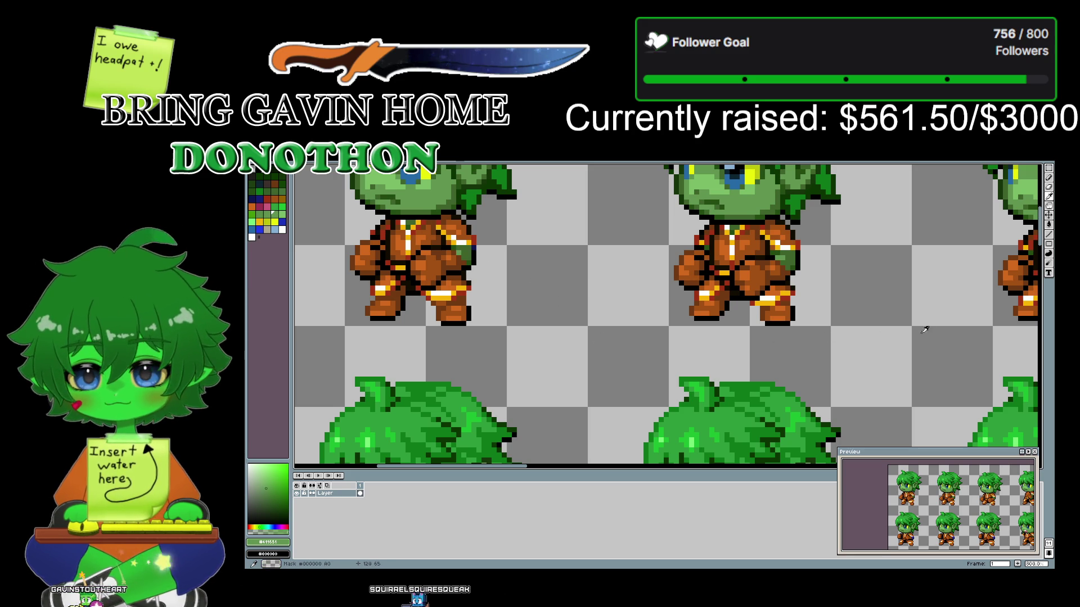
{"action": "left_click_drag", "start_coordinate": [919, 330], "coordinate": [397, 241]}
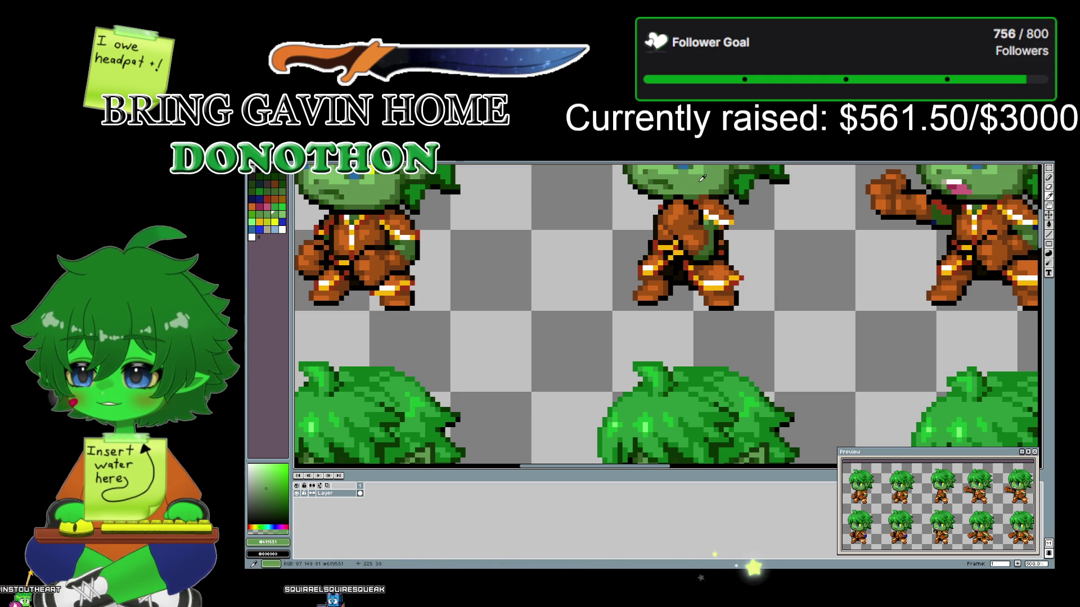
{"action": "left_click_drag", "start_coordinate": [702, 179], "coordinate": [567, 297]}
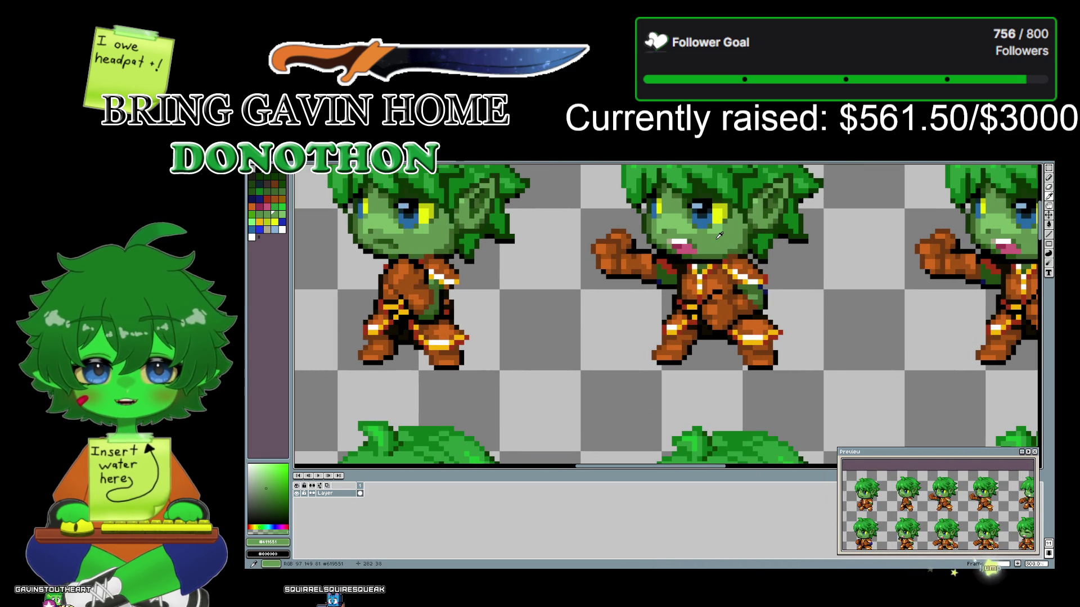
{"action": "left_click_drag", "start_coordinate": [863, 334], "coordinate": [633, 311]}
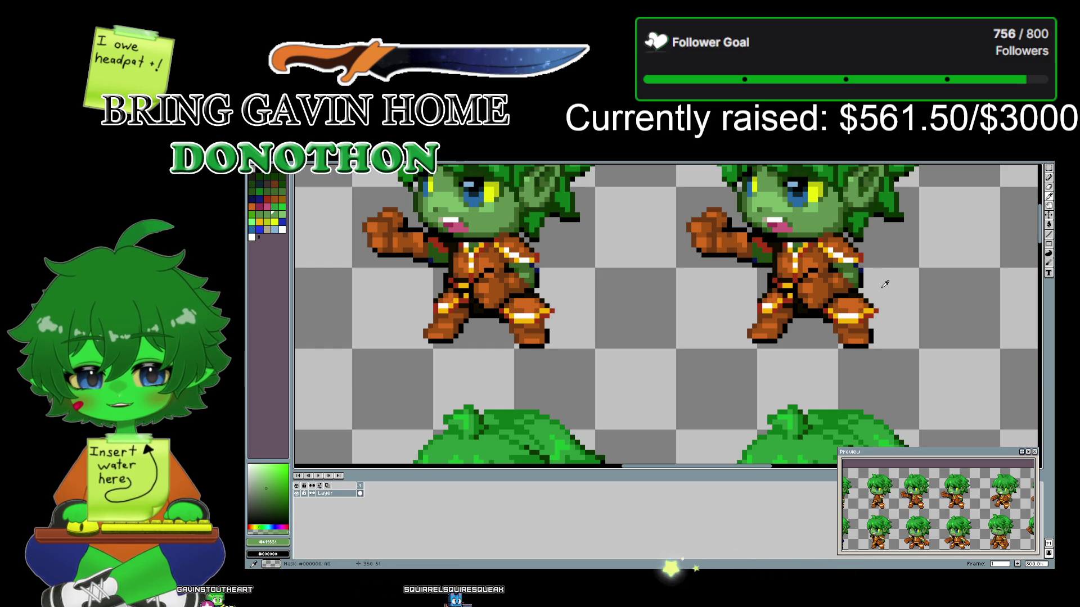
{"action": "left_click", "coordinate": [850, 265]}
{"action": "left_click", "coordinate": [768, 254]}
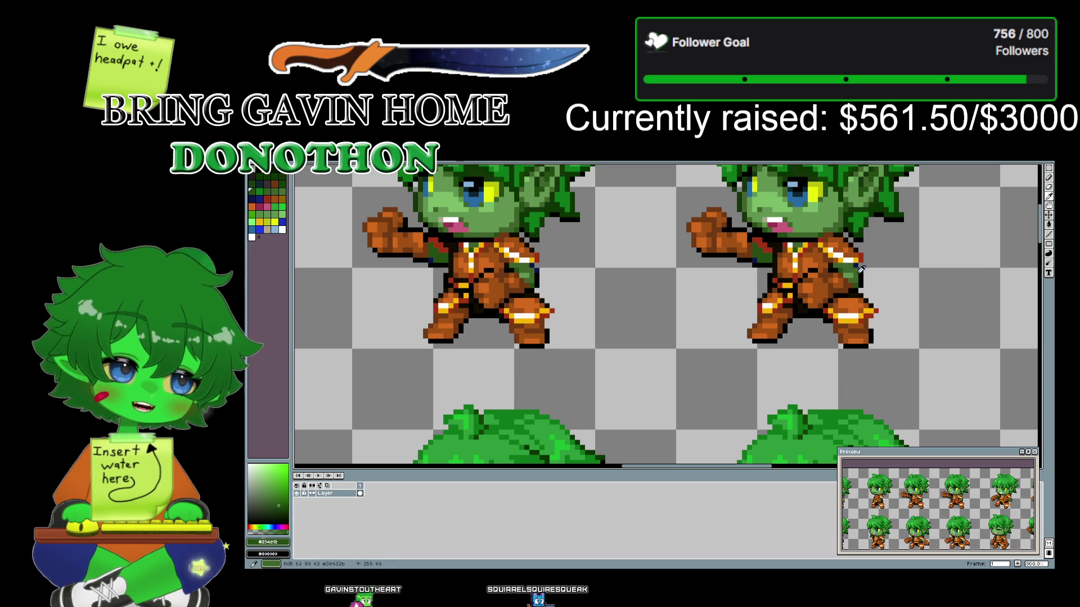
{"action": "mouse_move", "coordinate": [918, 341]}
{"action": "left_mouse_down"}
{"action": "mouse_move", "coordinate": [736, 318]}
{"action": "mouse_move", "coordinate": [870, 278]}
{"action": "mouse_move", "coordinate": [534, 306]}
{"action": "mouse_move", "coordinate": [619, 336]}
{"action": "mouse_move", "coordinate": [968, 284]}
{"action": "left_mouse_up"}
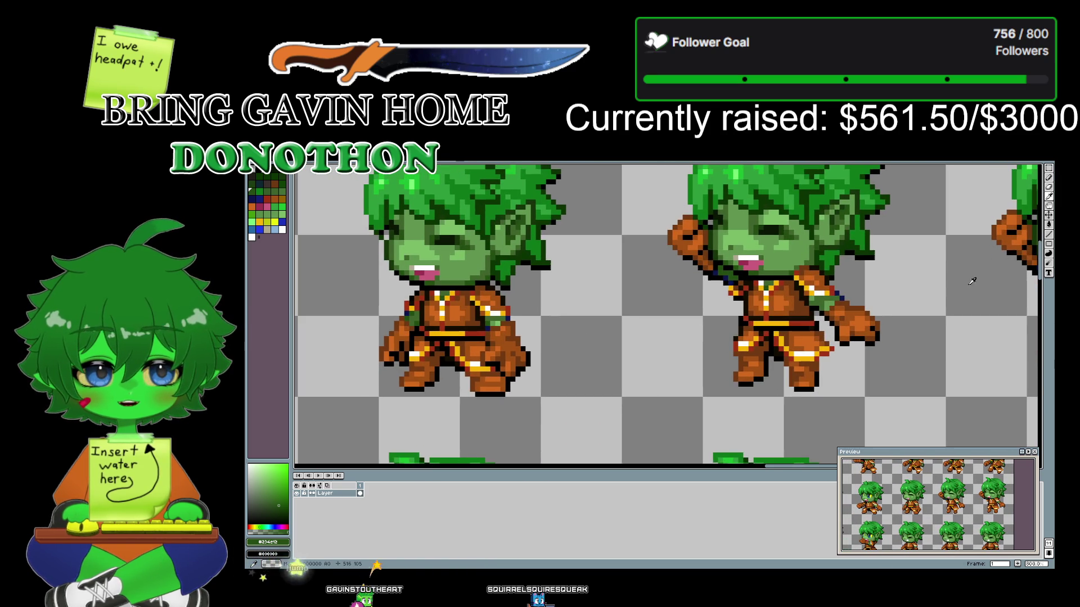
{"action": "left_click_drag", "start_coordinate": [548, 336], "coordinate": [834, 300]}
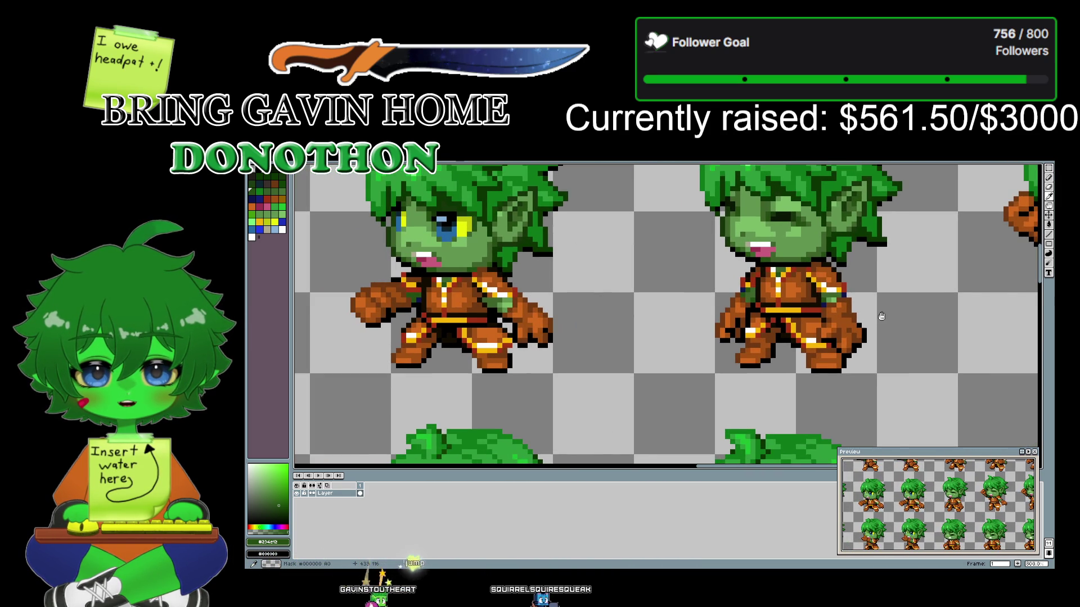
- Pick the blue palette swatch and lighten it to #475bec as the drawing colour
{"action": "scroll", "coordinate": [834, 299], "scroll_direction": "down", "scroll_amount": 1}
{"action": "scroll", "coordinate": [675, 309], "scroll_direction": "down", "scroll_amount": 1}
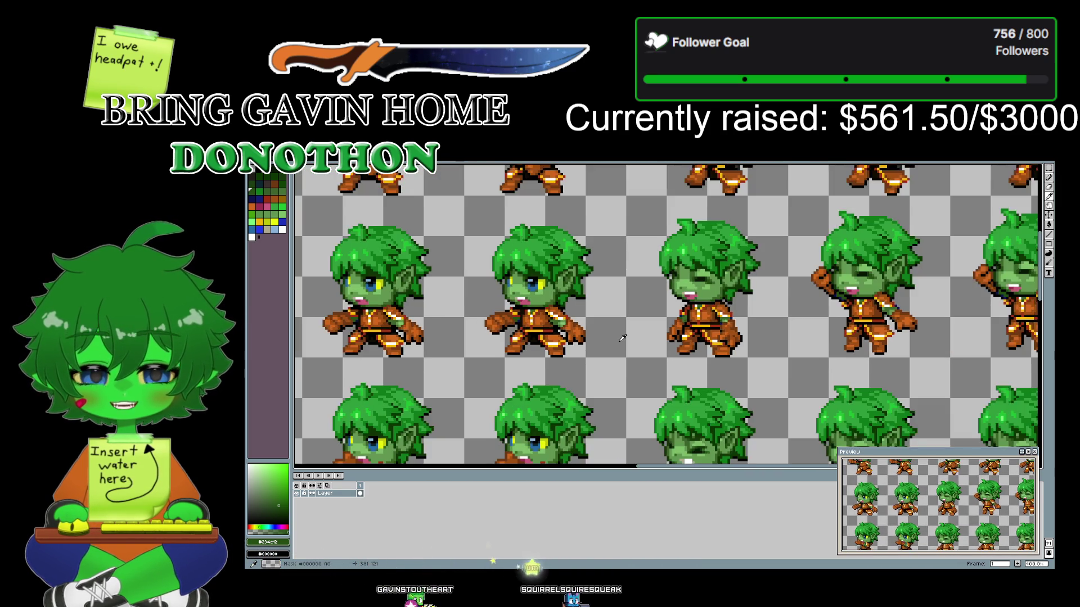
{"action": "scroll", "coordinate": [499, 326], "scroll_direction": "down", "scroll_amount": 2}
{"action": "mouse_move", "coordinate": [499, 326]}
{"action": "left_mouse_down"}
{"action": "mouse_move", "coordinate": [939, 327]}
{"action": "mouse_move", "coordinate": [941, 300]}
{"action": "left_mouse_up"}
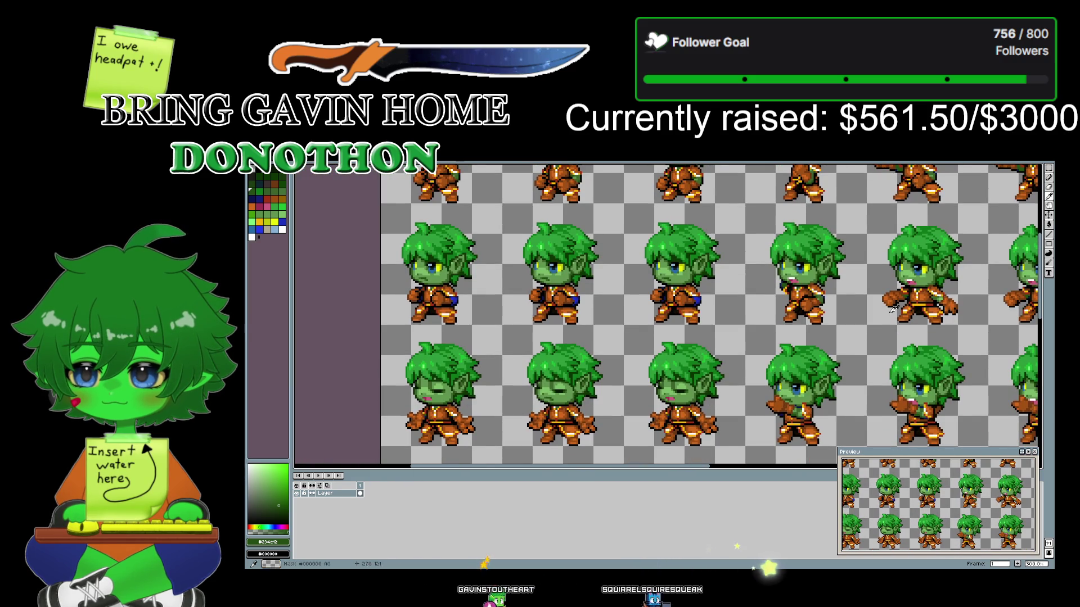
{"action": "scroll", "coordinate": [679, 300], "scroll_direction": "up", "scroll_amount": 1}
{"action": "scroll", "coordinate": [679, 301], "scroll_direction": "up", "scroll_amount": 1}
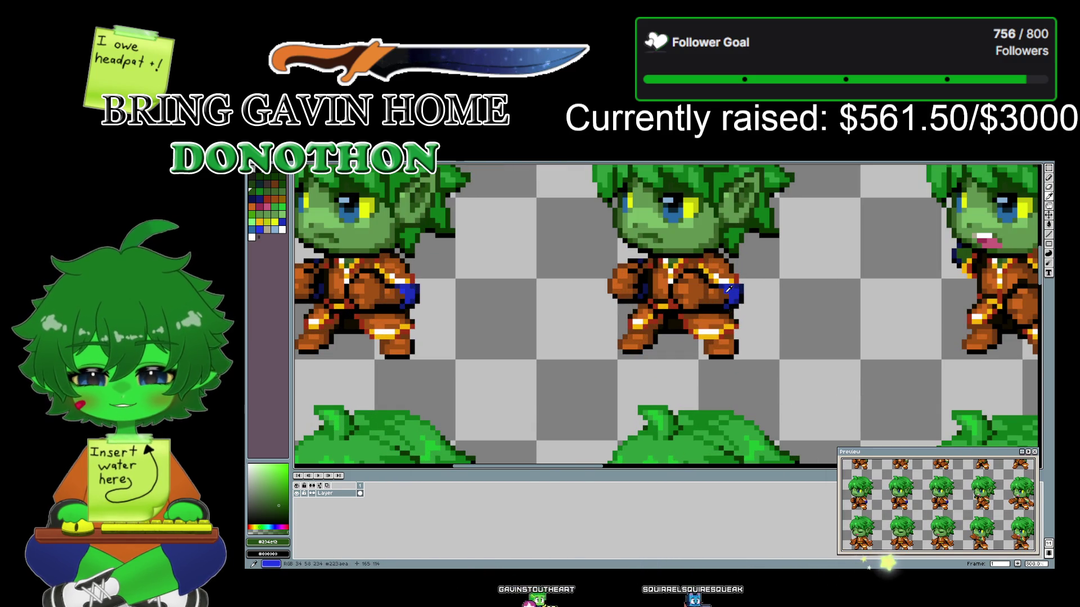
{"action": "left_click", "coordinate": [260, 230]}
{"action": "left_click", "coordinate": [280, 466]}
{"action": "left_click", "coordinate": [275, 468]}
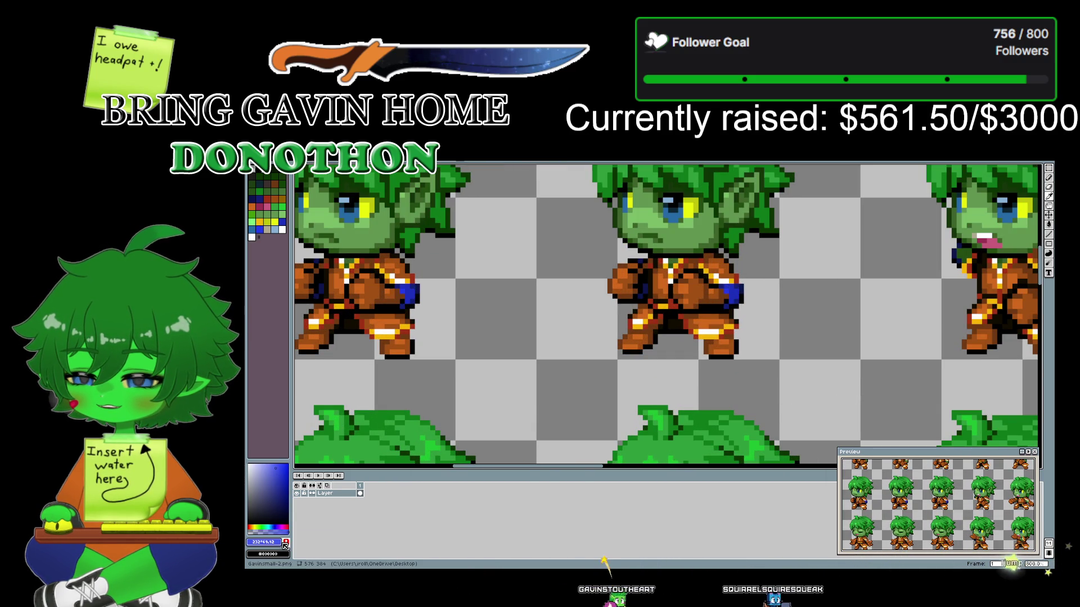
{"action": "scroll", "coordinate": [774, 336], "scroll_direction": "down", "scroll_amount": 3}
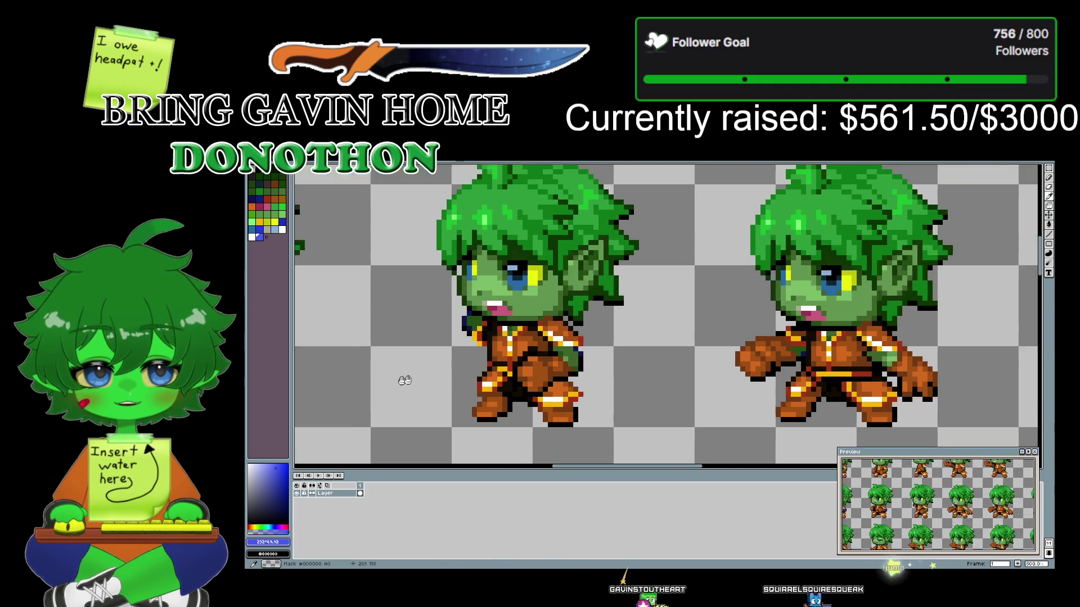
{"action": "scroll", "coordinate": [774, 336], "scroll_direction": "down", "scroll_amount": 1}
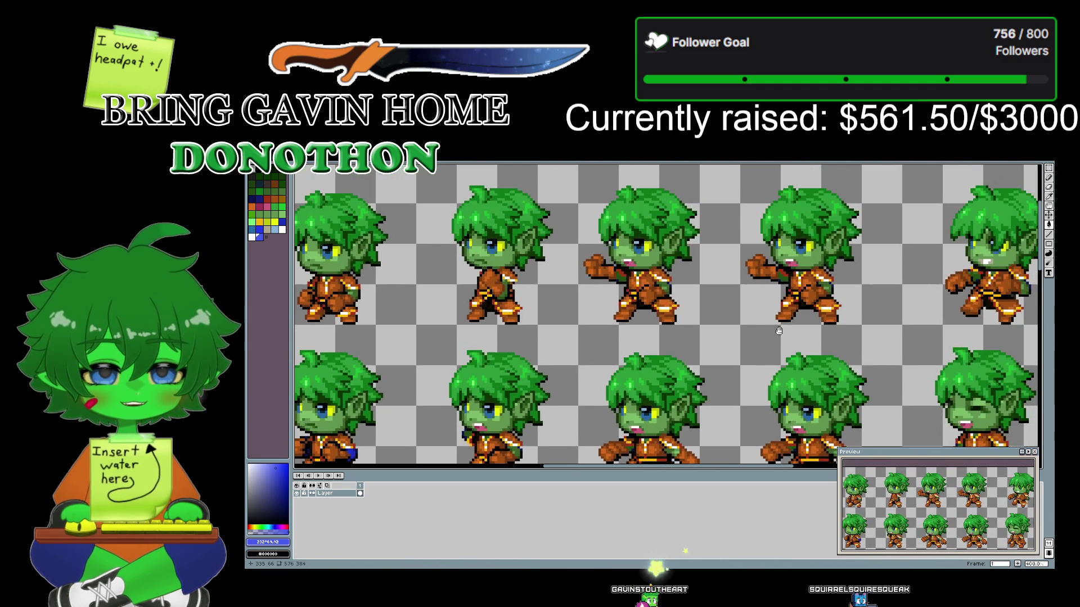
{"action": "left_click_drag", "start_coordinate": [920, 362], "coordinate": [467, 262]}
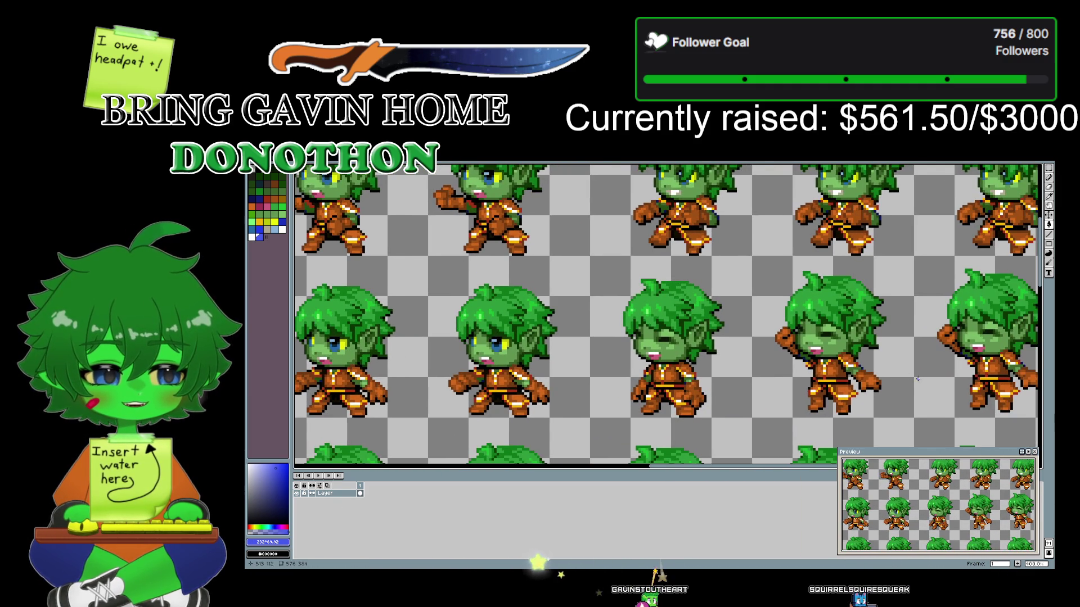
{"action": "left_click_drag", "start_coordinate": [912, 378], "coordinate": [748, 334]}
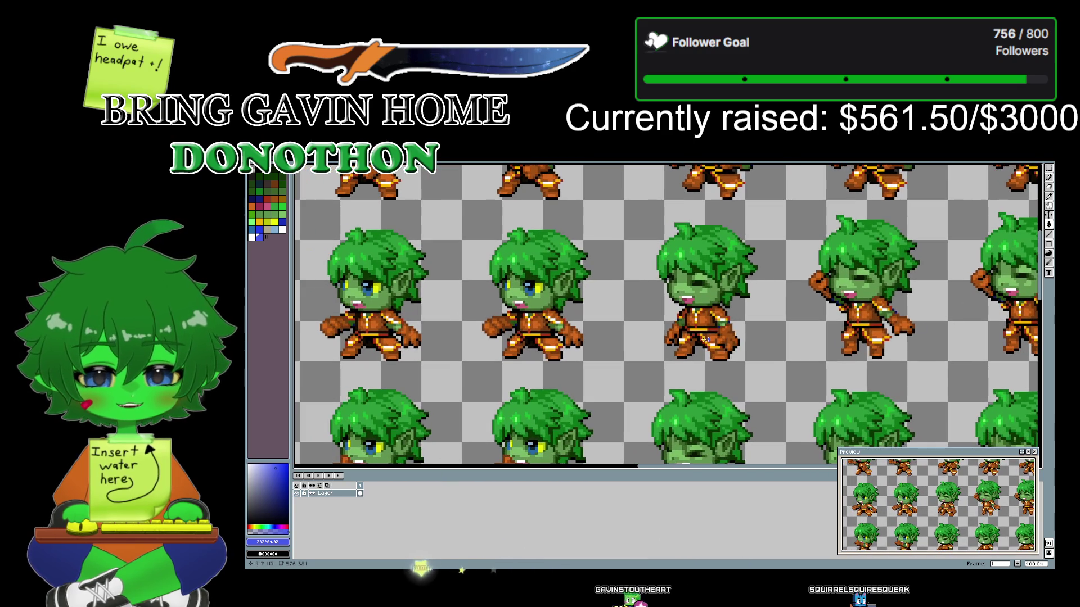
{"action": "scroll", "coordinate": [697, 354], "scroll_direction": "up", "scroll_amount": 1}
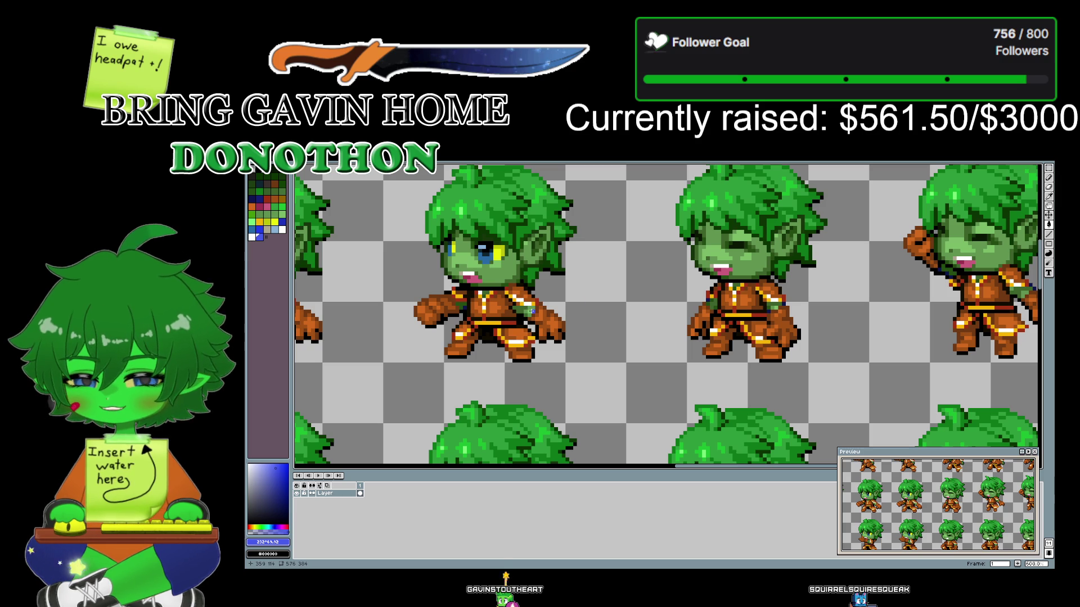
{"action": "left_click_drag", "start_coordinate": [392, 307], "coordinate": [717, 298]}
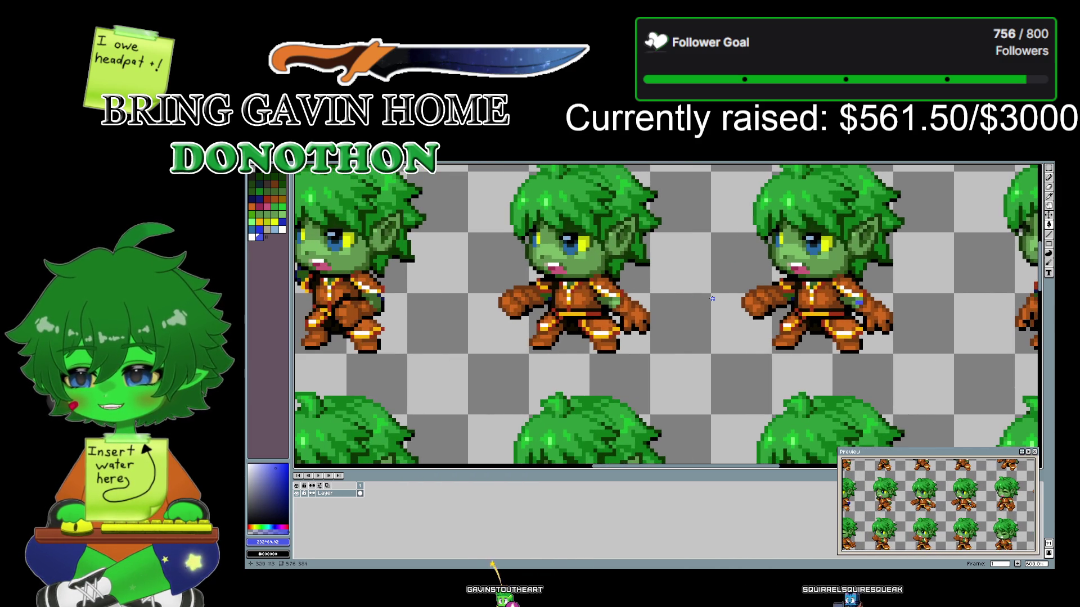
{"action": "mouse_move", "coordinate": [436, 290]}
{"action": "left_mouse_down"}
{"action": "mouse_move", "coordinate": [600, 285]}
{"action": "mouse_move", "coordinate": [484, 284]}
{"action": "left_mouse_up"}
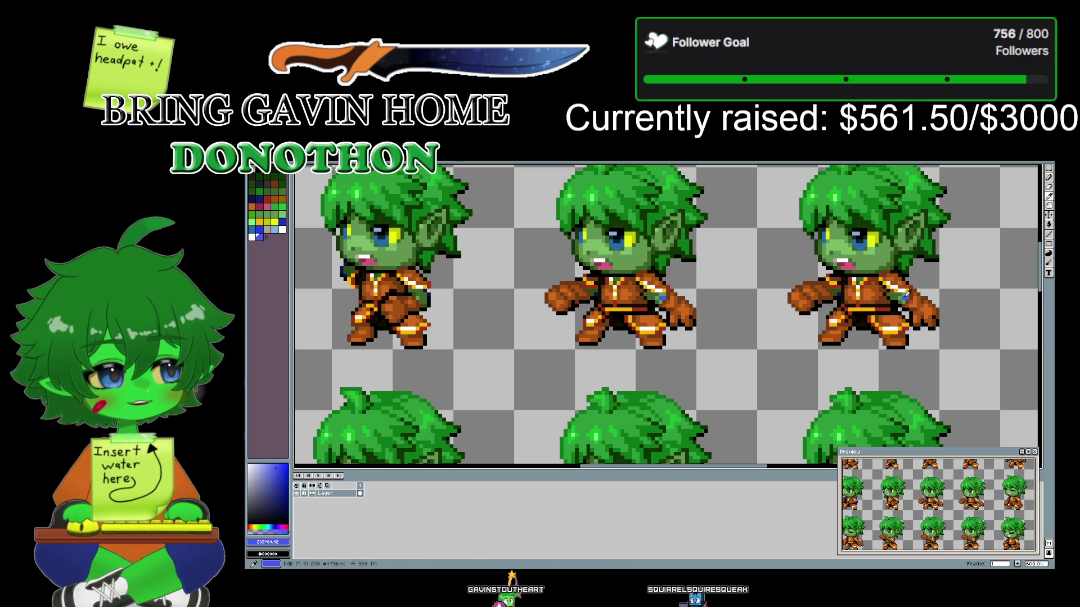
{"action": "left_click_drag", "start_coordinate": [916, 289], "coordinate": [1008, 287]}
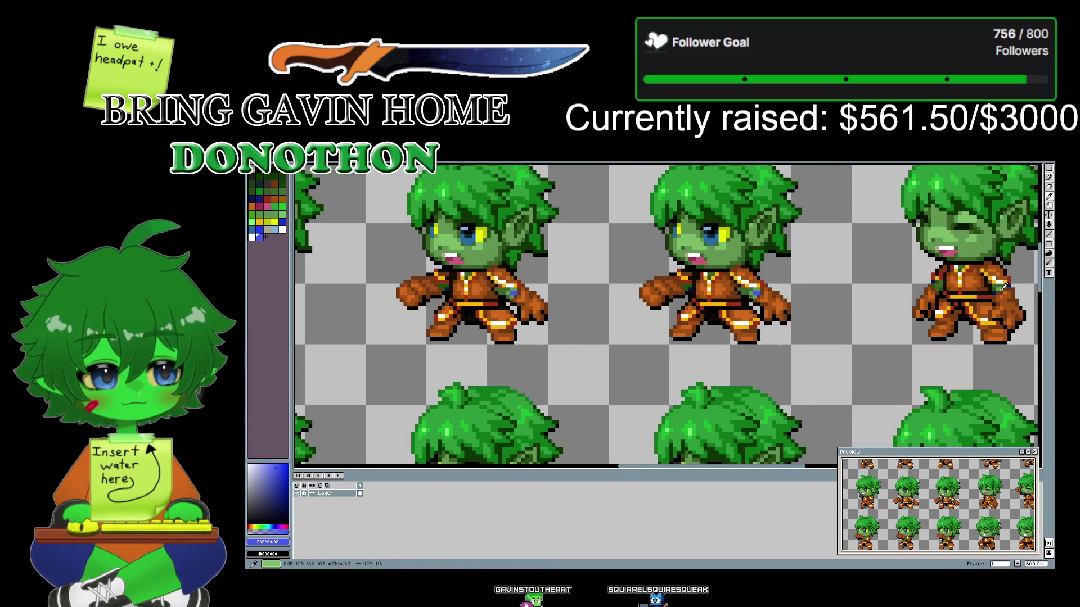
{"action": "left_click_drag", "start_coordinate": [354, 347], "coordinate": [618, 346]}
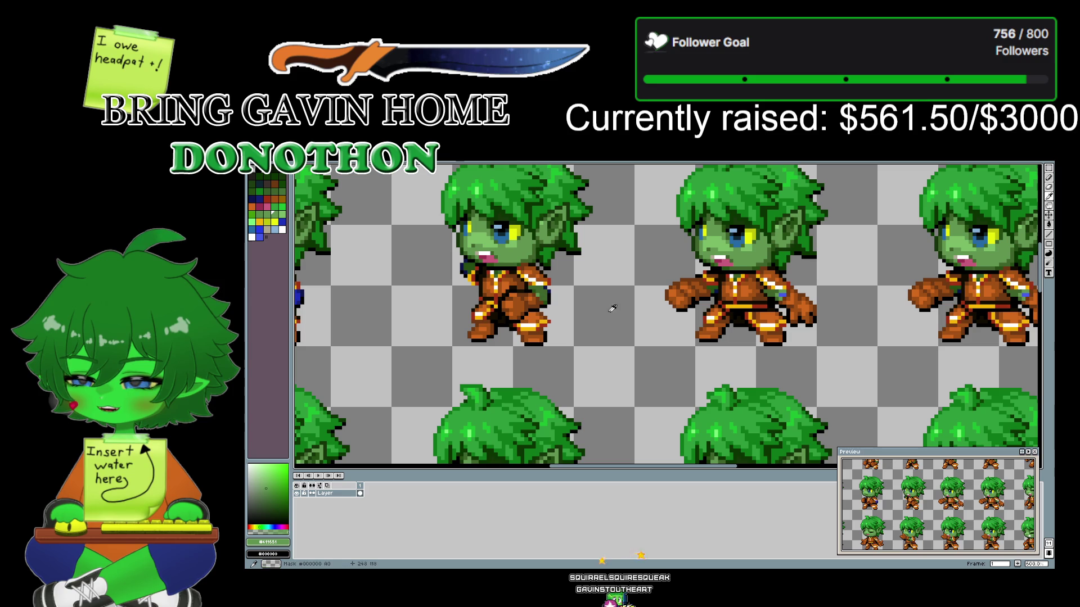
{"action": "left_click_drag", "start_coordinate": [393, 327], "coordinate": [876, 242]}
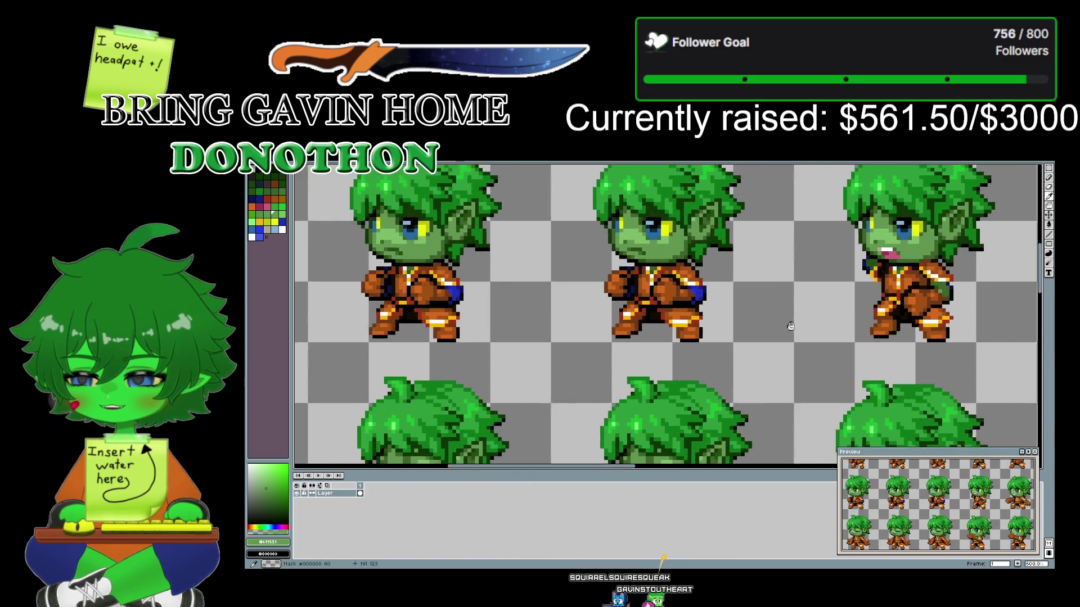
{"action": "mouse_move", "coordinate": [474, 329]}
{"action": "left_mouse_down"}
{"action": "mouse_move", "coordinate": [715, 257]}
{"action": "mouse_move", "coordinate": [566, 363]}
{"action": "mouse_move", "coordinate": [519, 374]}
{"action": "left_mouse_up"}
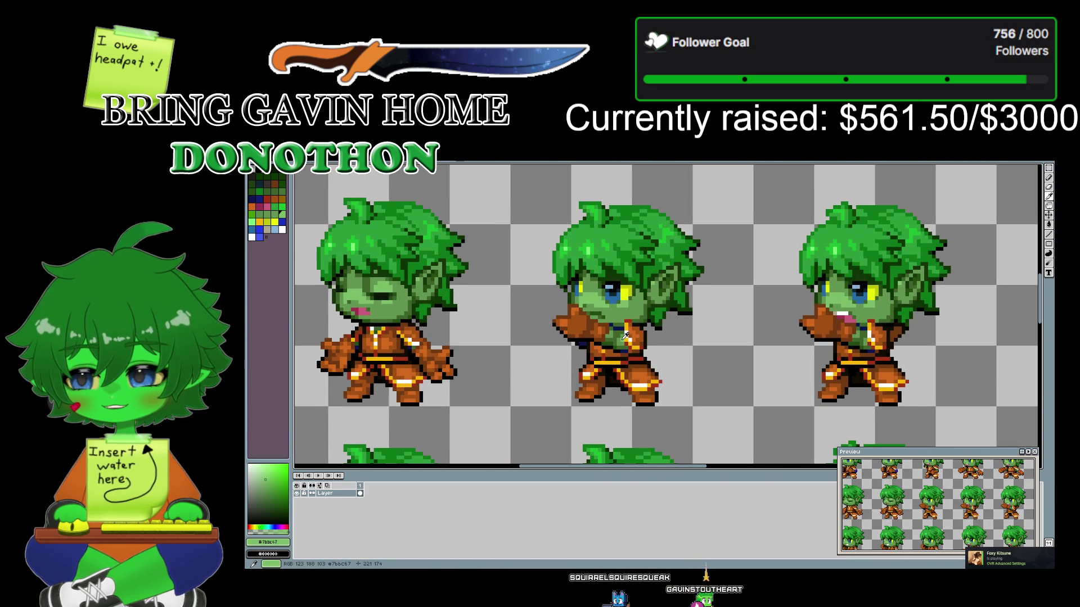
{"action": "scroll", "coordinate": [717, 284], "scroll_direction": "down", "scroll_amount": 5}
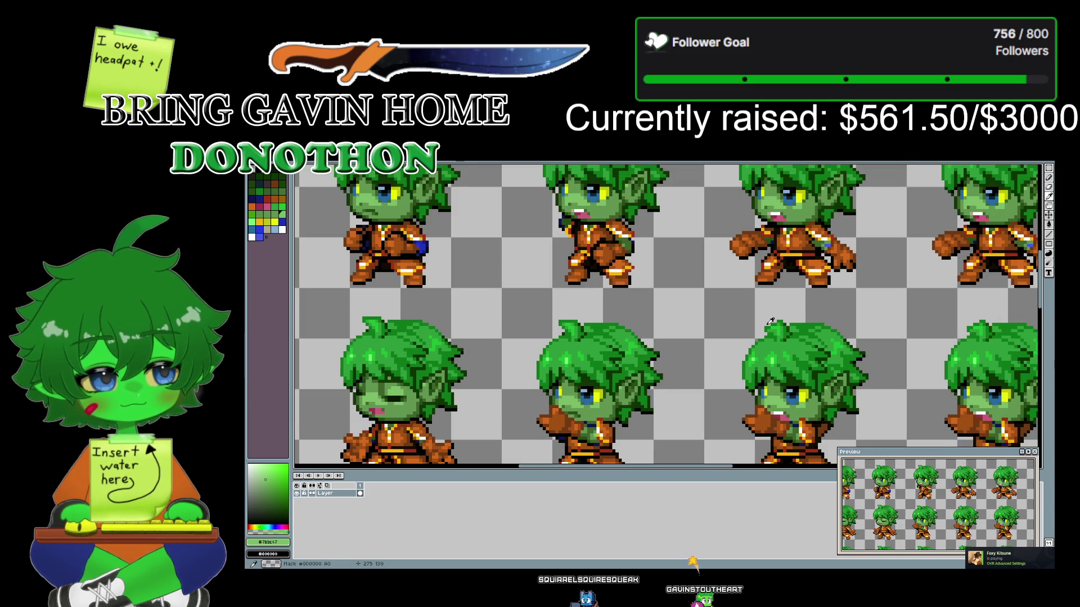
{"action": "scroll", "coordinate": [953, 243], "scroll_direction": "down", "scroll_amount": 3}
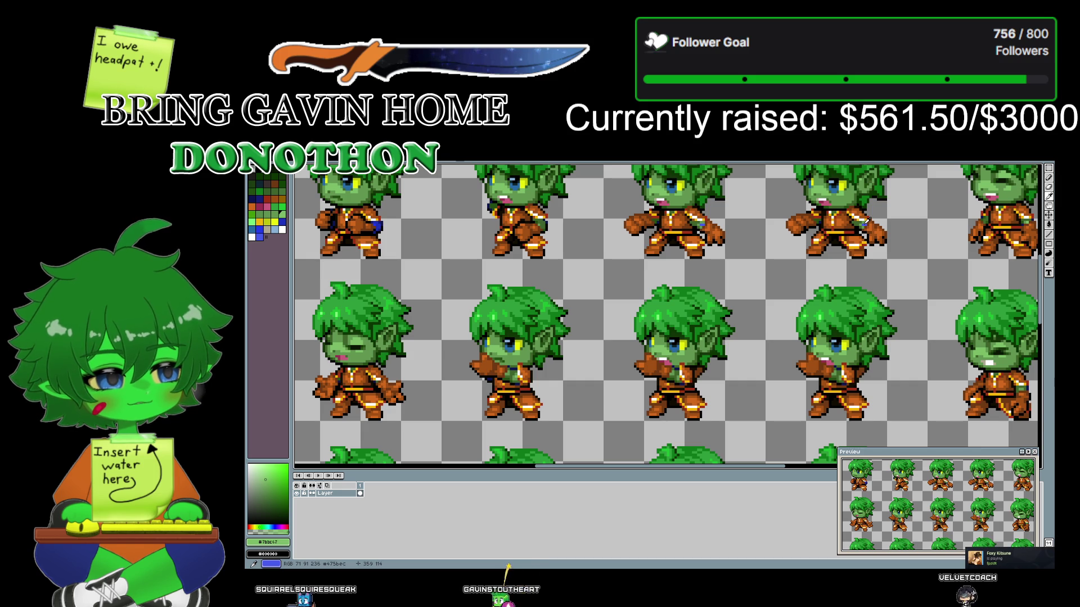
{"action": "left_click", "coordinate": [866, 222]}
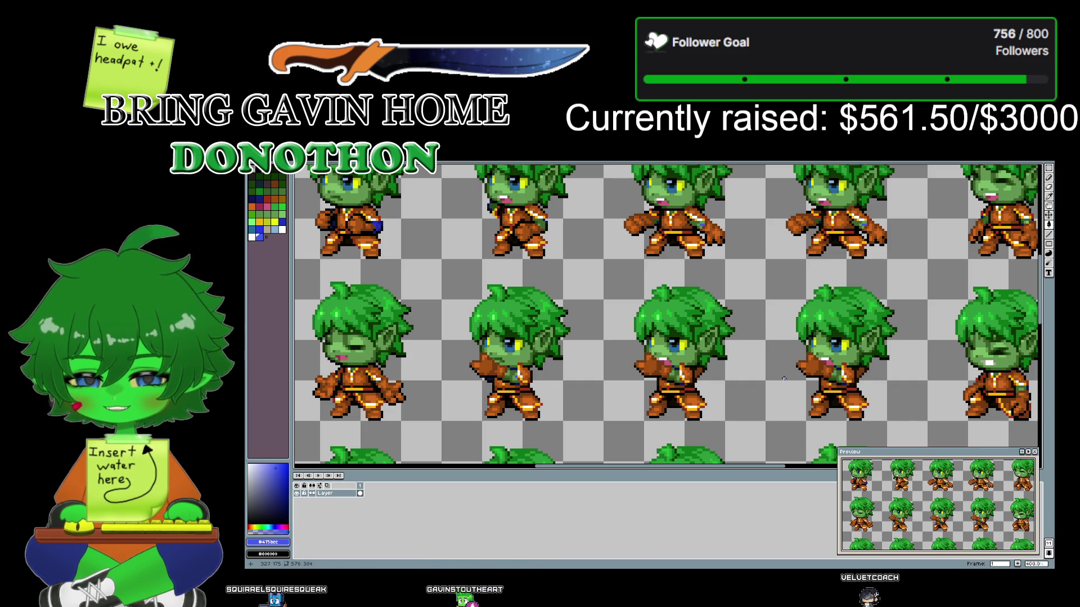
{"action": "scroll", "coordinate": [780, 377], "scroll_direction": "right", "scroll_amount": 3}
{"action": "scroll", "coordinate": [815, 376], "scroll_direction": "right", "scroll_amount": 3}
{"action": "scroll", "coordinate": [856, 374], "scroll_direction": "right", "scroll_amount": 3}
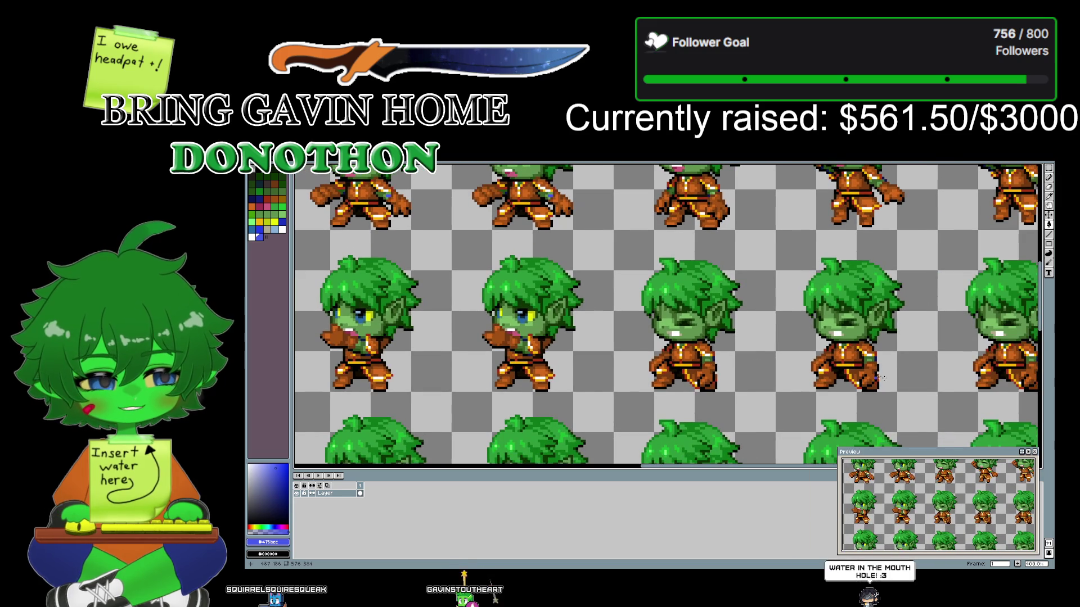
{"action": "scroll", "coordinate": [856, 374], "scroll_direction": "right", "scroll_amount": 3}
{"action": "scroll", "coordinate": [731, 357], "scroll_direction": "right", "scroll_amount": 3}
{"action": "scroll", "coordinate": [619, 340], "scroll_direction": "right", "scroll_amount": 3}
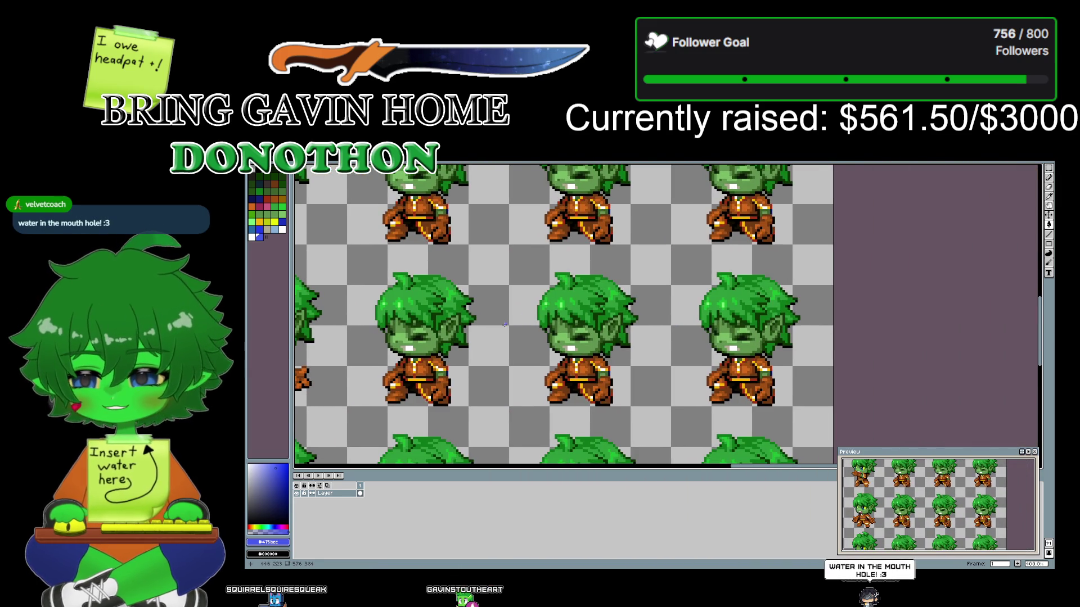
{"action": "scroll", "coordinate": [562, 317], "scroll_direction": "left", "scroll_amount": 3}
{"action": "scroll", "coordinate": [646, 309], "scroll_direction": "left", "scroll_amount": 3}
{"action": "scroll", "coordinate": [731, 301], "scroll_direction": "left", "scroll_amount": 3}
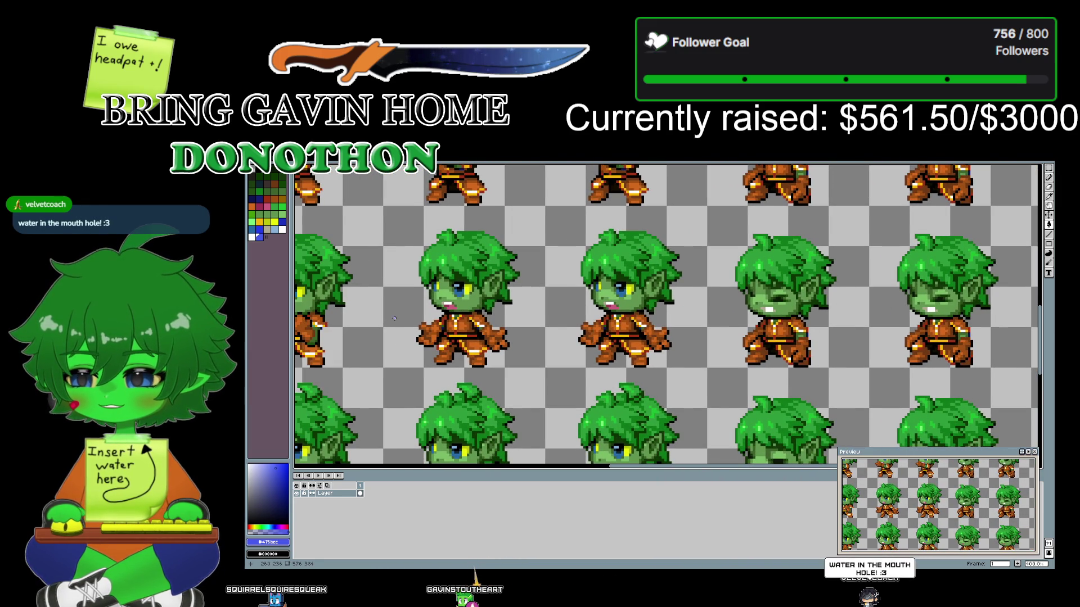
{"action": "scroll", "coordinate": [490, 316], "scroll_direction": "right", "scroll_amount": 2}
{"action": "mouse_move", "coordinate": [490, 317]}
{"action": "left_mouse_down"}
{"action": "mouse_move", "coordinate": [872, 307]}
{"action": "mouse_move", "coordinate": [991, 214]}
{"action": "left_mouse_up"}
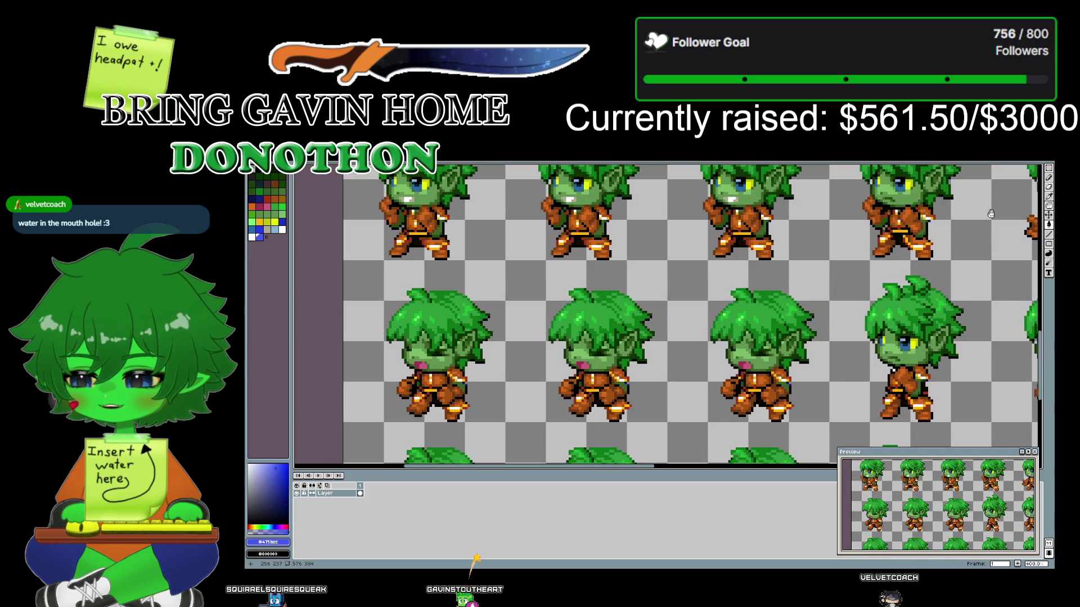
{"action": "mouse_move", "coordinate": [656, 369]}
{"action": "left_mouse_down"}
{"action": "mouse_move", "coordinate": [605, 315]}
{"action": "mouse_move", "coordinate": [472, 392]}
{"action": "left_mouse_up"}
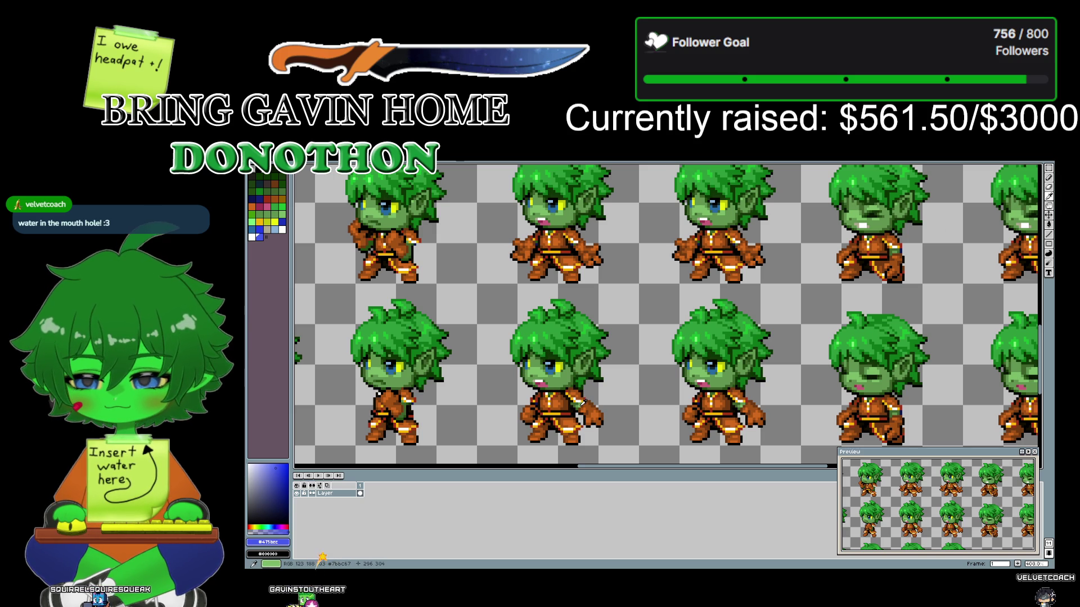
{"action": "left_click", "coordinate": [580, 400]}
{"action": "left_click_drag", "start_coordinate": [817, 240], "coordinate": [574, 440]}
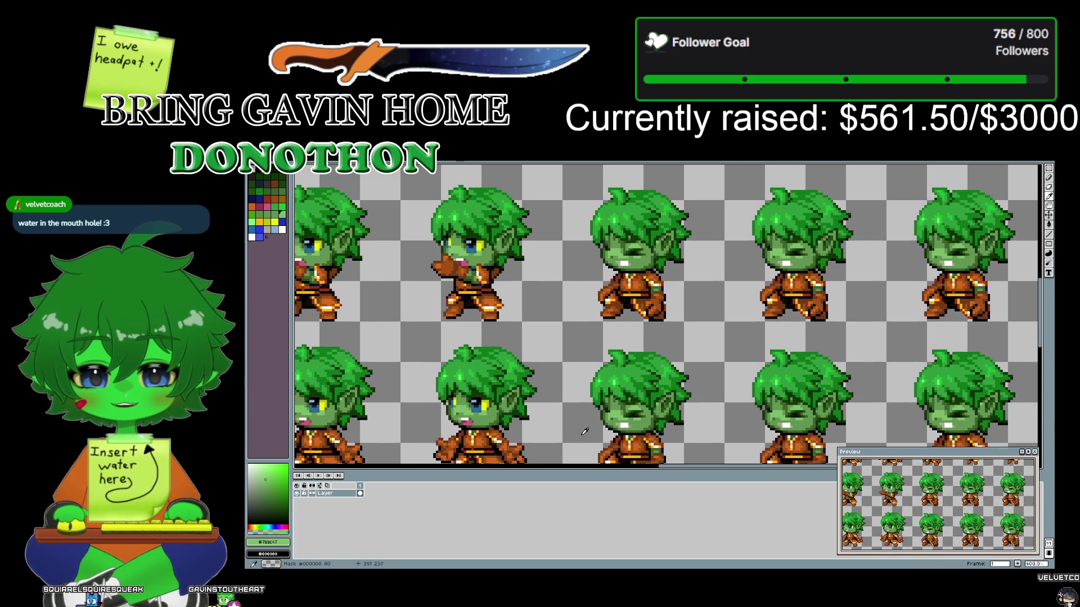
{"action": "left_click_drag", "start_coordinate": [726, 251], "coordinate": [698, 421]}
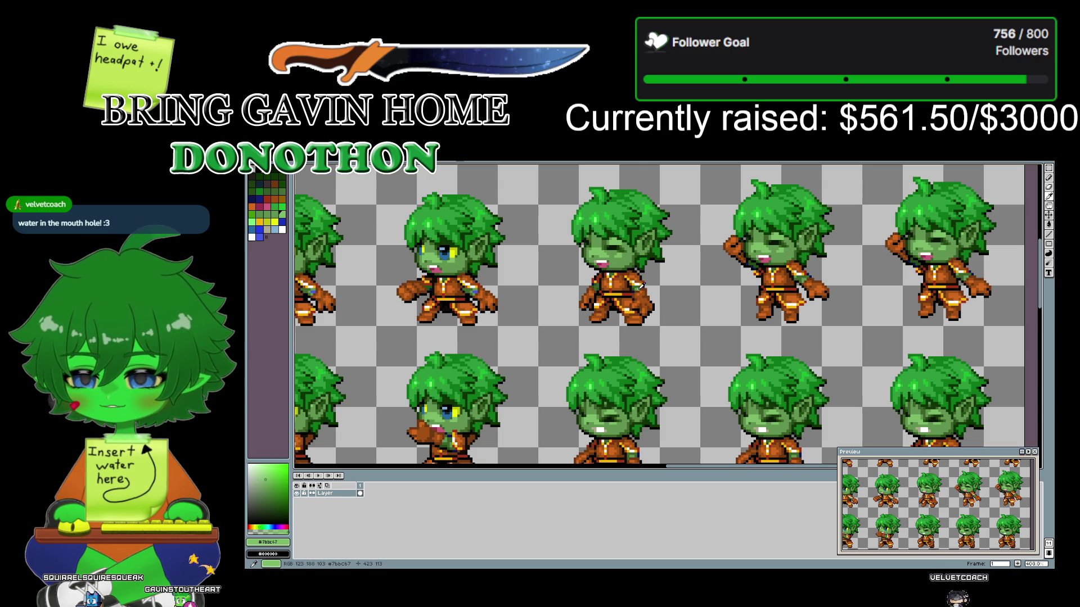
{"action": "mouse_move", "coordinate": [641, 286]}
{"action": "left_mouse_down"}
{"action": "mouse_move", "coordinate": [707, 394]}
{"action": "mouse_move", "coordinate": [755, 298]}
{"action": "left_mouse_up"}
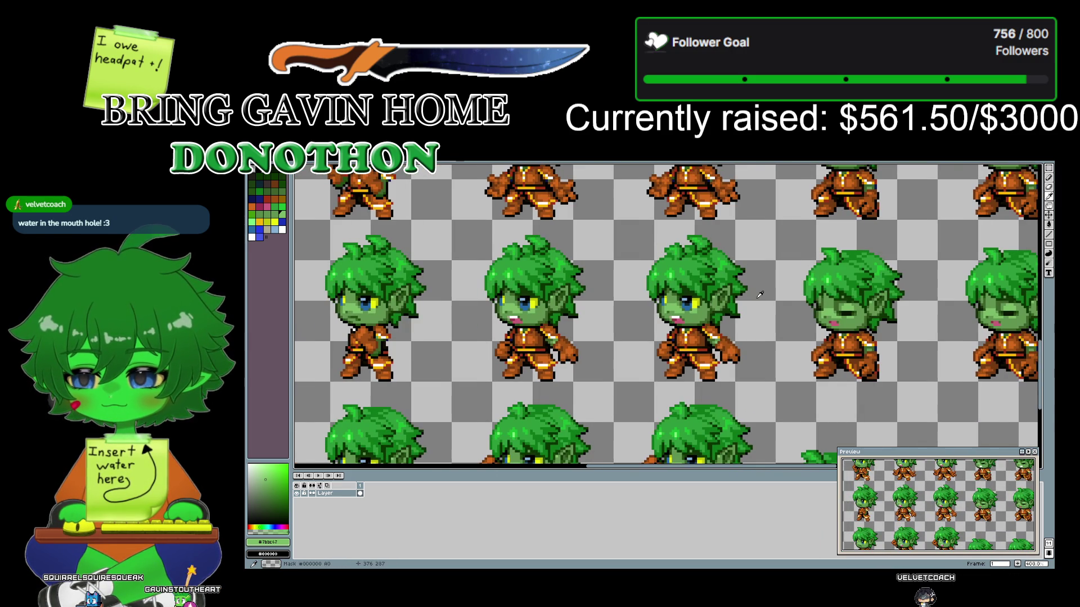
{"action": "mouse_move", "coordinate": [735, 248]}
{"action": "left_mouse_down"}
{"action": "mouse_move", "coordinate": [703, 411]}
{"action": "mouse_move", "coordinate": [627, 395]}
{"action": "left_mouse_up"}
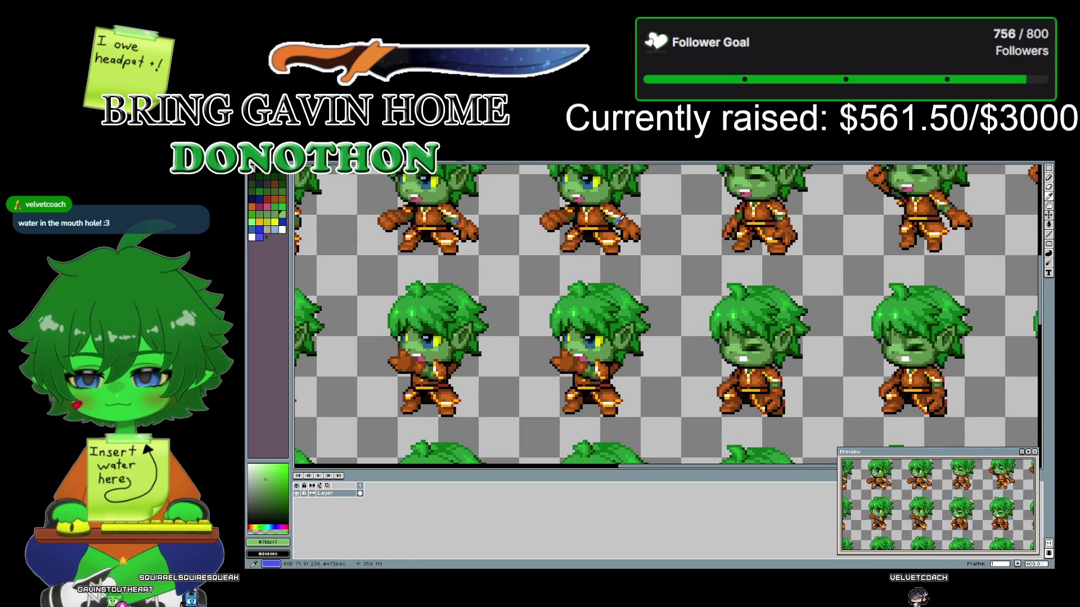
{"action": "right_click", "coordinate": [621, 217]}
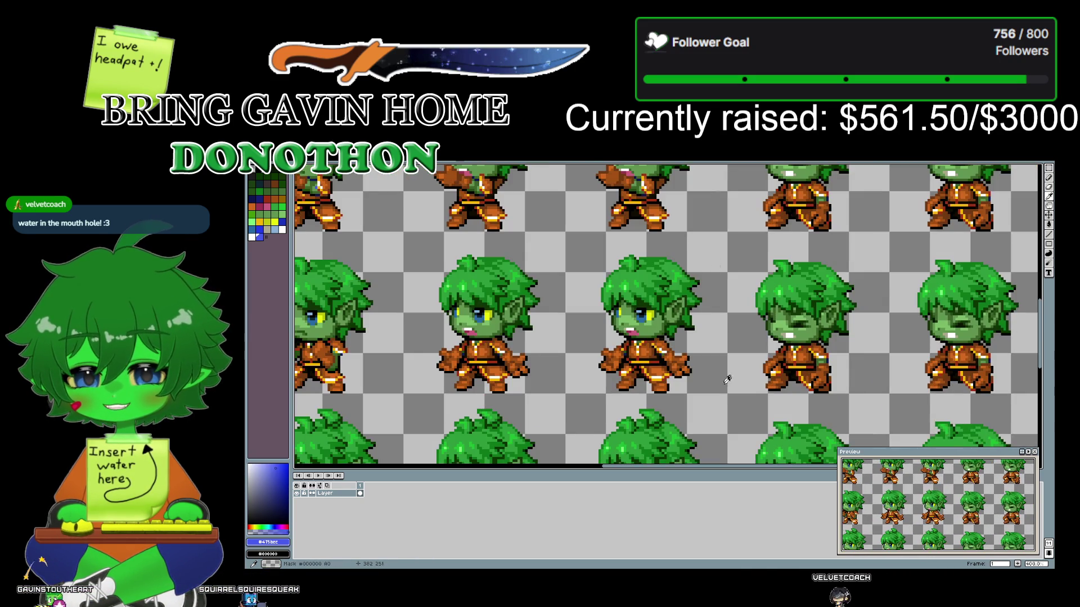
{"action": "mouse_move", "coordinate": [621, 217]}
{"action": "left_mouse_down"}
{"action": "mouse_move", "coordinate": [740, 281]}
{"action": "mouse_move", "coordinate": [744, 256]}
{"action": "left_mouse_up"}
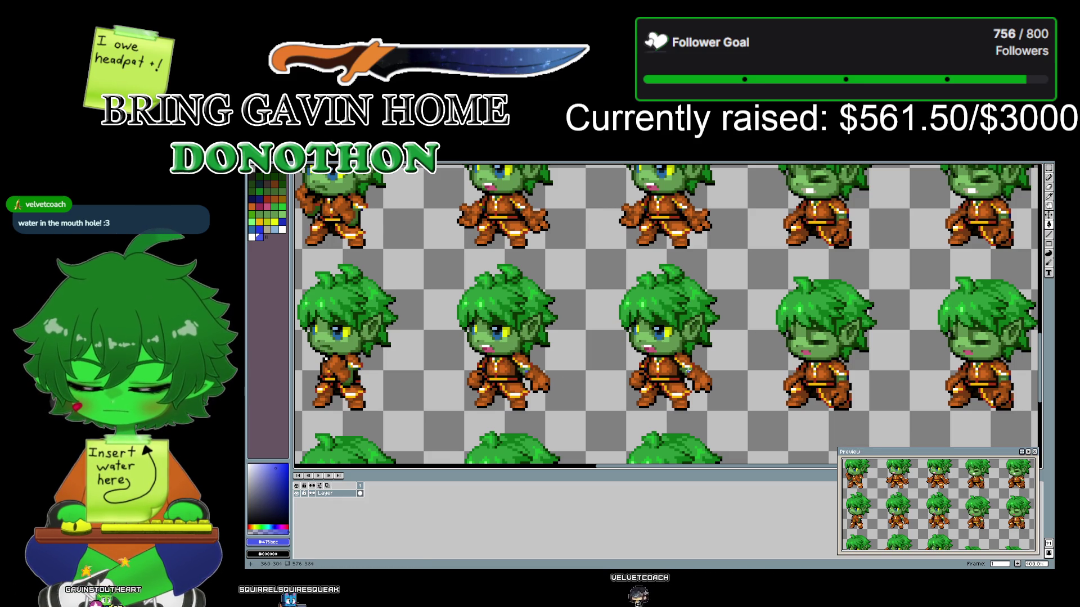
{"action": "left_click_drag", "start_coordinate": [856, 394], "coordinate": [607, 223]}
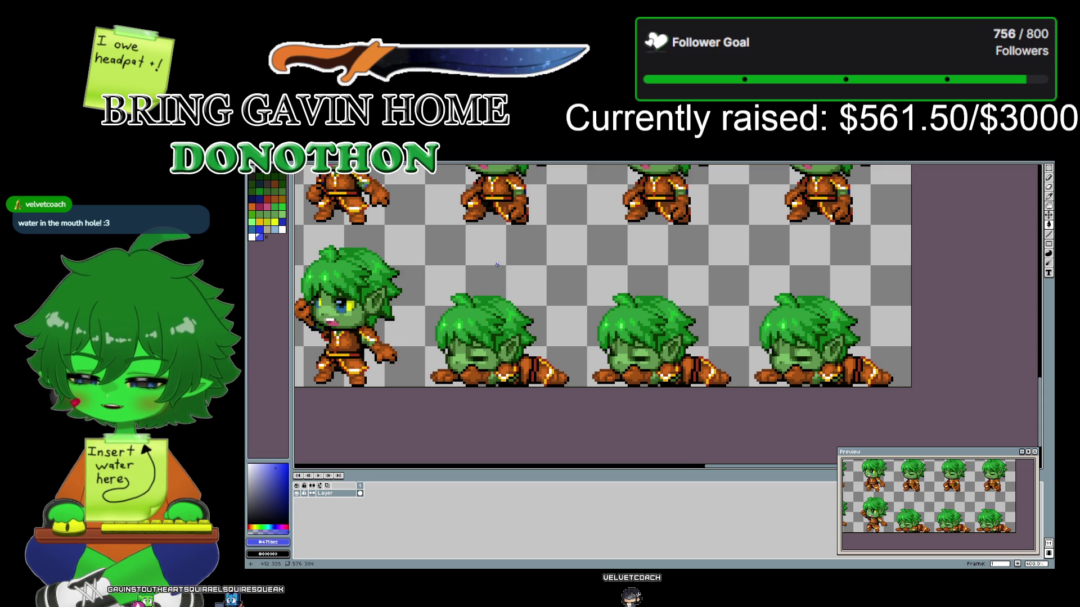
- Sample green #7bbc47 from the standing sprite, then pan over the lying-down and standing rows
{"action": "scroll", "coordinate": [496, 264], "scroll_direction": "up", "scroll_amount": 2}
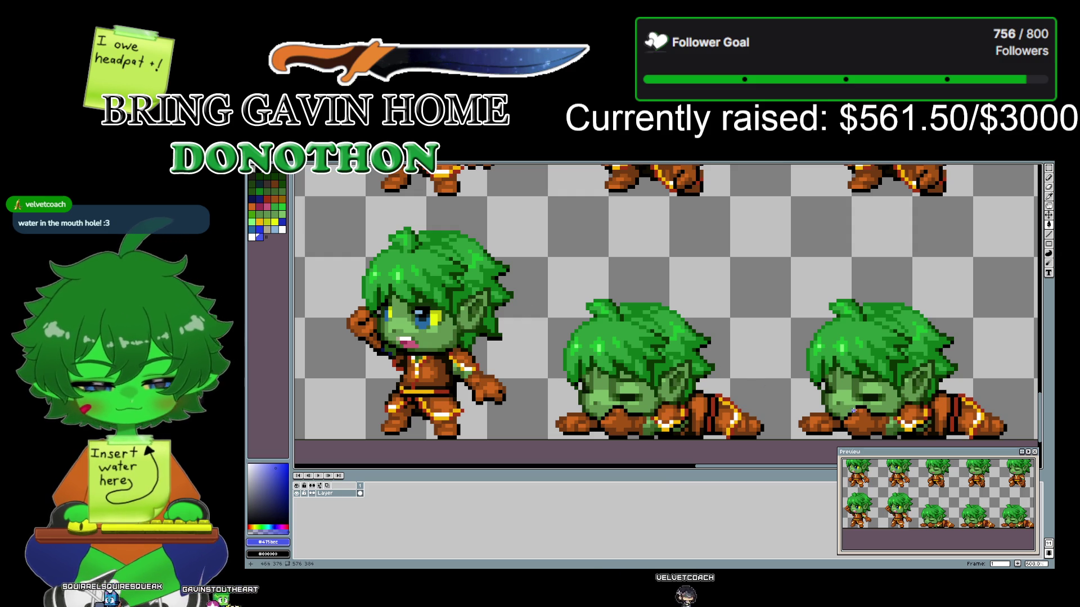
{"action": "left_click_drag", "start_coordinate": [837, 242], "coordinate": [796, 398]}
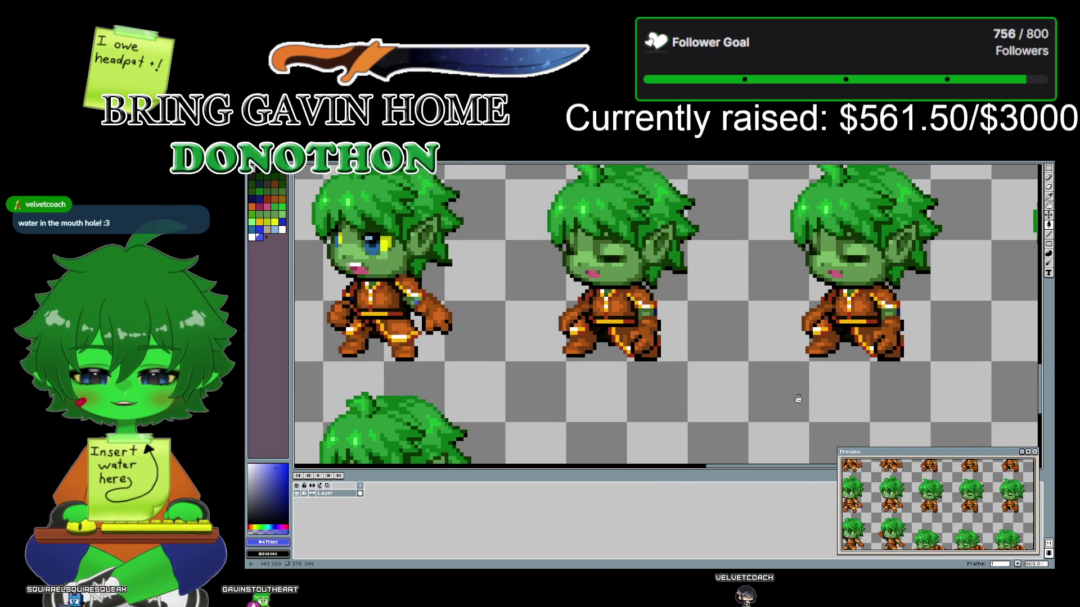
{"action": "mouse_move", "coordinate": [744, 197]}
{"action": "left_mouse_down"}
{"action": "mouse_move", "coordinate": [725, 237]}
{"action": "mouse_move", "coordinate": [496, 400]}
{"action": "mouse_move", "coordinate": [491, 282]}
{"action": "left_mouse_up"}
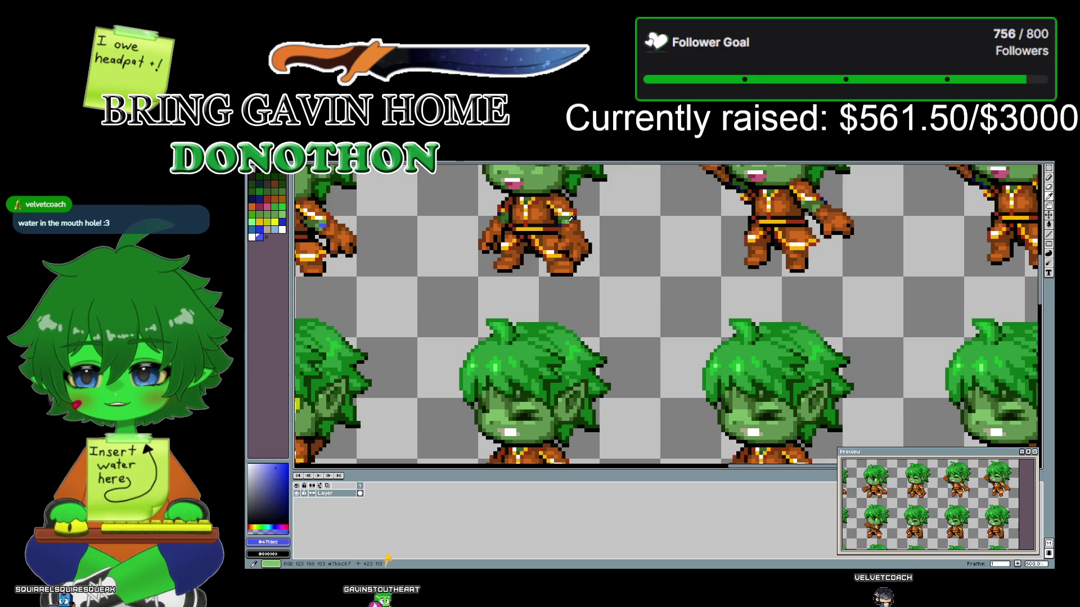
{"action": "left_click", "coordinate": [731, 410]}
{"action": "mouse_move", "coordinate": [651, 397]}
{"action": "left_mouse_down"}
{"action": "mouse_move", "coordinate": [636, 238]}
{"action": "mouse_move", "coordinate": [722, 254]}
{"action": "mouse_move", "coordinate": [689, 217]}
{"action": "left_mouse_up"}
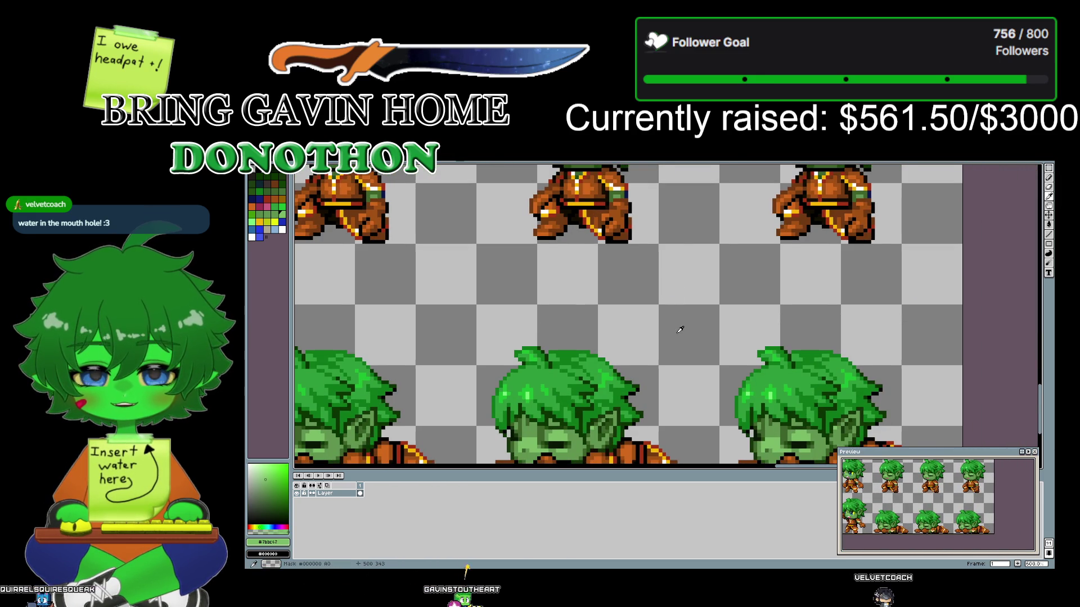
{"action": "left_click_drag", "start_coordinate": [680, 330], "coordinate": [768, 232]}
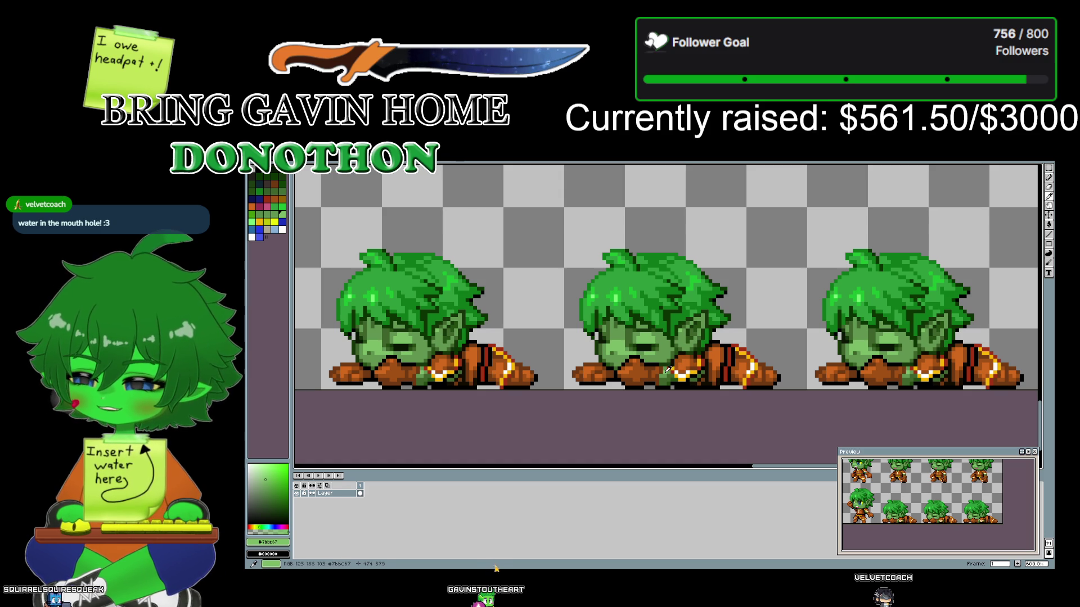
{"action": "left_click_drag", "start_coordinate": [351, 290], "coordinate": [760, 300]}
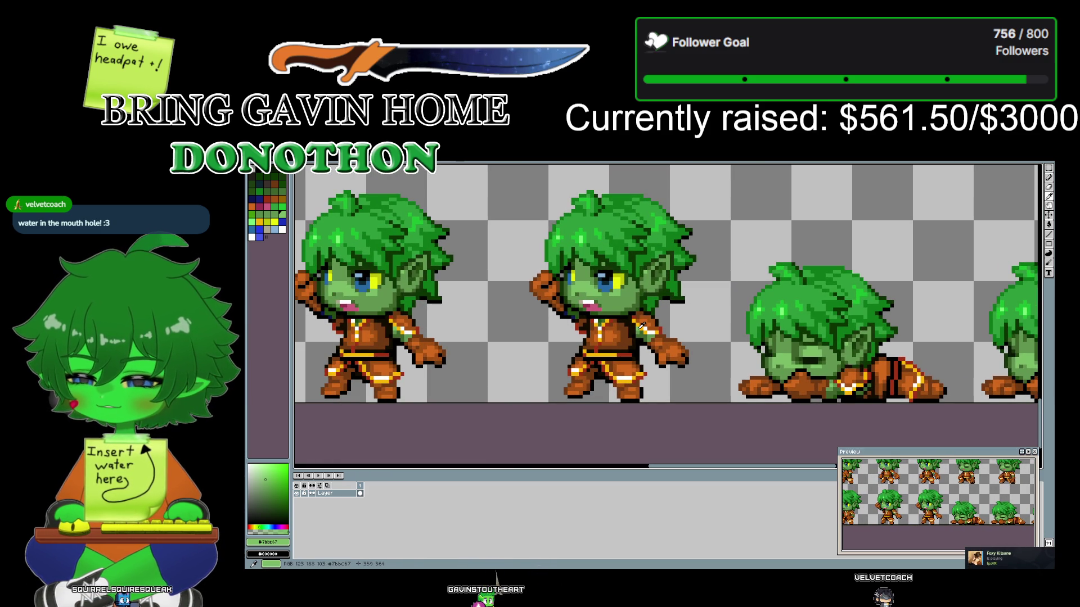
{"action": "left_click_drag", "start_coordinate": [524, 322], "coordinate": [888, 318]}
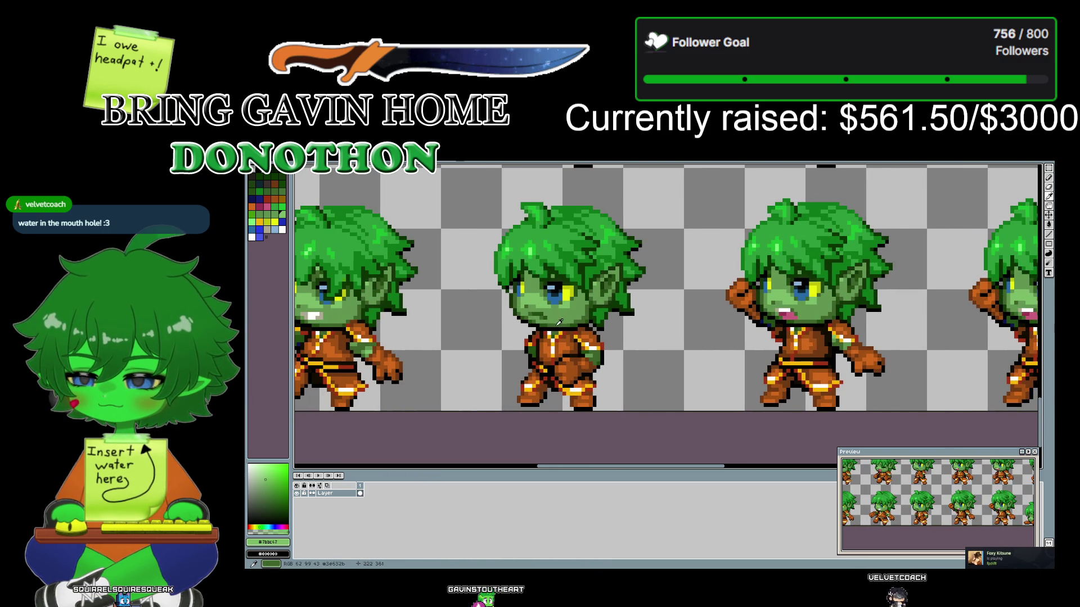
{"action": "left_click_drag", "start_coordinate": [479, 326], "coordinate": [705, 336]}
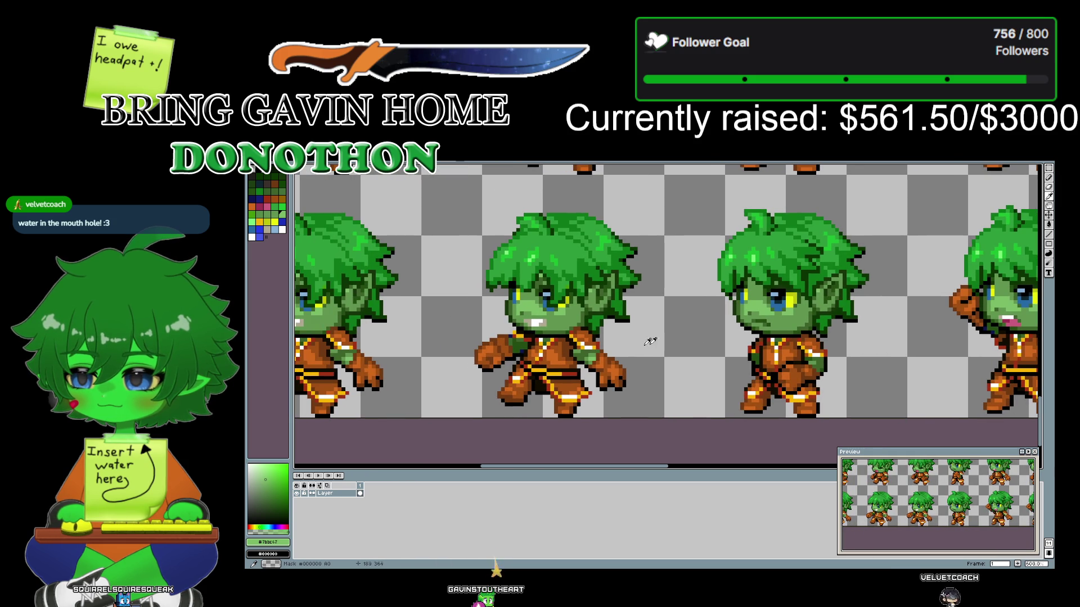
{"action": "left_click_drag", "start_coordinate": [545, 347], "coordinate": [642, 326]}
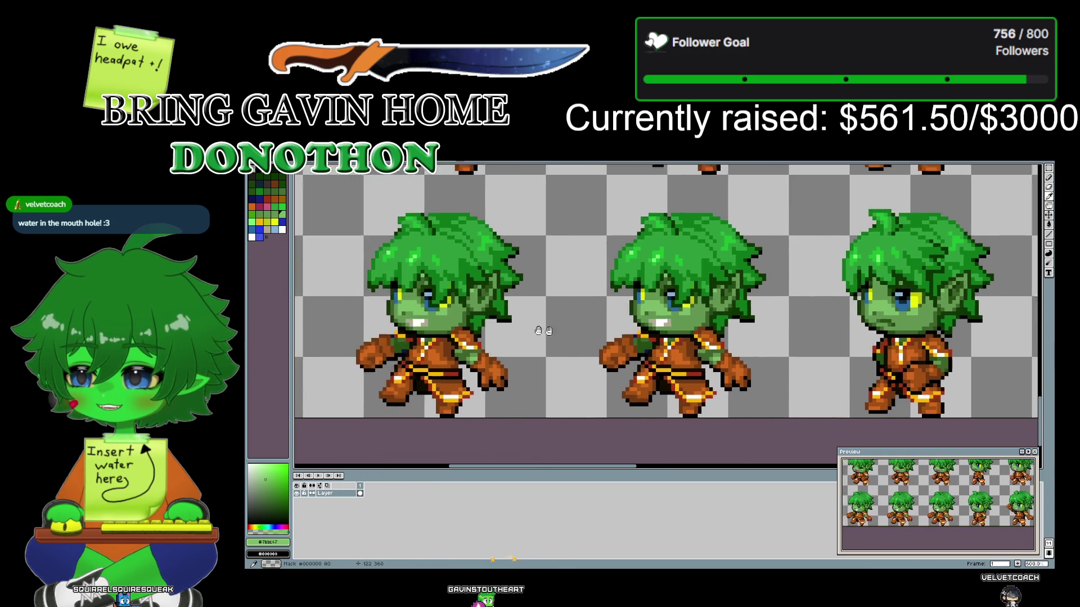
{"action": "scroll", "coordinate": [643, 326], "scroll_direction": "down", "scroll_amount": 4}
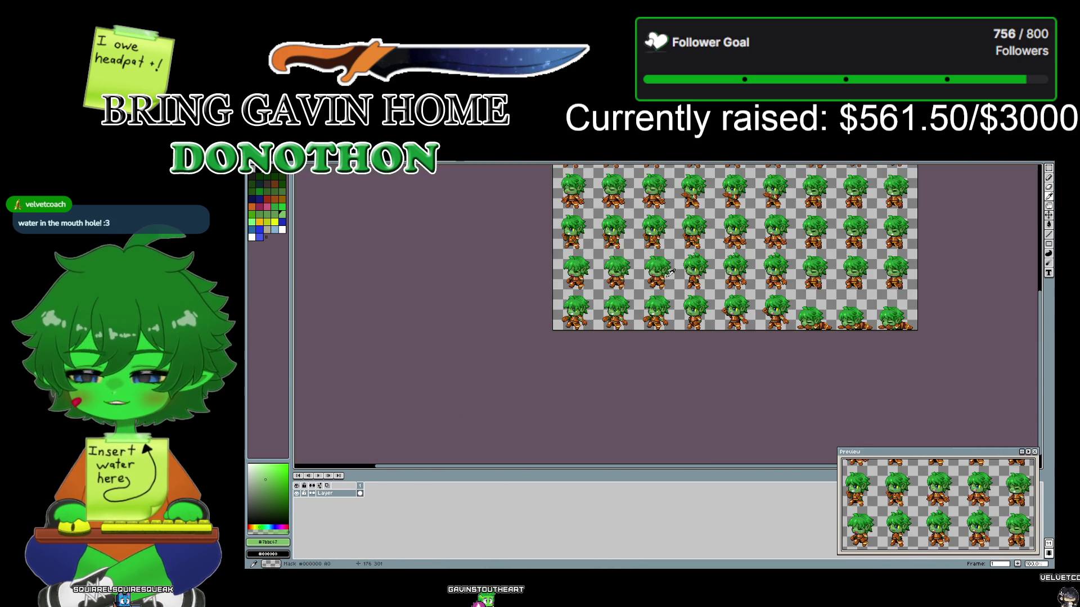
- Set the drawing colour back to the blue #475bec swatch
{"action": "scroll", "coordinate": [672, 257], "scroll_direction": "up", "scroll_amount": 4}
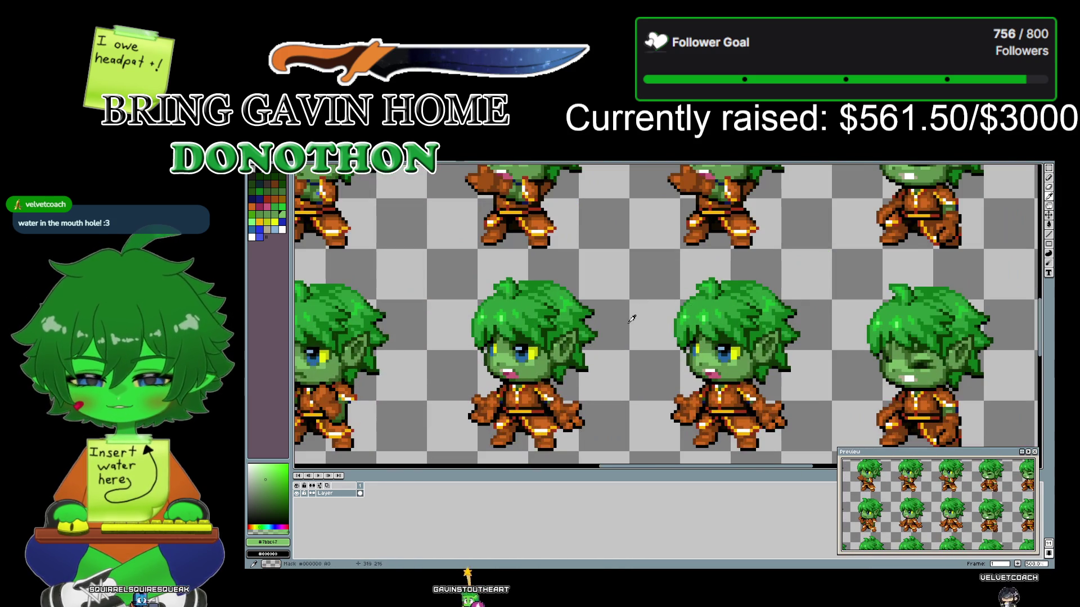
{"action": "mouse_move", "coordinate": [672, 257]}
{"action": "left_mouse_down"}
{"action": "mouse_move", "coordinate": [570, 350]}
{"action": "mouse_move", "coordinate": [500, 230]}
{"action": "mouse_move", "coordinate": [628, 295]}
{"action": "left_mouse_up"}
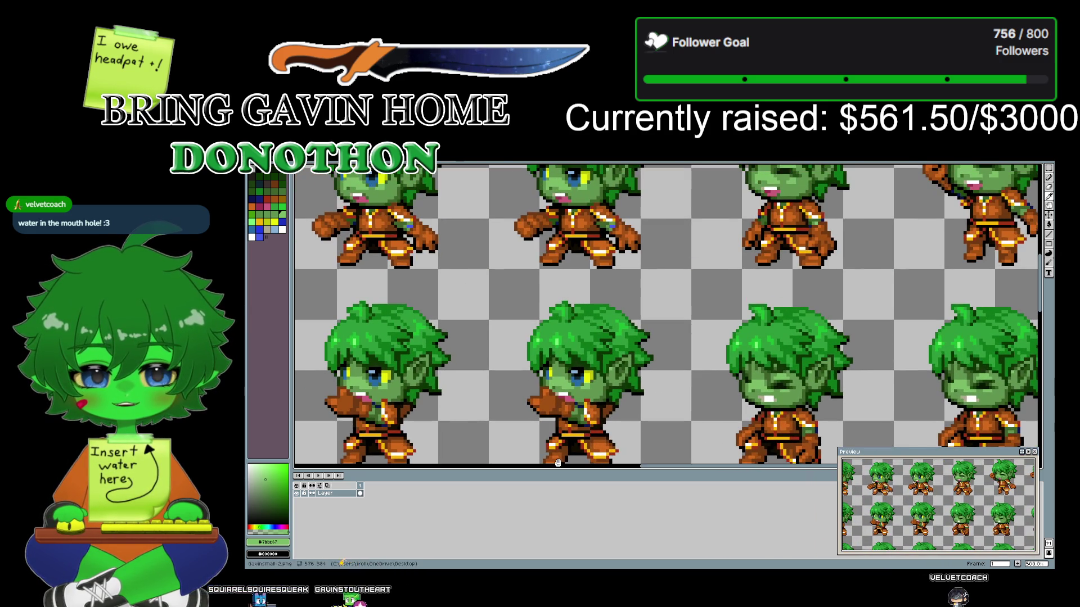
{"action": "left_click", "coordinate": [617, 223]}
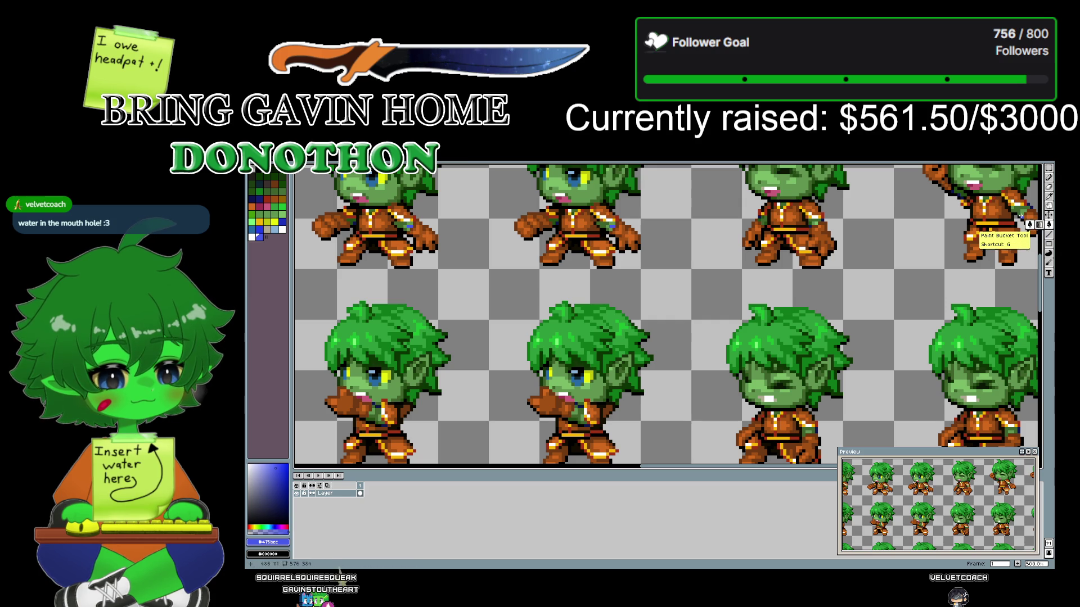
{"action": "scroll", "coordinate": [844, 254], "scroll_direction": "up", "scroll_amount": 1}
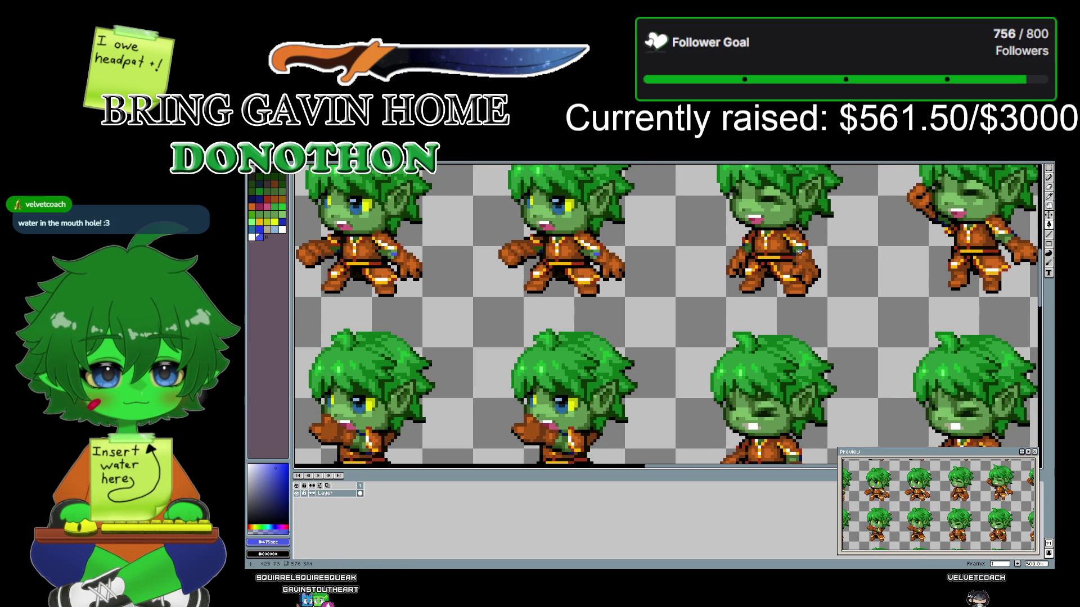
{"action": "scroll", "coordinate": [811, 287], "scroll_direction": "down", "scroll_amount": 3}
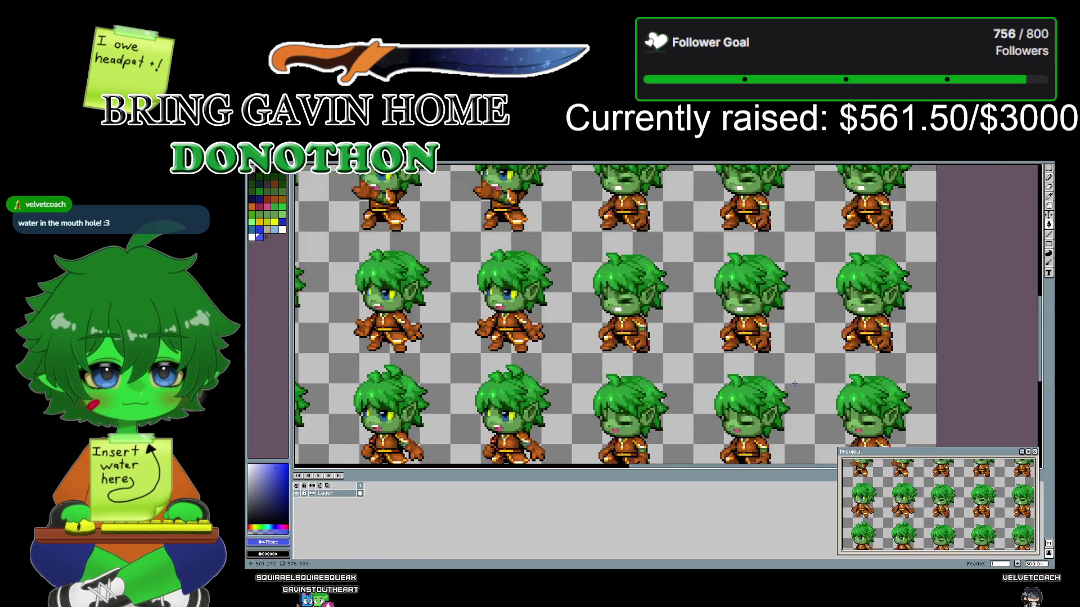
- Zoom in and move along the bottom row to inspect the lying-down and cheering frames
{"action": "left_click_drag", "start_coordinate": [793, 384], "coordinate": [750, 223]}
{"action": "scroll", "coordinate": [798, 323], "scroll_direction": "up", "scroll_amount": 1}
{"action": "scroll", "coordinate": [797, 324], "scroll_direction": "up", "scroll_amount": 1}
{"action": "scroll", "coordinate": [797, 323], "scroll_direction": "up", "scroll_amount": 1}
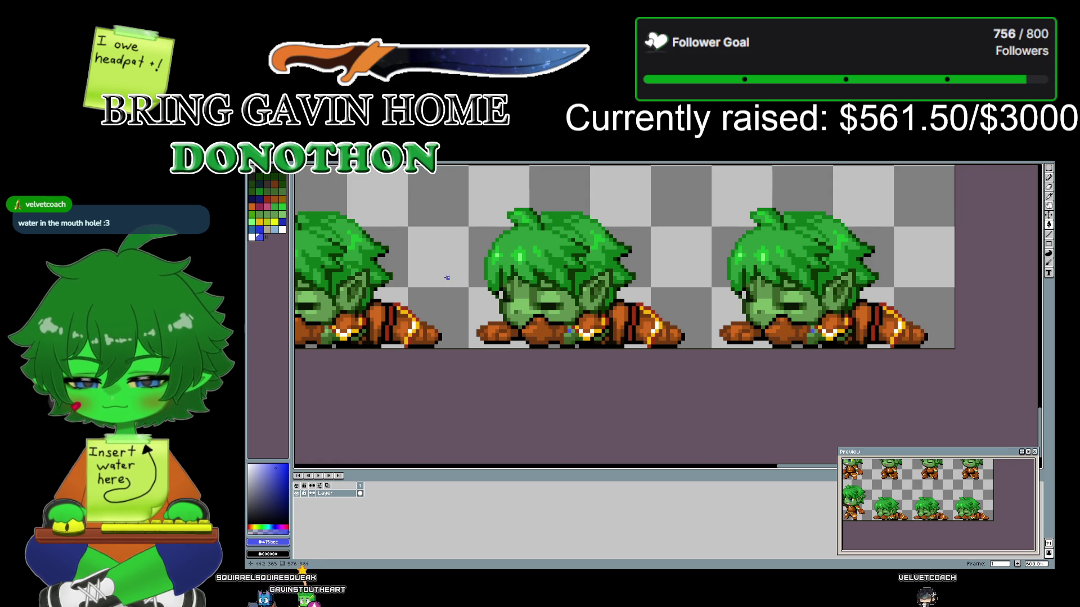
{"action": "key", "text": "ctrl+z"}
{"action": "key", "text": "ctrl+z"}
{"action": "key", "text": "ctrl+z"}
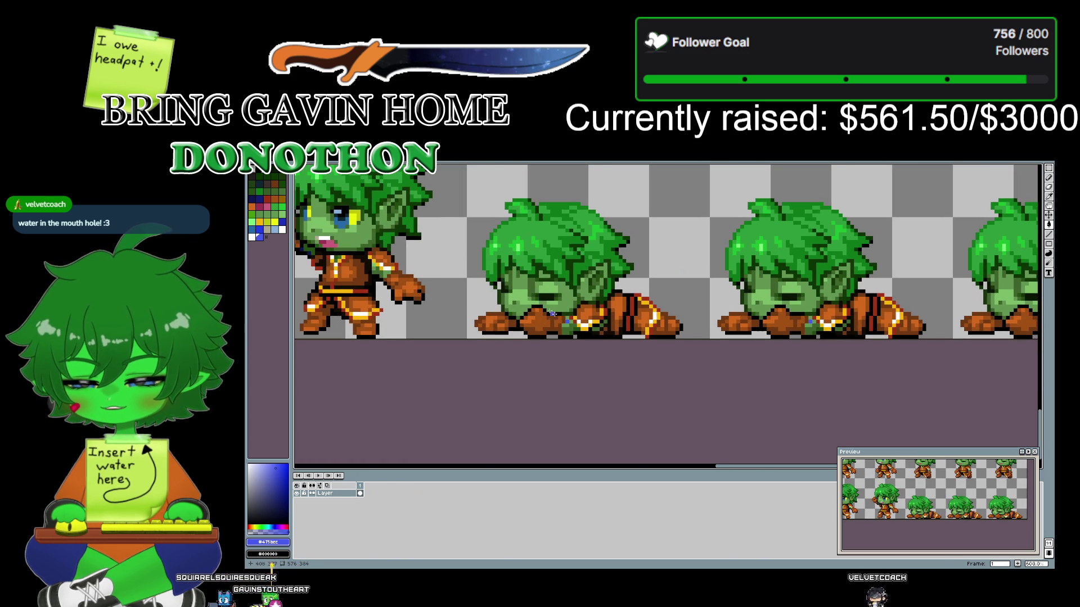
{"action": "key", "text": "ctrl+z"}
{"action": "key", "text": "ctrl+z"}
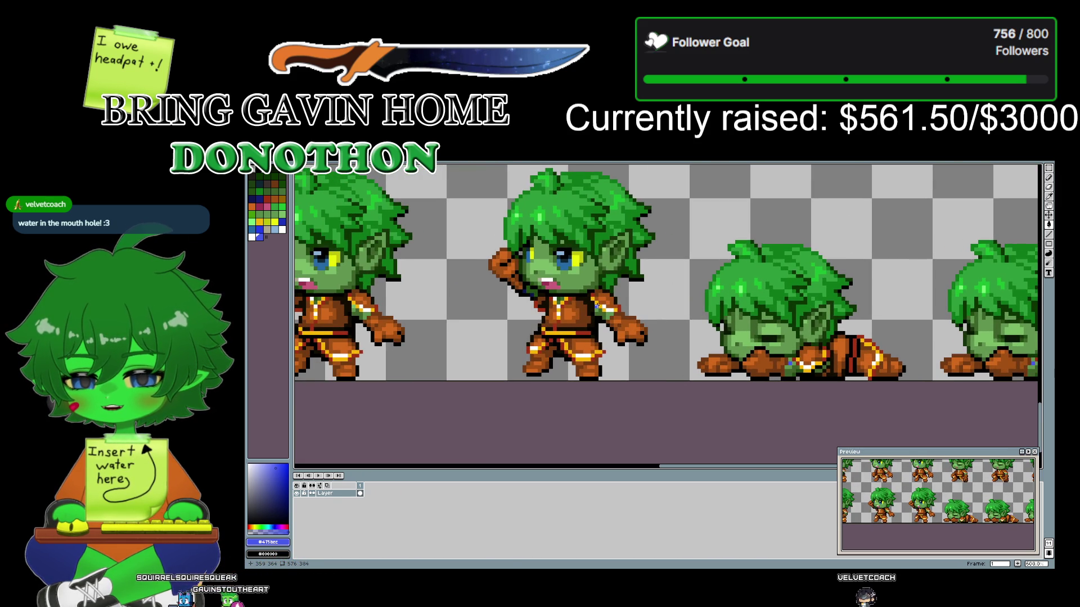
{"action": "key", "text": "ctrl+z"}
{"action": "key", "text": "ctrl+z"}
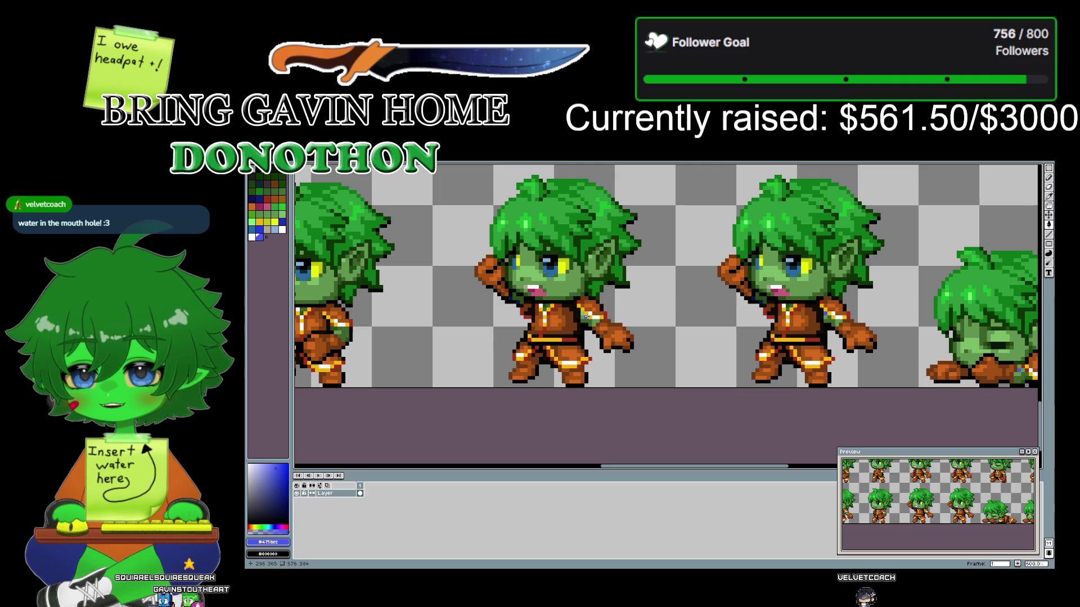
{"action": "key", "text": "ctrl+z"}
{"action": "key", "text": "ctrl+z"}
{"action": "key", "text": "ctrl+z"}
{"action": "key", "text": "ctrl+z"}
{"action": "left_click_drag", "start_coordinate": [466, 322], "coordinate": [761, 336]}
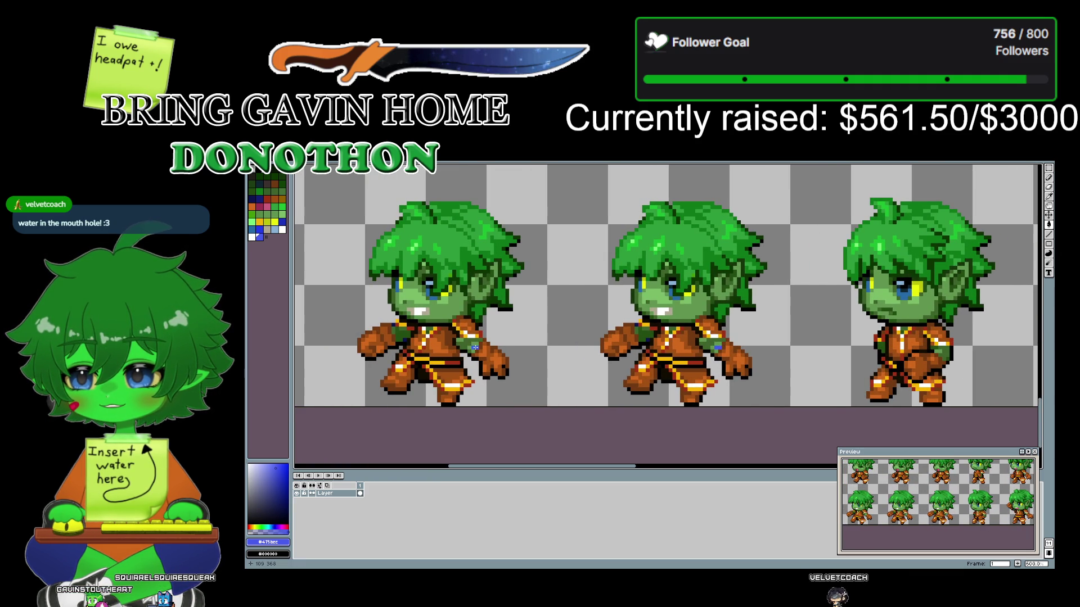
{"action": "left_click_drag", "start_coordinate": [475, 348], "coordinate": [563, 364]}
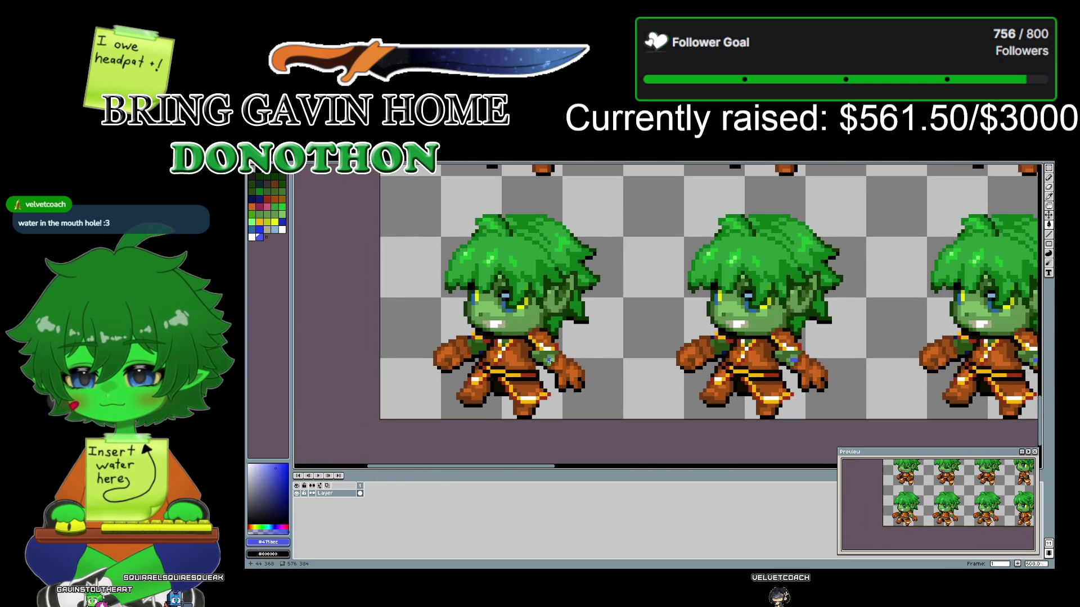
{"action": "scroll", "coordinate": [655, 298], "scroll_direction": "down", "scroll_amount": 1}
{"action": "scroll", "coordinate": [654, 299], "scroll_direction": "down", "scroll_amount": 1}
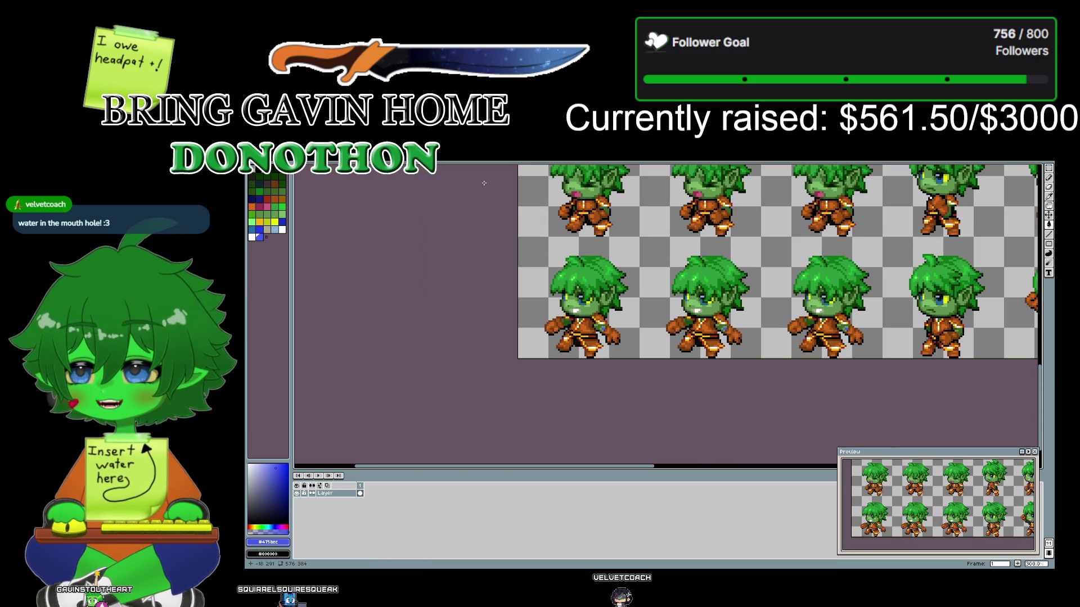
{"action": "scroll", "coordinate": [518, 408], "scroll_direction": "up", "scroll_amount": 5}
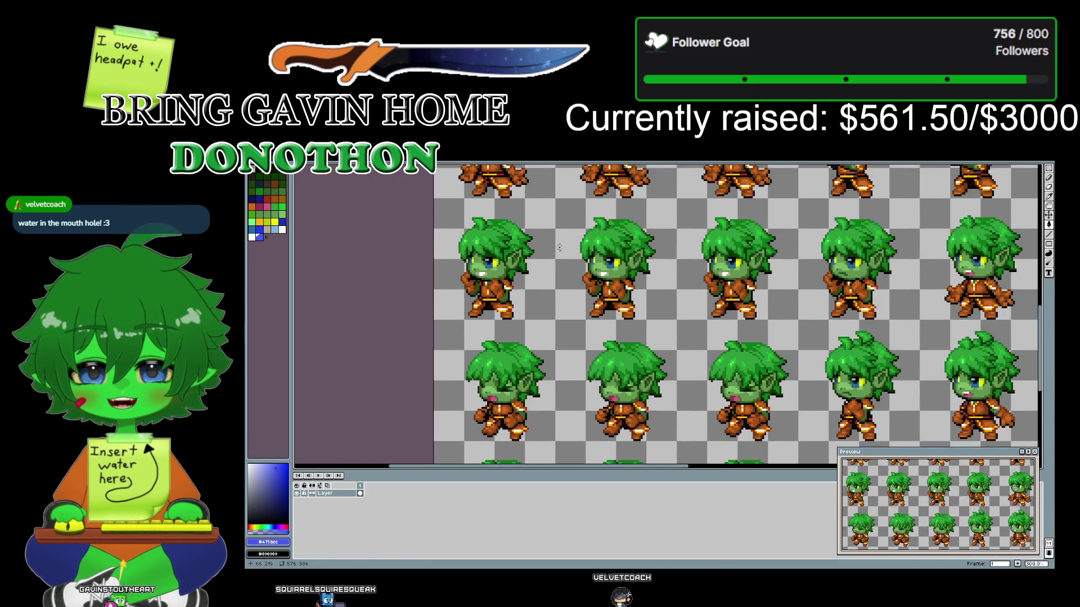
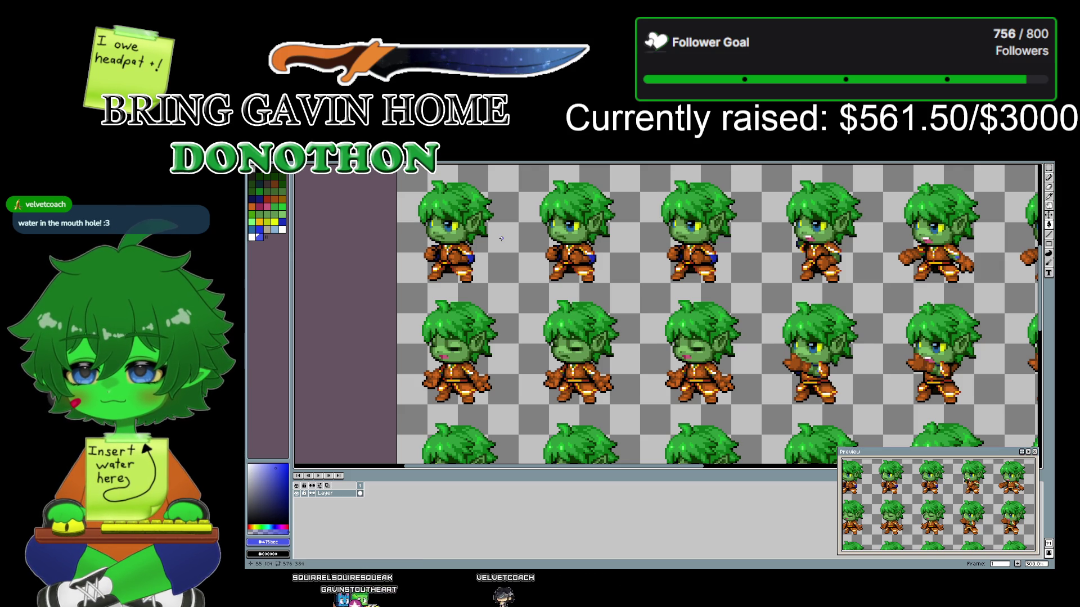
- Zoom in on the elf's arm and eyedrop its dark navy
{"action": "mouse_move", "coordinate": [507, 203]}
{"action": "left_mouse_down"}
{"action": "mouse_move", "coordinate": [476, 360]}
{"action": "mouse_move", "coordinate": [475, 348]}
{"action": "left_mouse_up"}
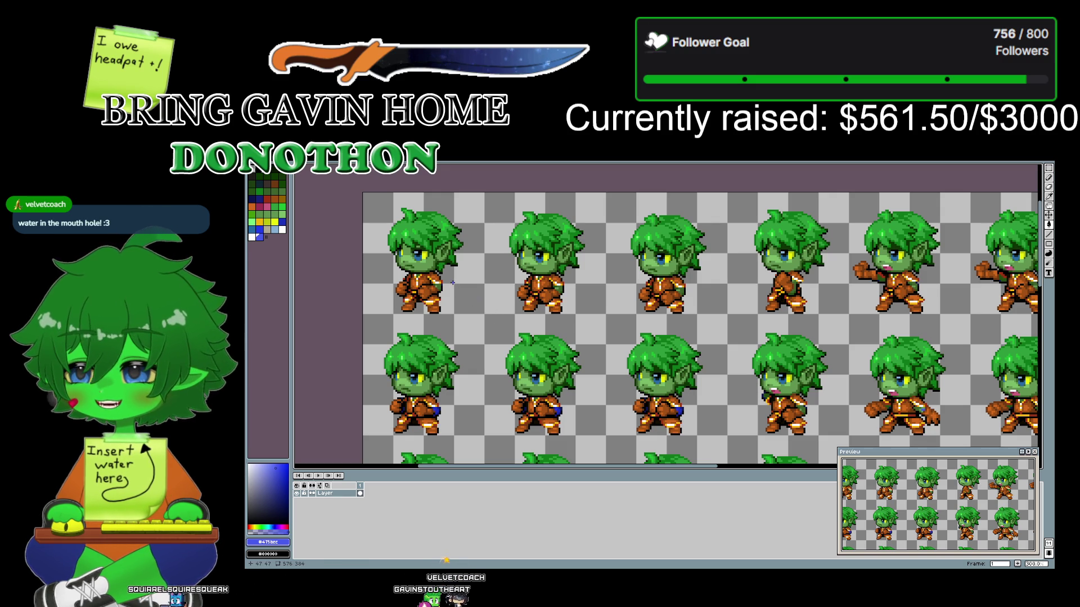
{"action": "scroll", "coordinate": [453, 282], "scroll_direction": "up", "scroll_amount": 2}
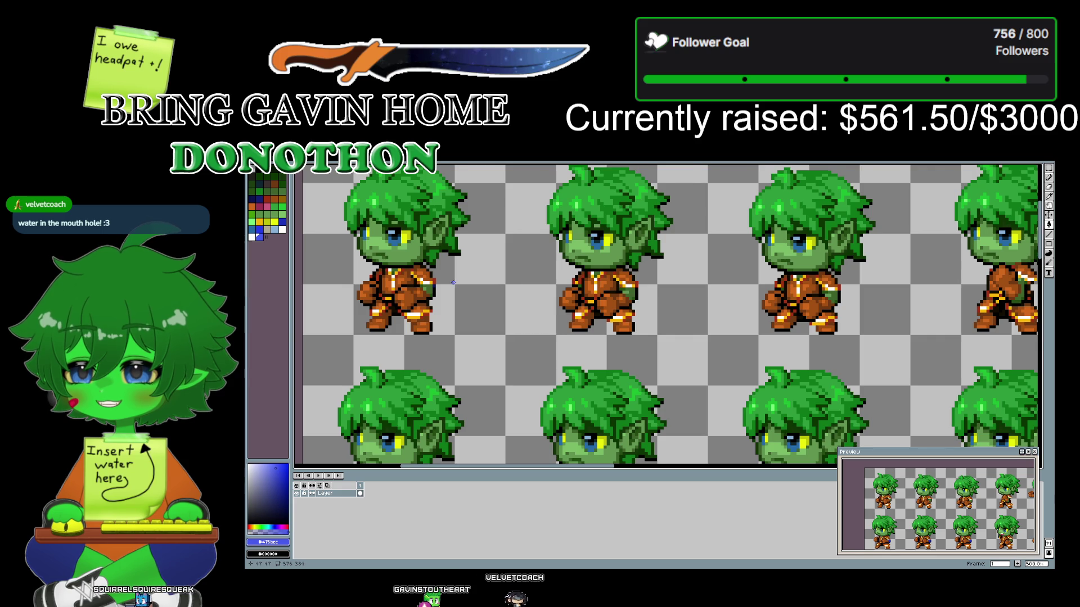
{"action": "scroll", "coordinate": [453, 282], "scroll_direction": "down", "scroll_amount": 3}
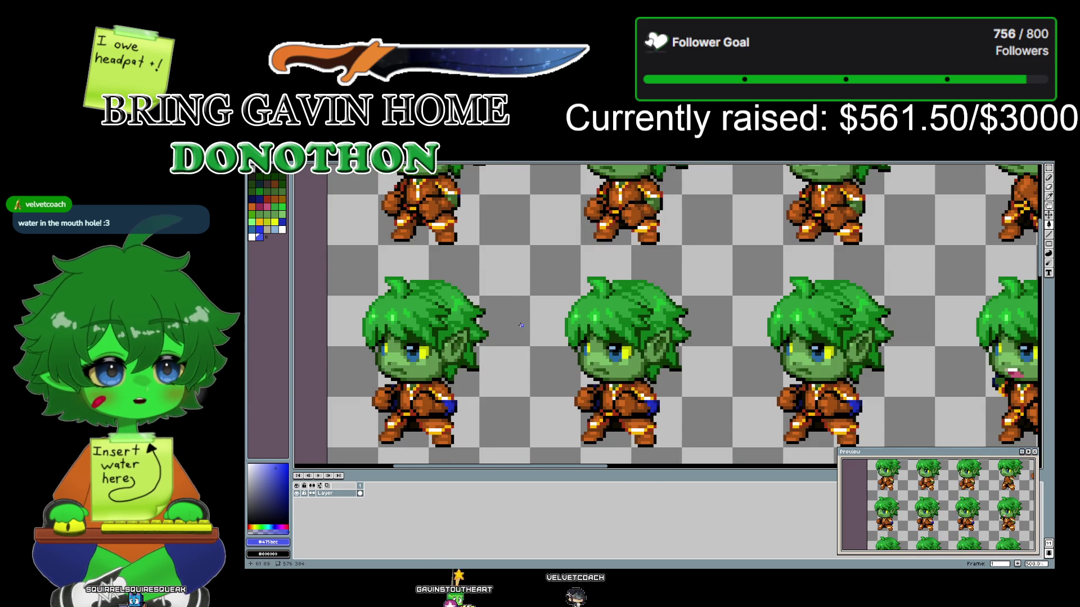
{"action": "scroll", "coordinate": [521, 325], "scroll_direction": "down", "scroll_amount": 2}
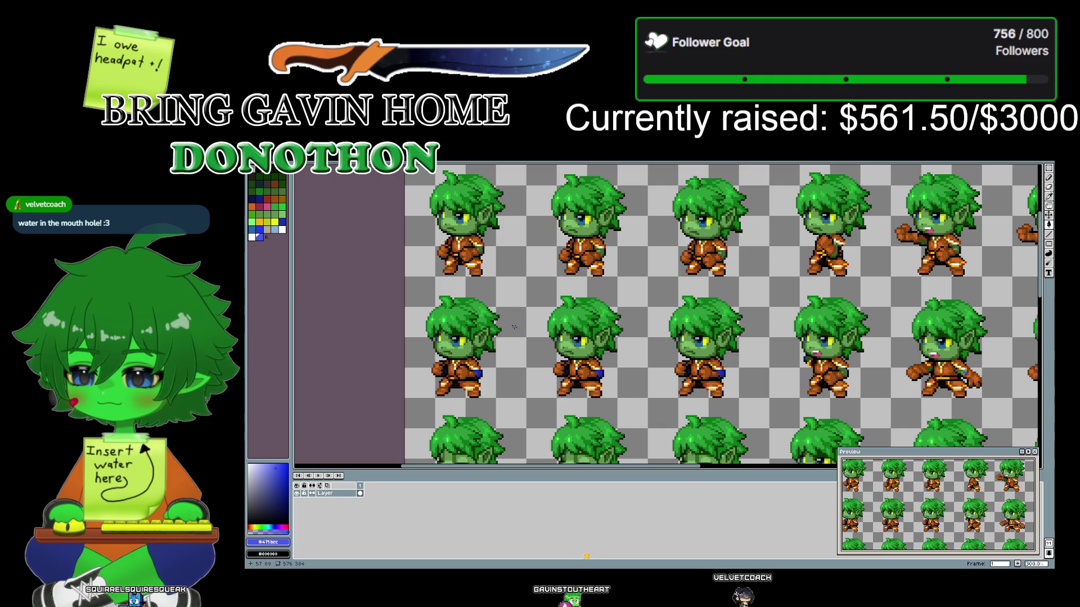
{"action": "scroll", "coordinate": [513, 386], "scroll_direction": "up", "scroll_amount": 2}
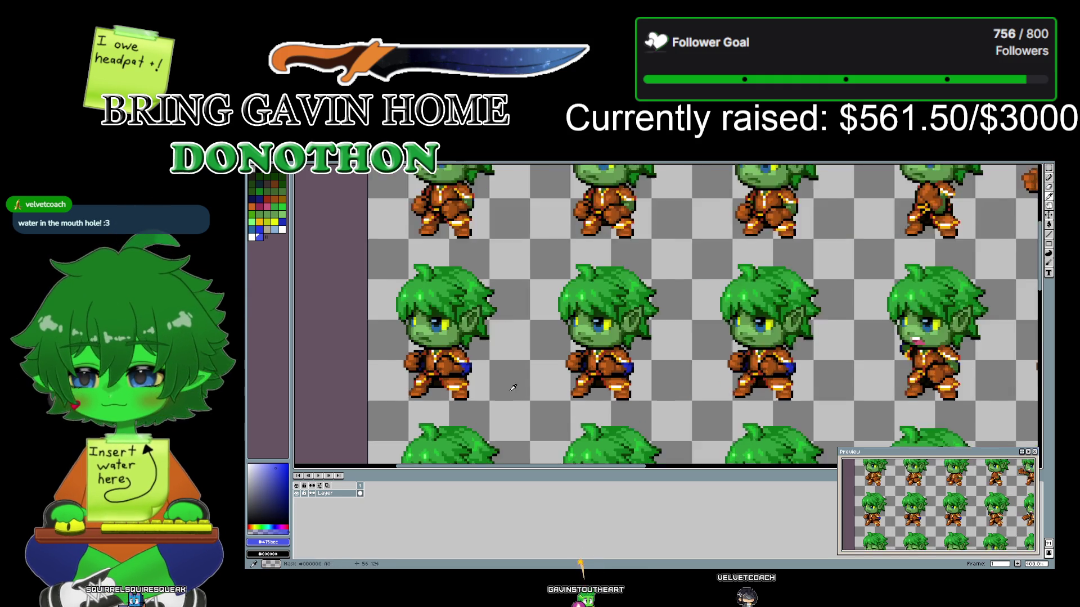
{"action": "scroll", "coordinate": [498, 383], "scroll_direction": "up", "scroll_amount": 1}
{"action": "scroll", "coordinate": [498, 383], "scroll_direction": "up", "scroll_amount": 1}
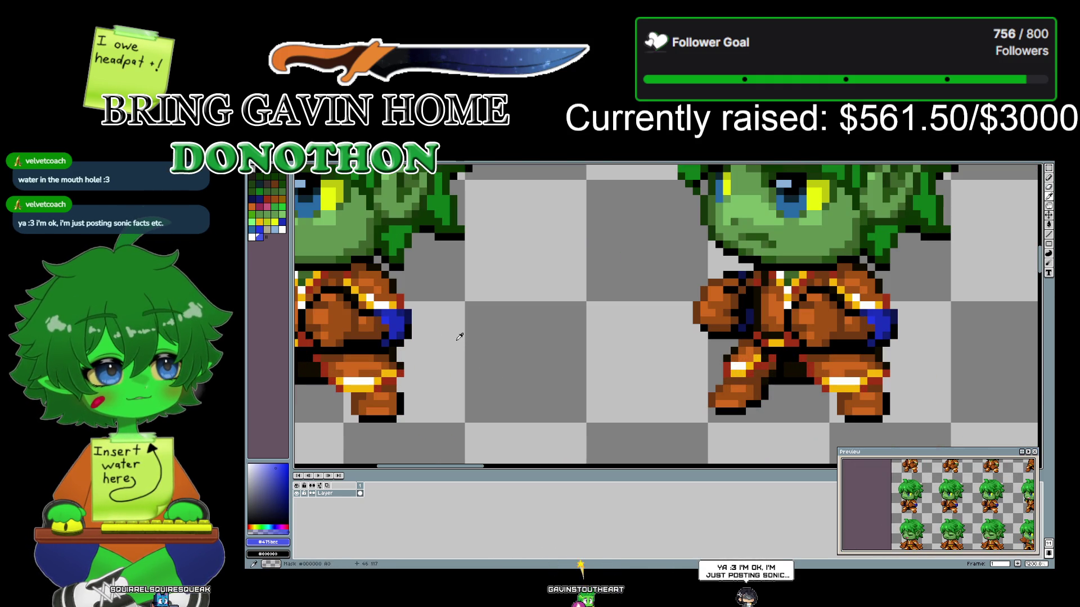
{"action": "left_click_drag", "start_coordinate": [466, 335], "coordinate": [631, 343]}
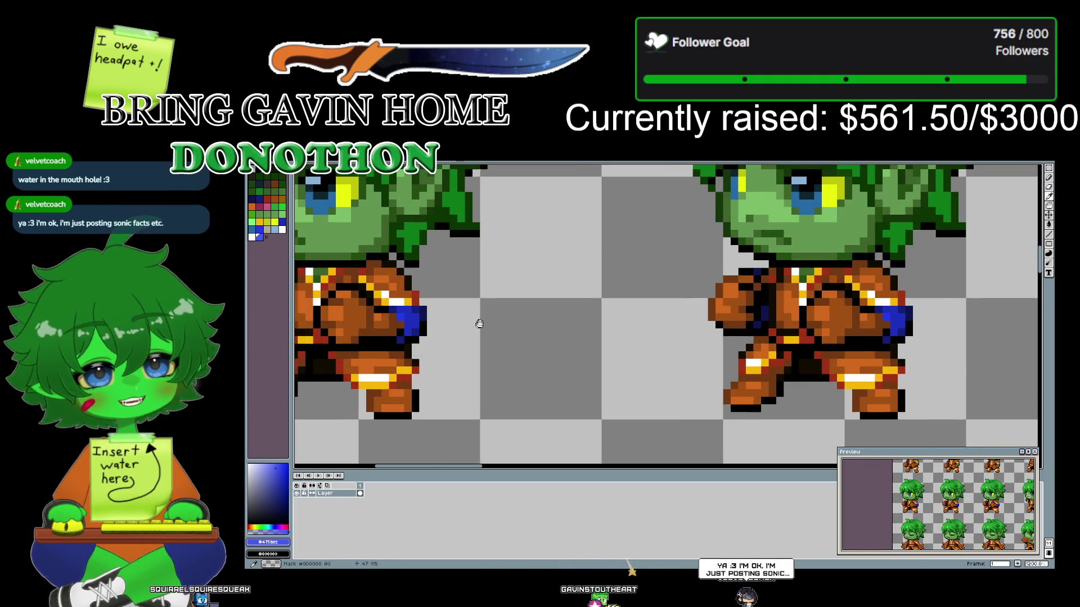
{"action": "scroll", "coordinate": [631, 343], "scroll_direction": "up", "scroll_amount": 1}
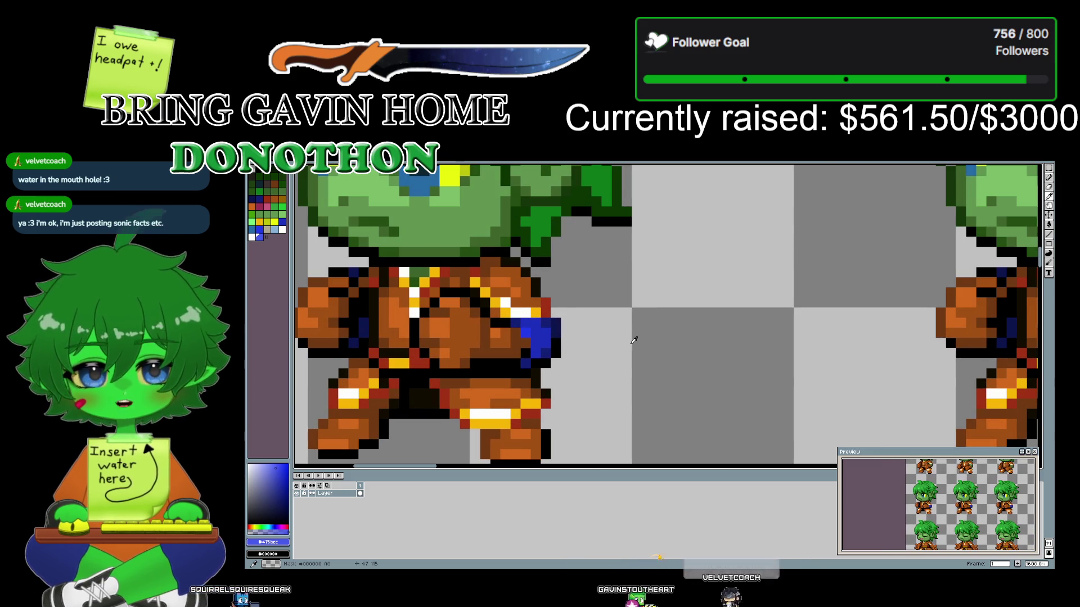
{"action": "left_click", "coordinate": [553, 346]}
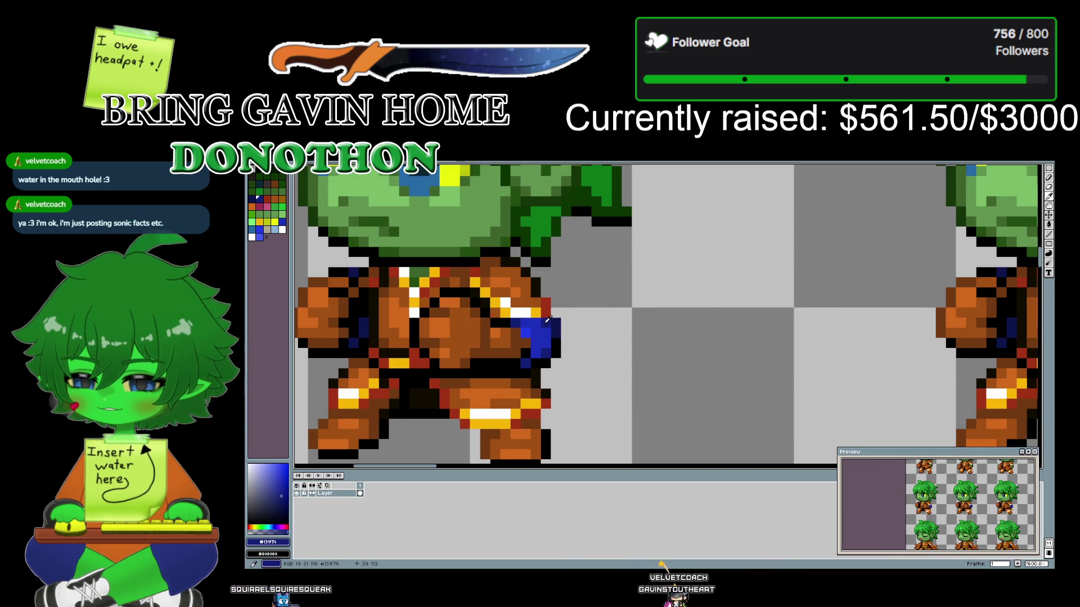
- Switch to the Paint Bucket and pan across to the next sprite frame
{"action": "scroll", "coordinate": [633, 290], "scroll_direction": "down", "scroll_amount": 2}
{"action": "scroll", "coordinate": [641, 292], "scroll_direction": "down", "scroll_amount": 1}
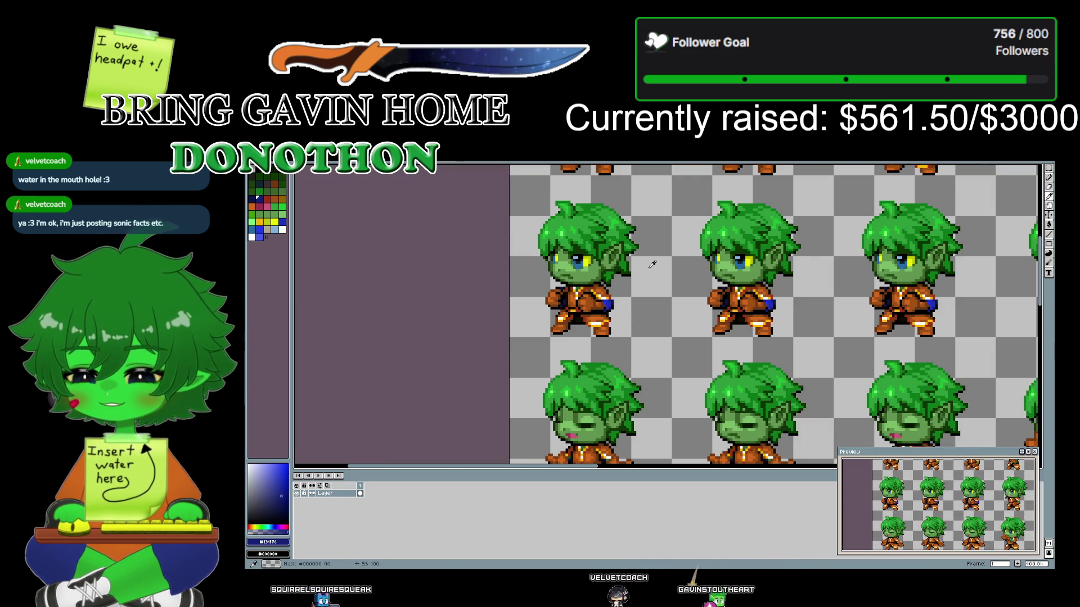
{"action": "scroll", "coordinate": [592, 334], "scroll_direction": "up", "scroll_amount": 1}
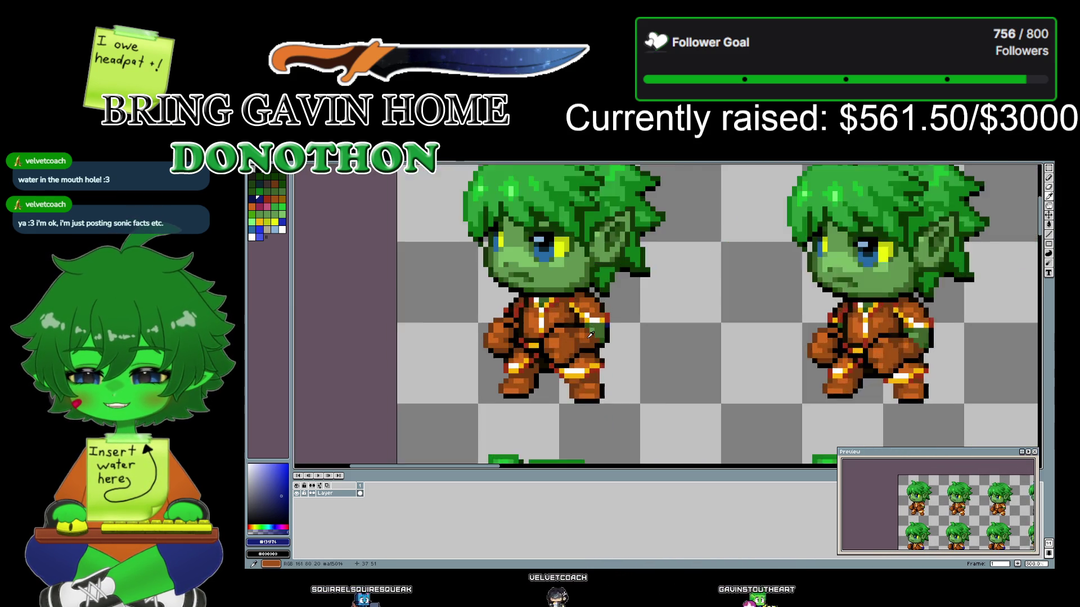
{"action": "scroll", "coordinate": [590, 335], "scroll_direction": "up", "scroll_amount": 1}
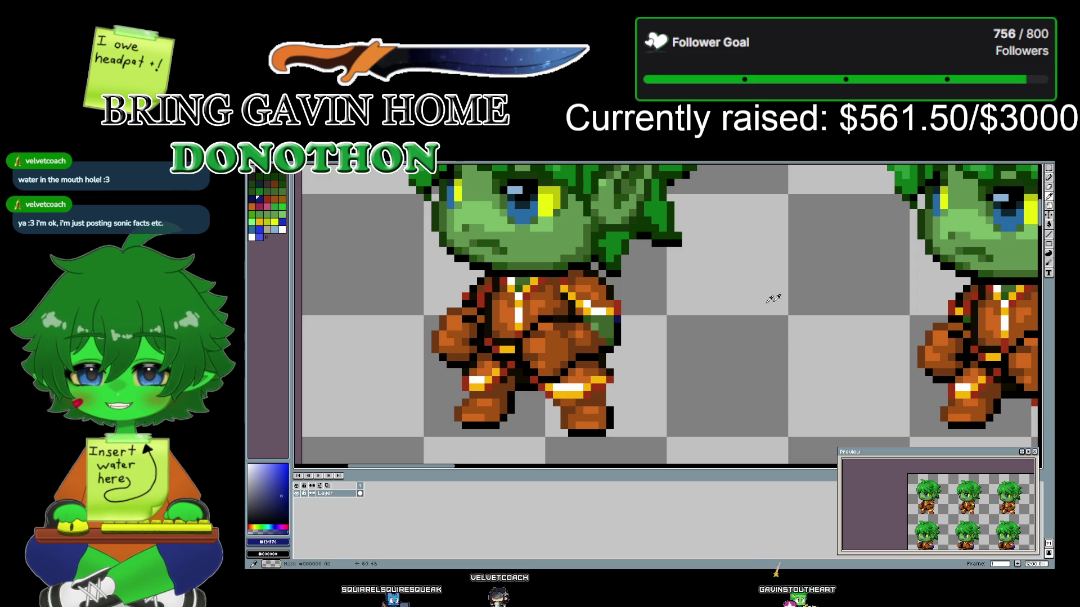
{"action": "left_click", "coordinate": [1049, 225]}
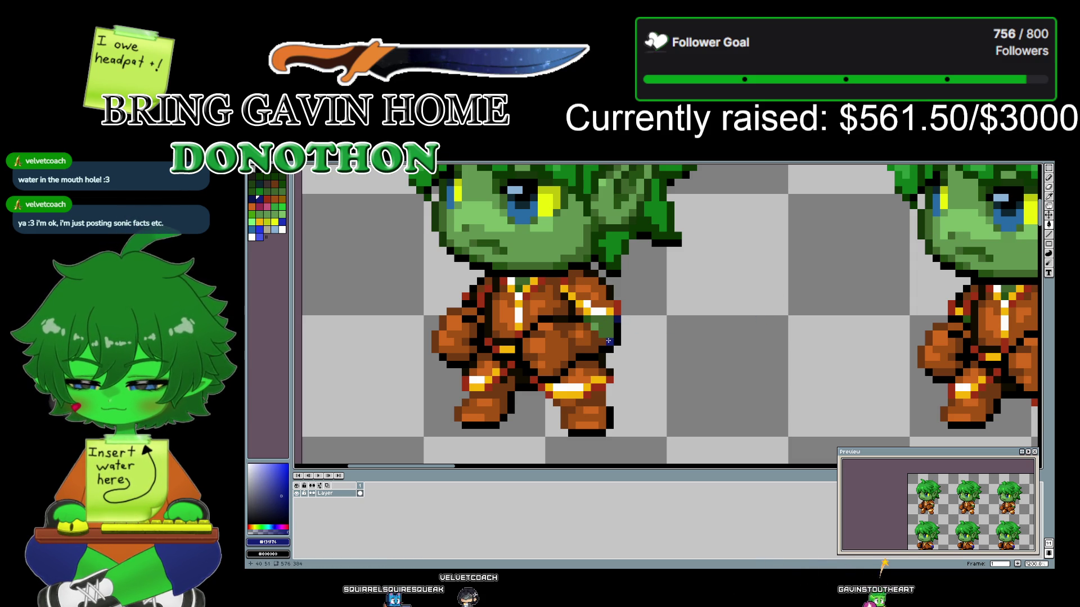
{"action": "left_click_drag", "start_coordinate": [724, 318], "coordinate": [381, 322]}
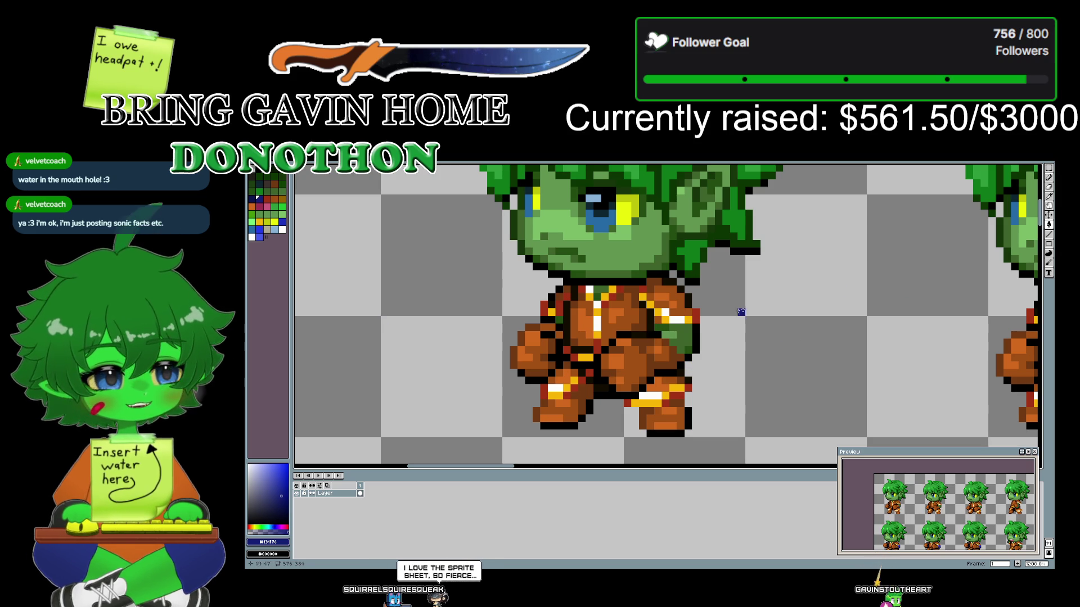
- Re-sample the arm's dark navy with the eyedropper, then return to the Paint Bucket (key 6)
{"action": "left_click", "coordinate": [1049, 197]}
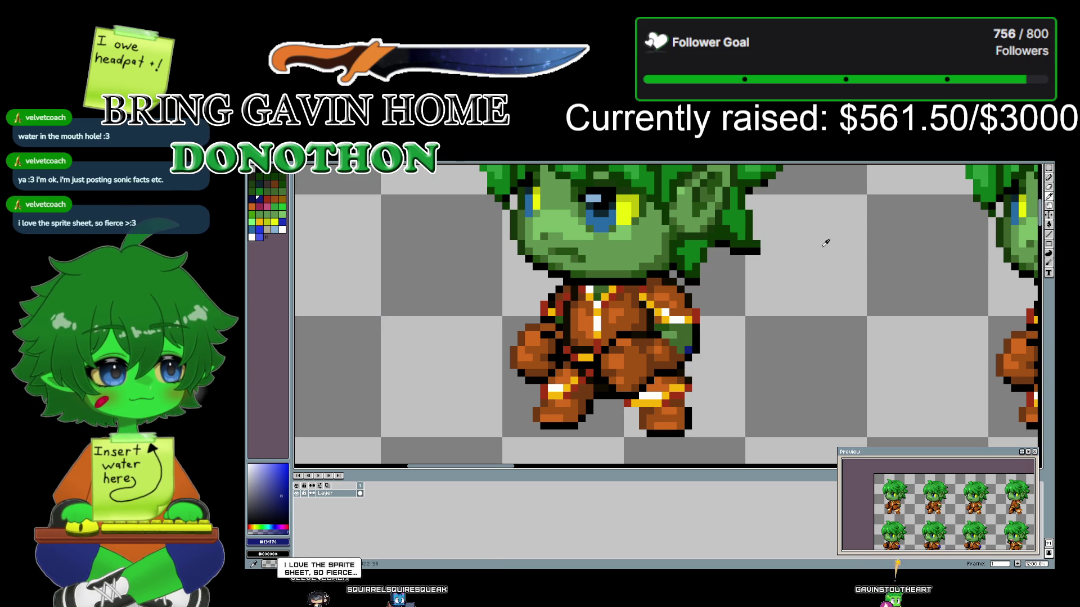
{"action": "scroll", "coordinate": [582, 253], "scroll_direction": "up", "scroll_amount": 5}
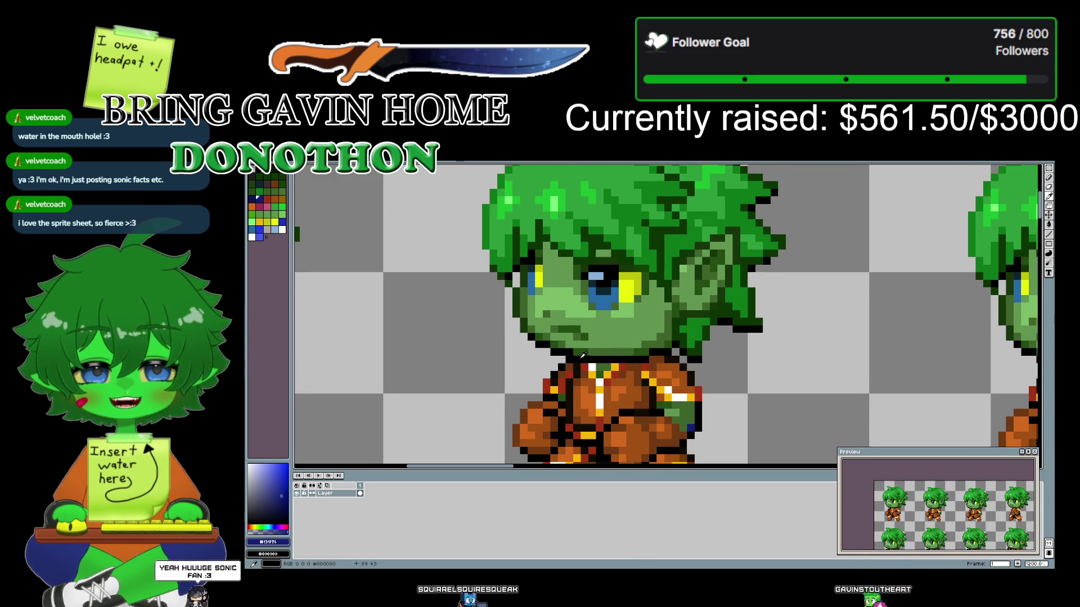
{"action": "left_click", "coordinate": [665, 399]}
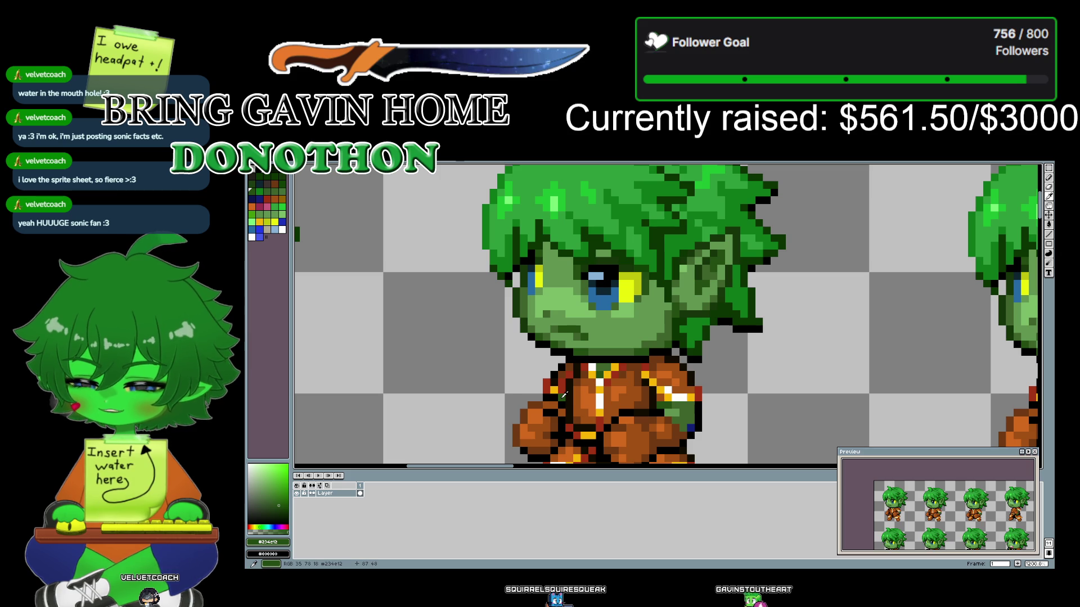
{"action": "left_click", "coordinate": [692, 427]}
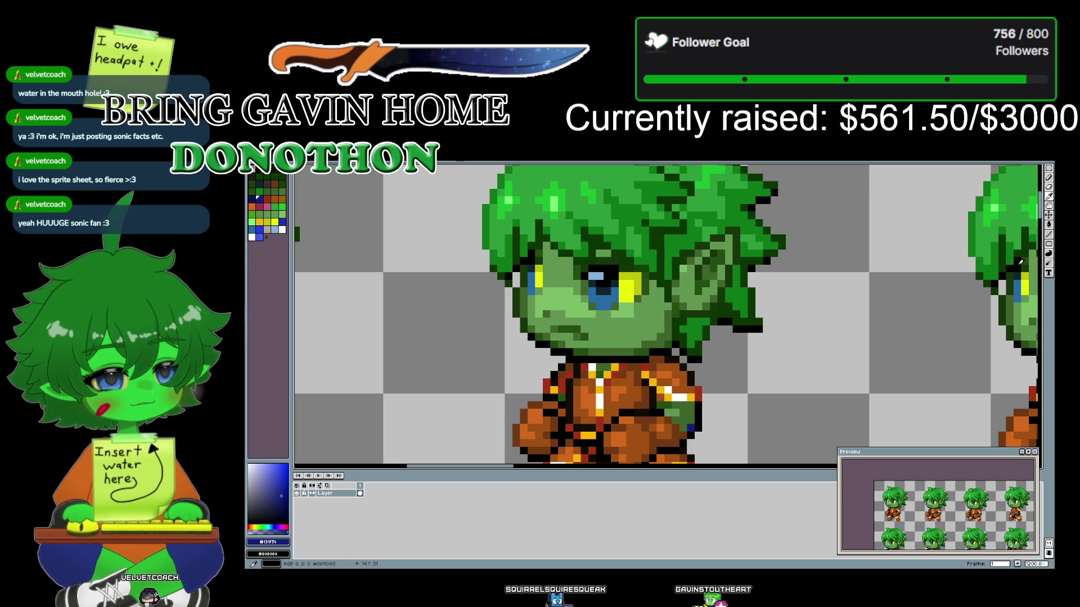
{"action": "key", "text": "6"}
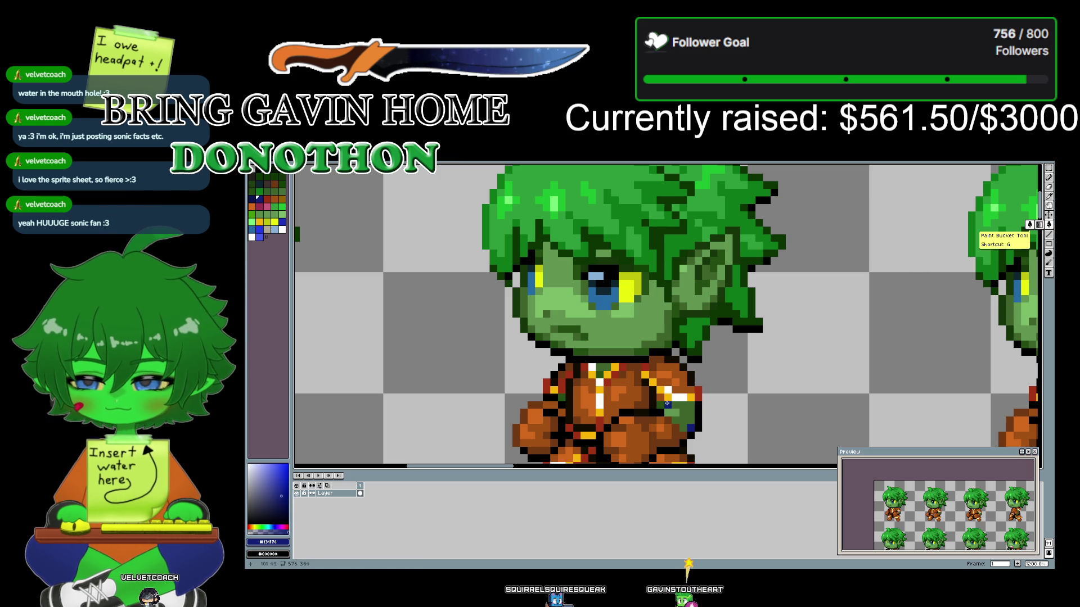
- Zoom around the frame and eyedrop the dark green shading from the arm
{"action": "scroll", "coordinate": [632, 289], "scroll_direction": "down", "scroll_amount": 2}
{"action": "scroll", "coordinate": [472, 279], "scroll_direction": "up", "scroll_amount": 2}
{"action": "scroll", "coordinate": [790, 339], "scroll_direction": "up", "scroll_amount": 2}
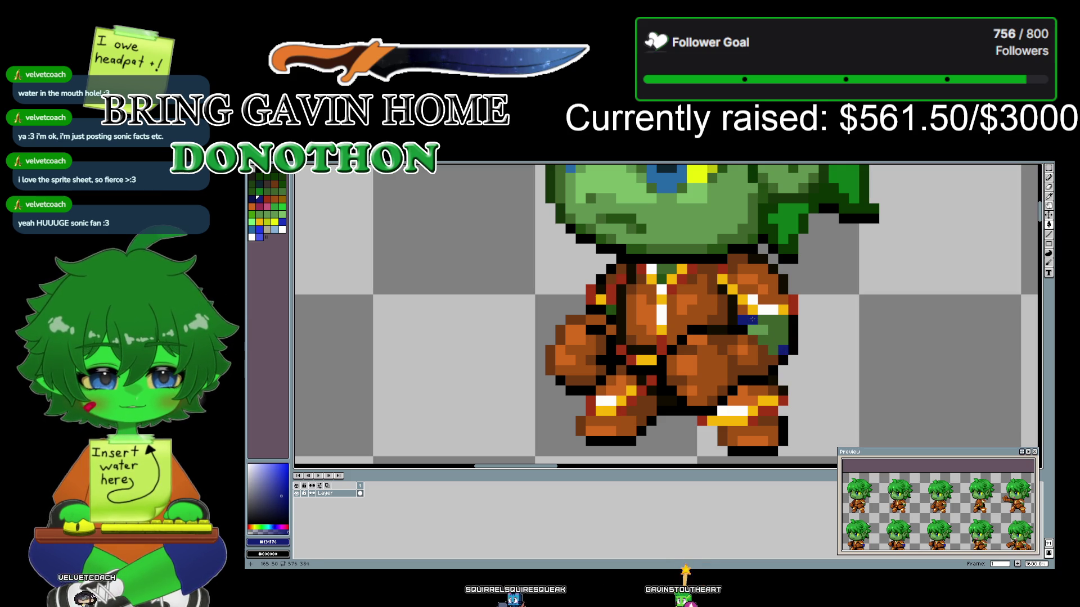
{"action": "scroll", "coordinate": [330, 313], "scroll_direction": "up", "scroll_amount": 1}
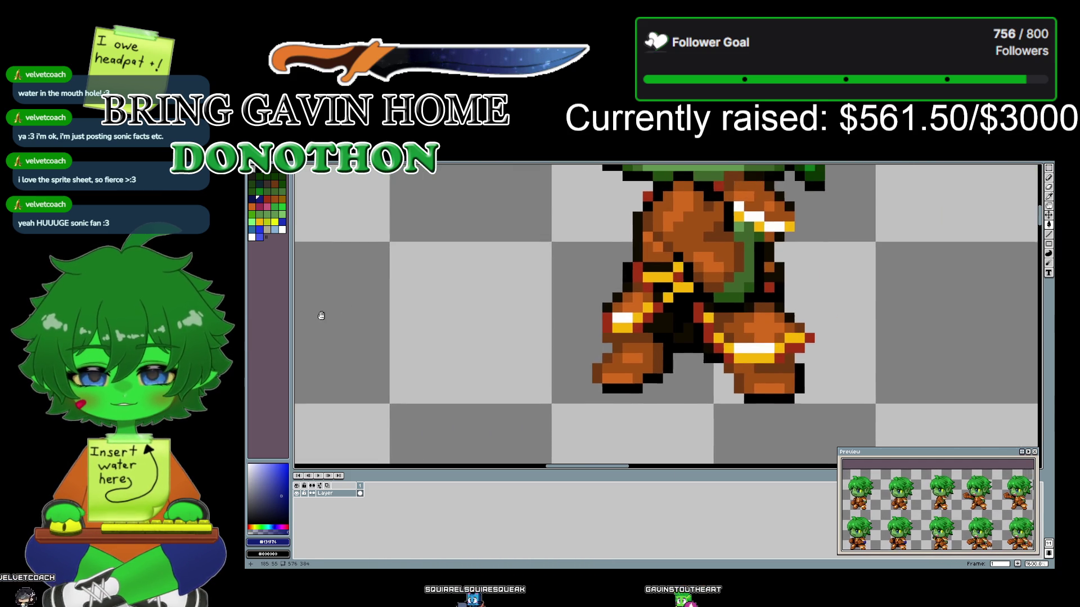
{"action": "scroll", "coordinate": [517, 321], "scroll_direction": "down", "scroll_amount": 2}
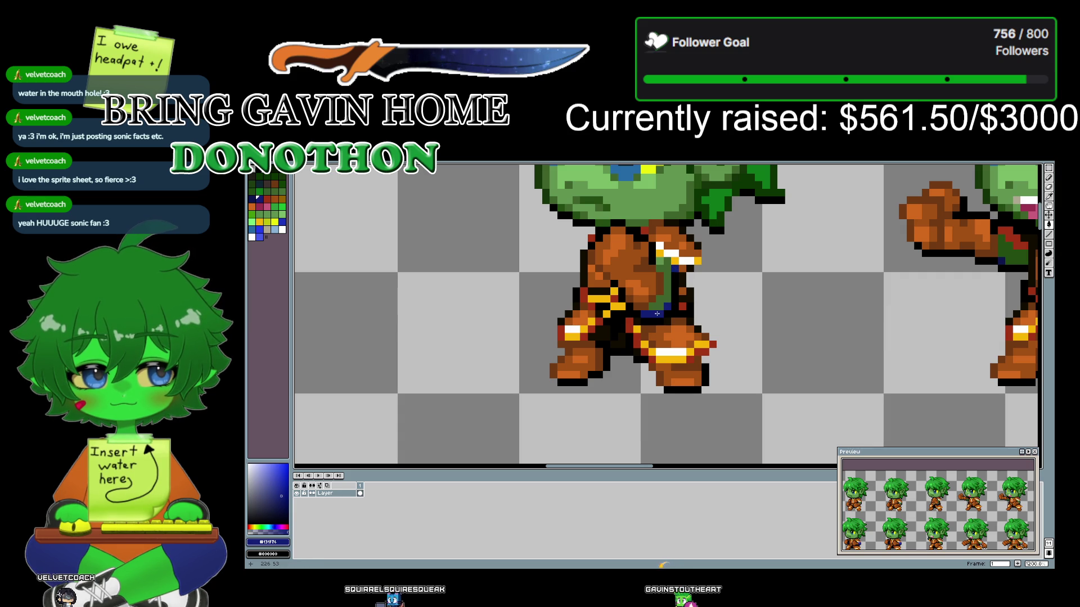
{"action": "scroll", "coordinate": [567, 386], "scroll_direction": "down", "scroll_amount": 1}
{"action": "scroll", "coordinate": [448, 382], "scroll_direction": "up", "scroll_amount": 2}
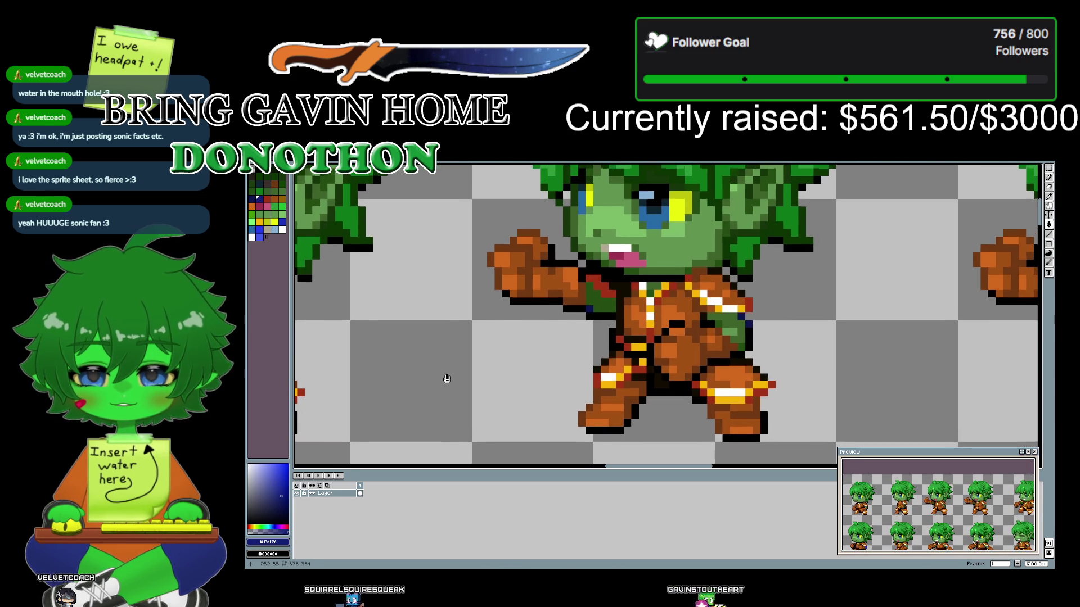
{"action": "left_click", "coordinate": [1050, 196]}
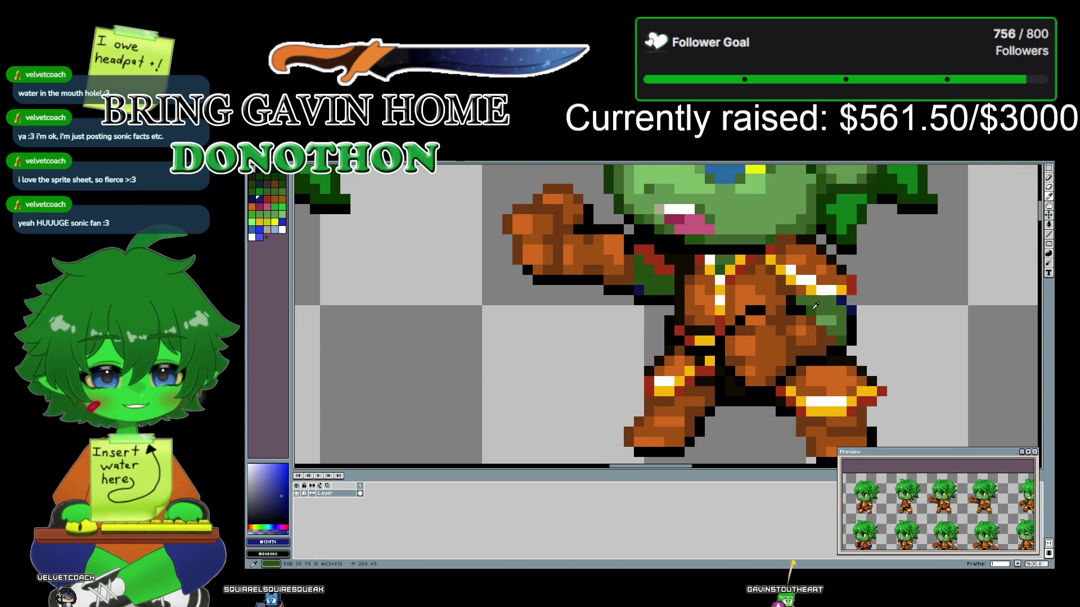
{"action": "left_click", "coordinate": [816, 306]}
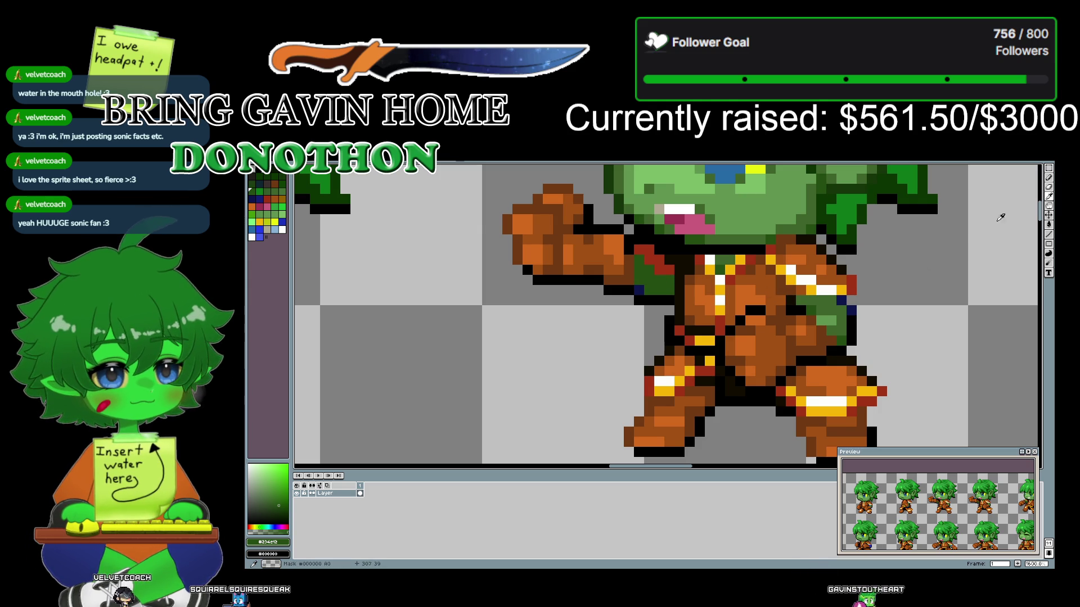
- Pick up navy #131F76, pan to the next frame, and select the Paint Bucket
{"action": "scroll", "coordinate": [879, 313], "scroll_direction": "down", "scroll_amount": 2}
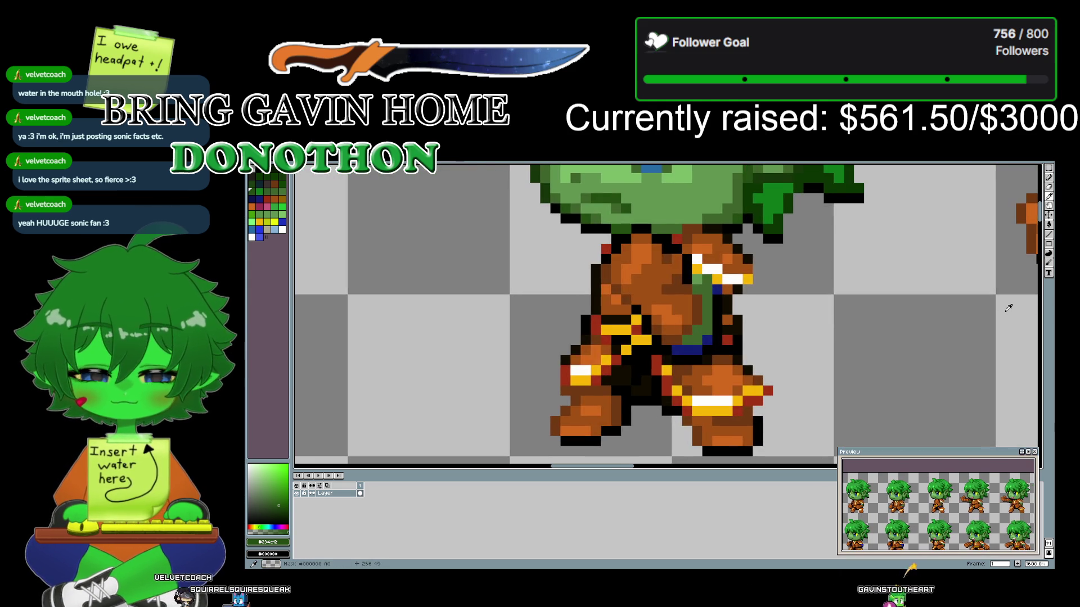
{"action": "left_click", "coordinate": [769, 337]}
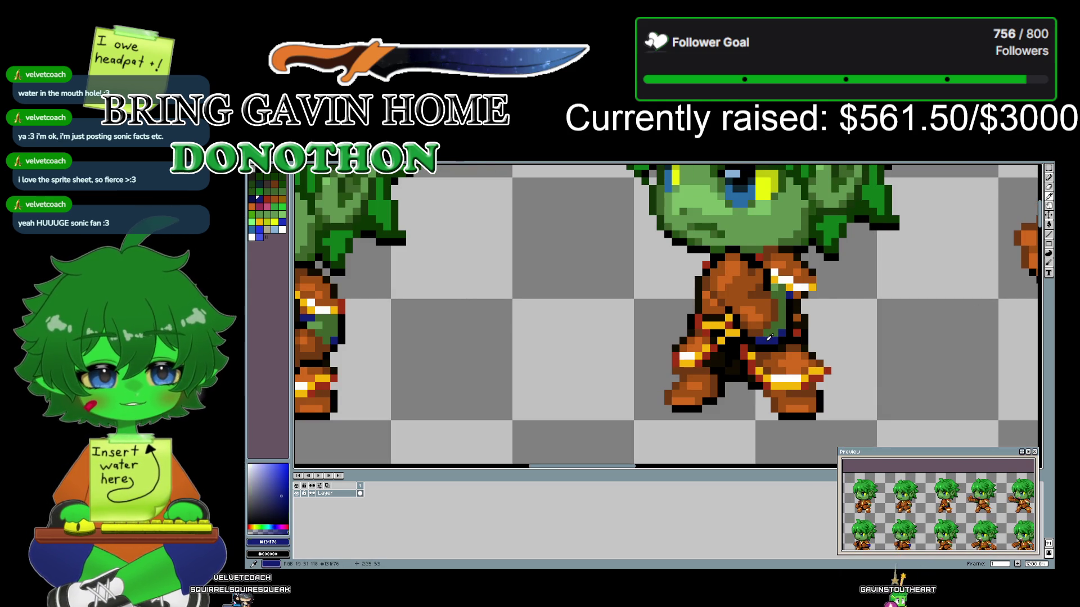
{"action": "left_click_drag", "start_coordinate": [906, 313], "coordinate": [427, 298]}
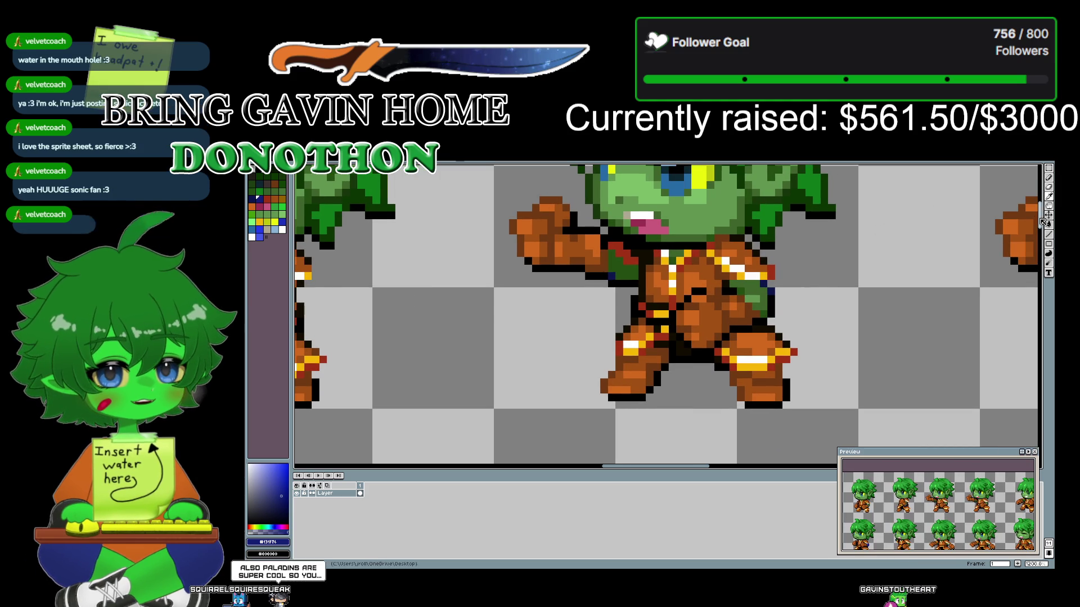
{"action": "left_click", "coordinate": [1050, 224]}
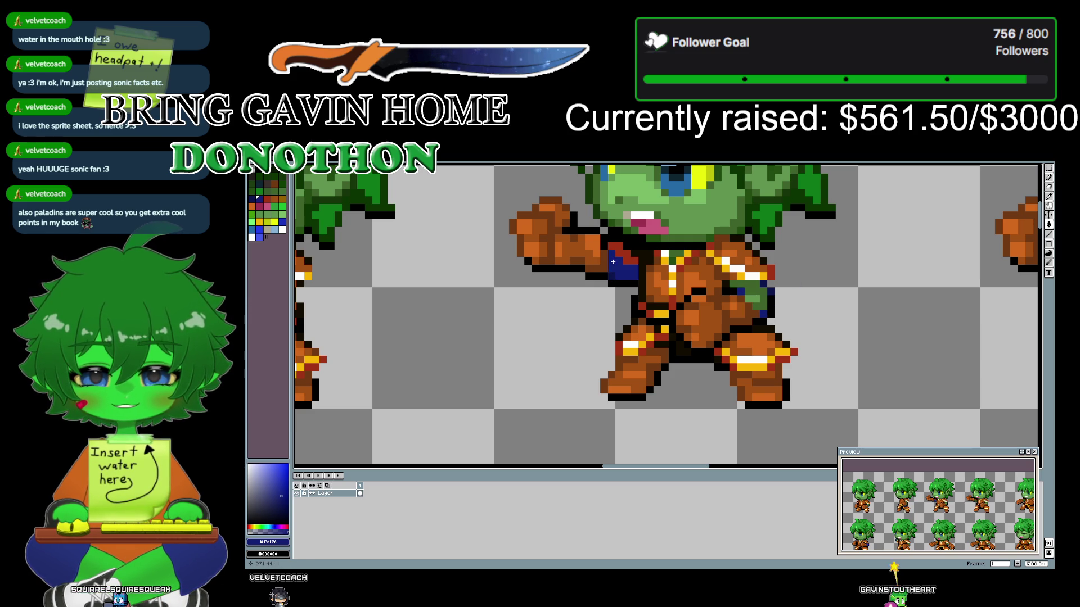
- Fill the dark green arm patch with navy blue on the current frame
{"action": "scroll", "coordinate": [907, 307], "scroll_direction": "right", "scroll_amount": 3}
{"action": "scroll", "coordinate": [823, 310], "scroll_direction": "right", "scroll_amount": 5}
{"action": "scroll", "coordinate": [631, 308], "scroll_direction": "right", "scroll_amount": 2}
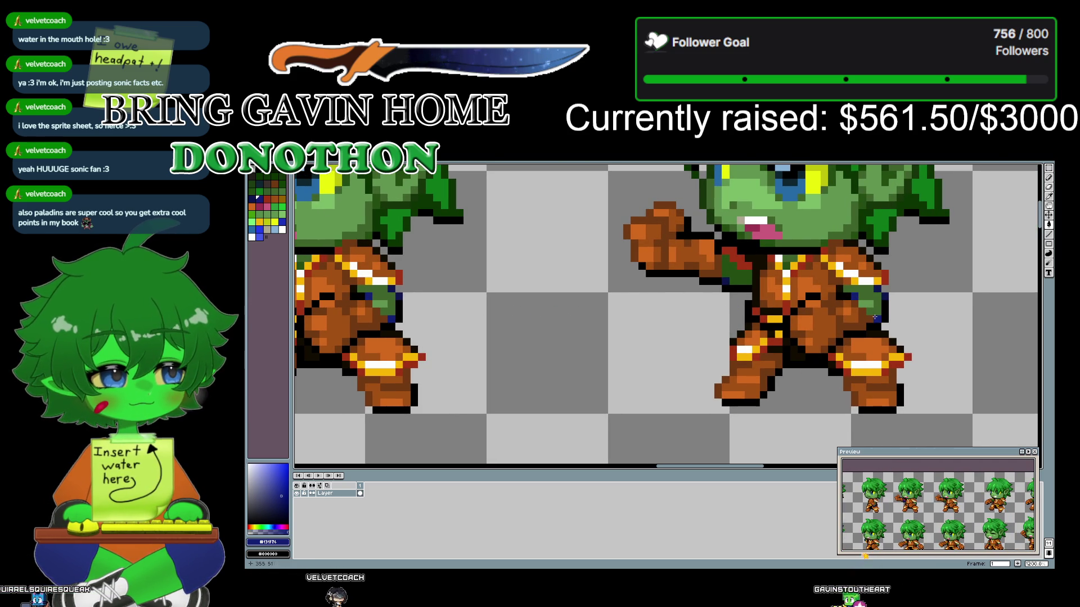
{"action": "left_click", "coordinate": [734, 267]}
- On the next elf frame, re-pick the navy and fill the left shoulder navy
{"action": "mouse_move", "coordinate": [824, 289]}
{"action": "left_mouse_down"}
{"action": "mouse_move", "coordinate": [487, 307]}
{"action": "mouse_move", "coordinate": [559, 340]}
{"action": "left_mouse_up"}
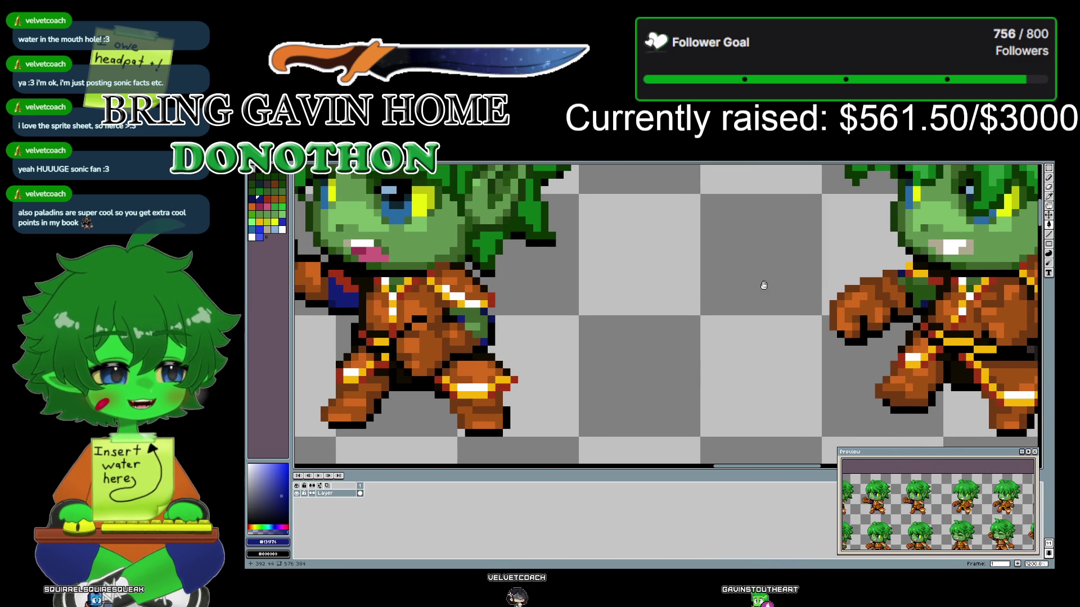
{"action": "left_click_drag", "start_coordinate": [763, 285], "coordinate": [545, 300]}
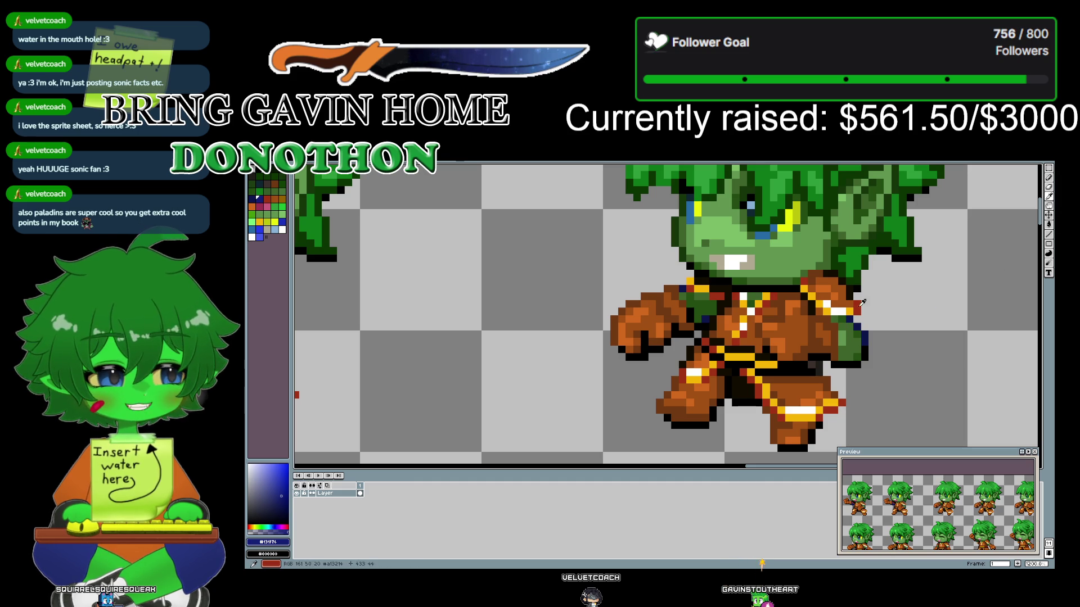
{"action": "left_click", "coordinate": [846, 333]}
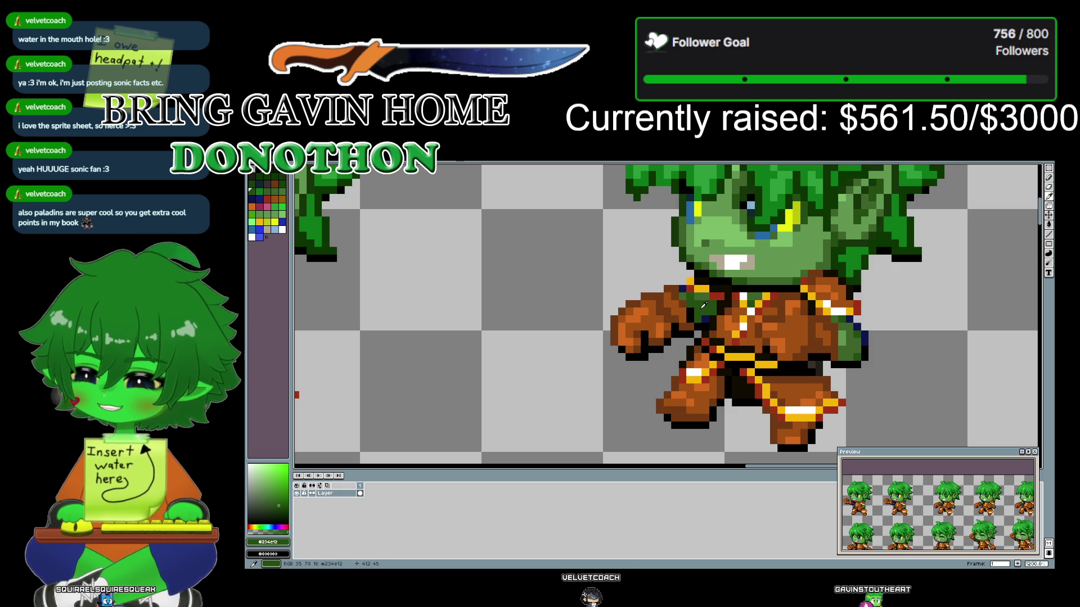
{"action": "left_click_drag", "start_coordinate": [759, 310], "coordinate": [501, 281]}
{"action": "left_click", "coordinate": [469, 283]}
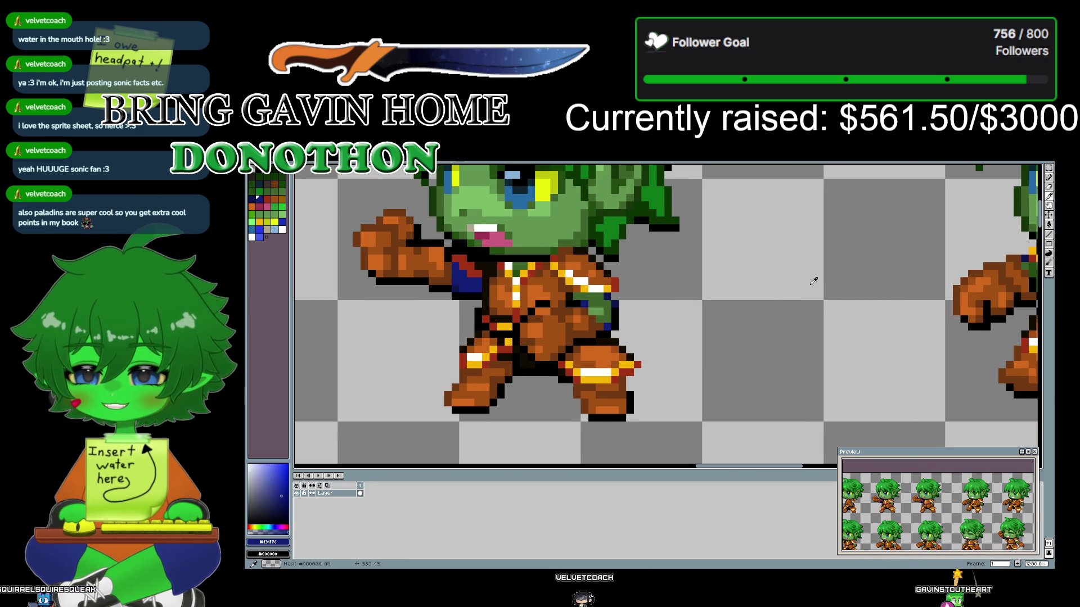
{"action": "left_click_drag", "start_coordinate": [820, 273], "coordinate": [482, 302]}
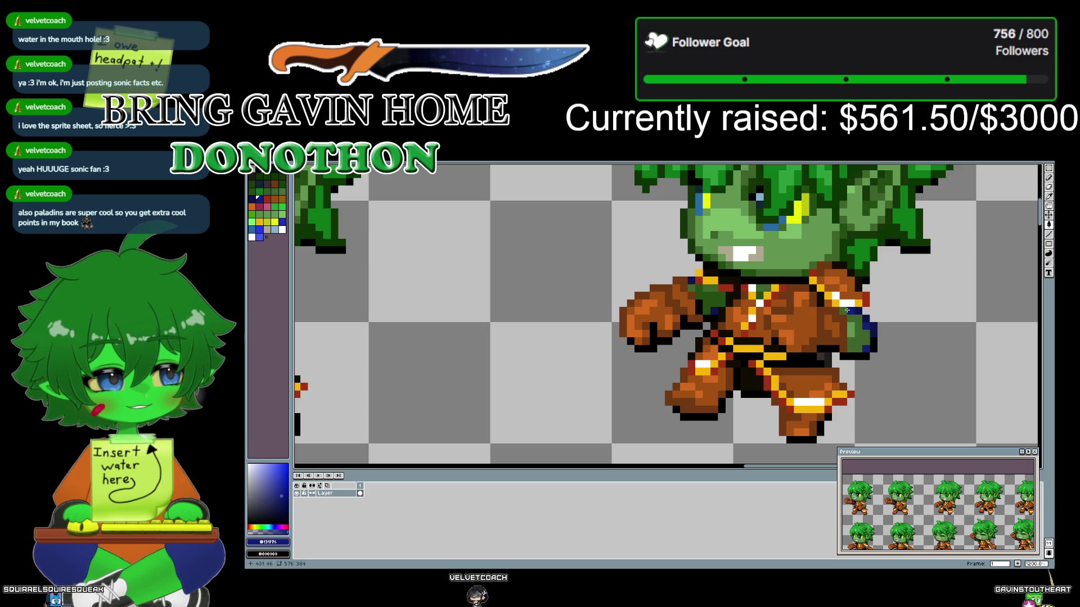
{"action": "left_click", "coordinate": [712, 296]}
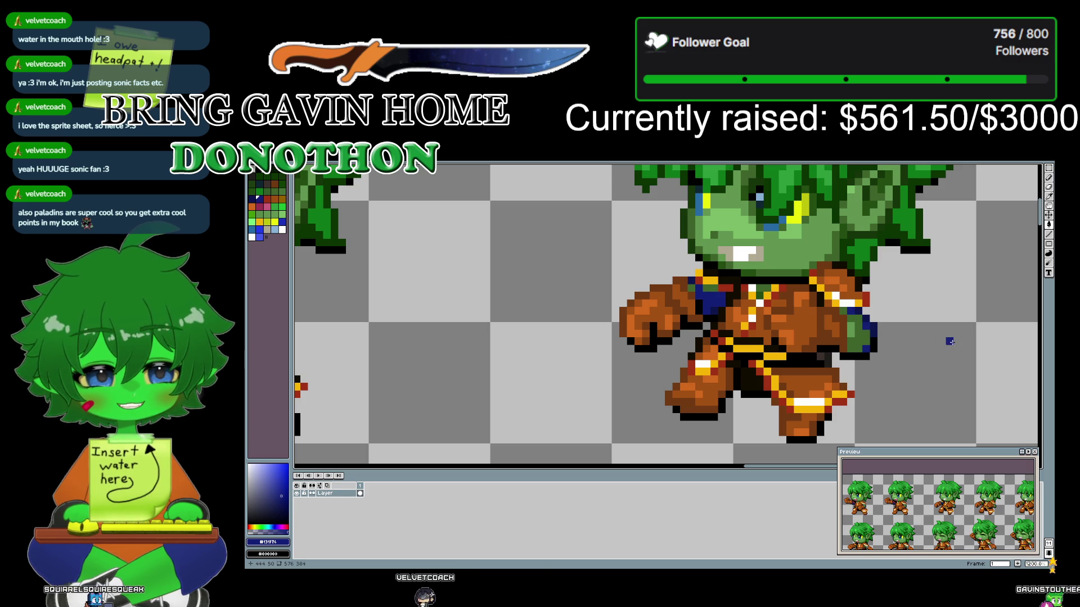
- On the sheet's right-hand frame, paint navy pixels onto the elf's left chest
{"action": "left_click_drag", "start_coordinate": [964, 357], "coordinate": [379, 322]}
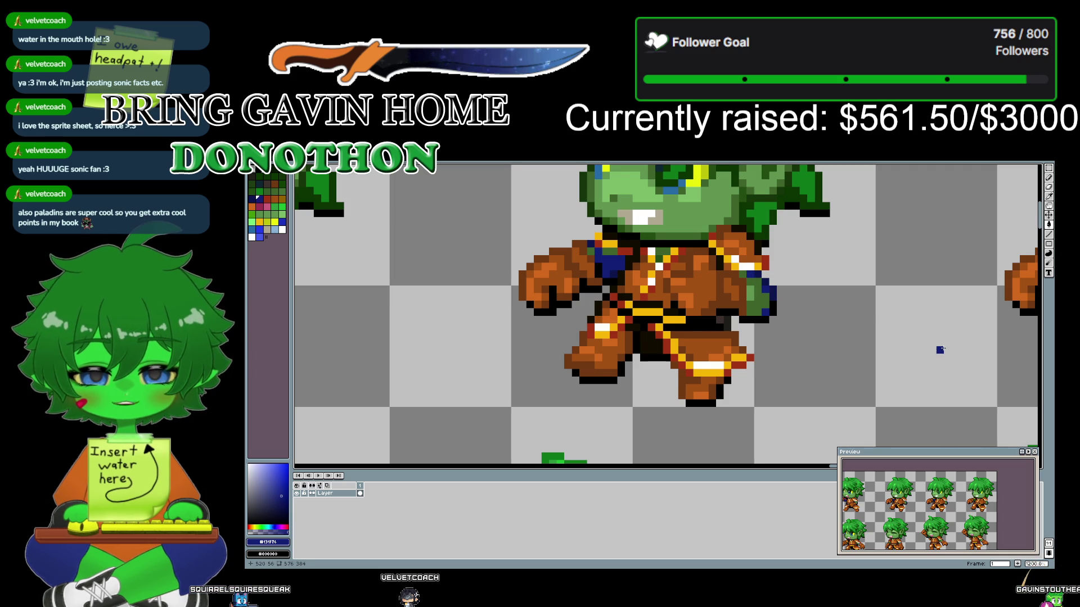
{"action": "left_click_drag", "start_coordinate": [940, 350], "coordinate": [563, 353]}
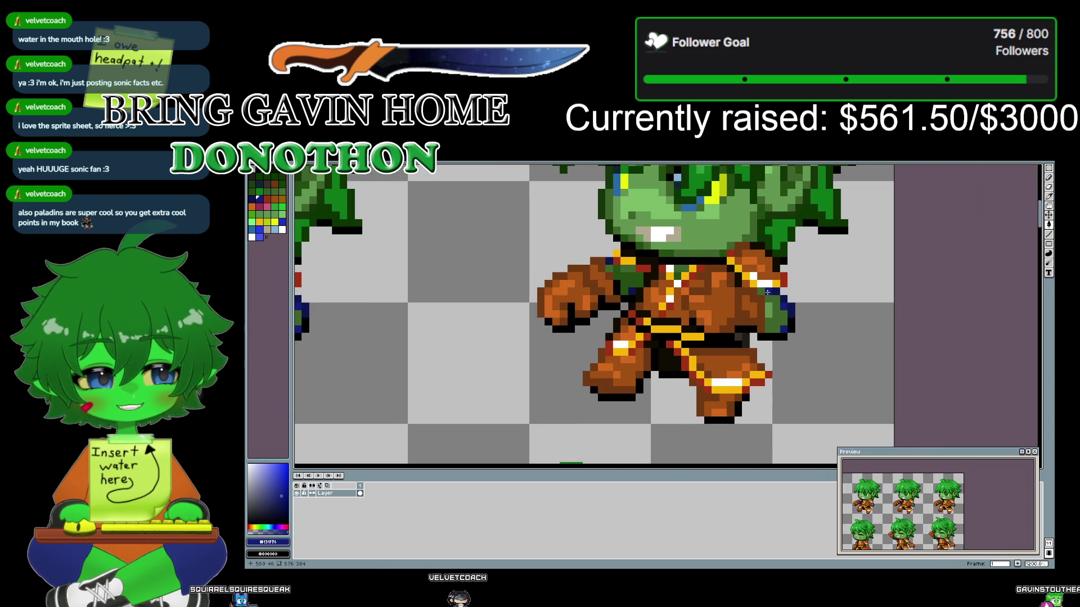
{"action": "left_click_drag", "start_coordinate": [636, 273], "coordinate": [621, 289]}
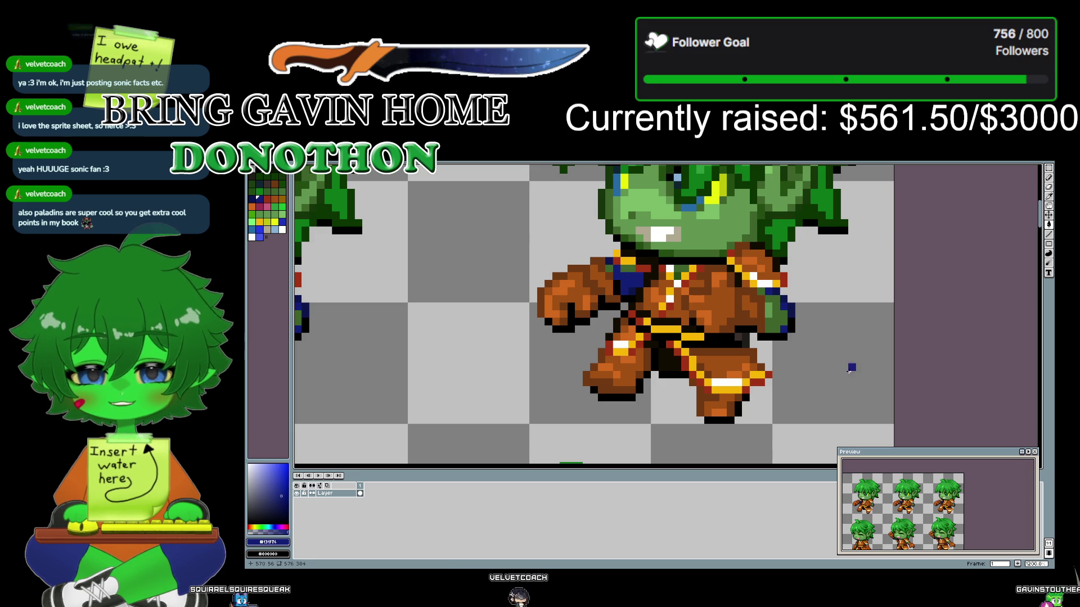
- Pan down to the elf in the row below and eyedrop its dark and mid greens
{"action": "left_click_drag", "start_coordinate": [837, 381], "coordinate": [803, 217]}
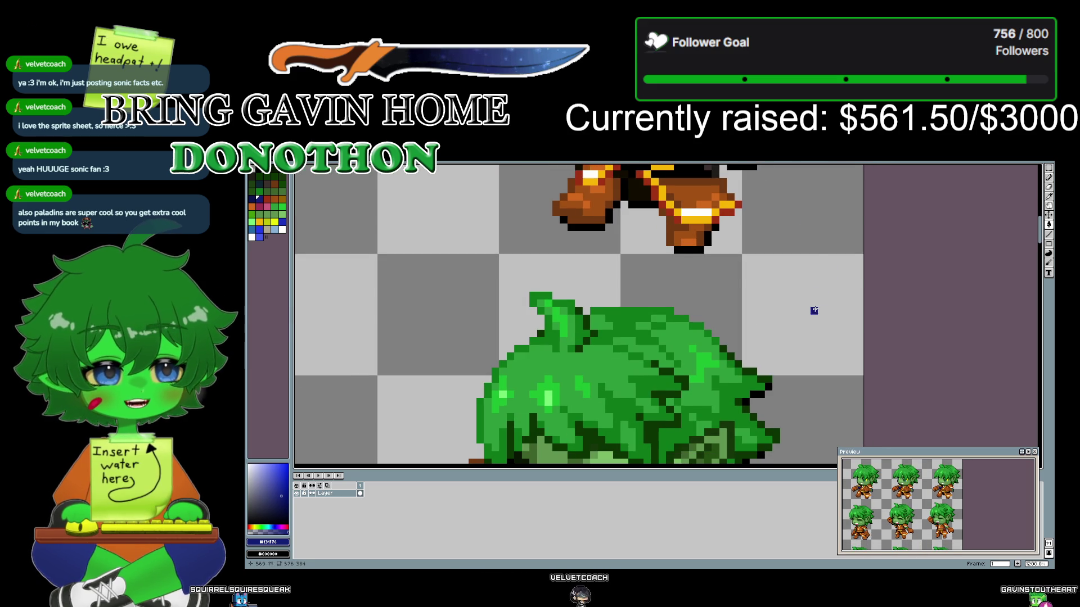
{"action": "left_click_drag", "start_coordinate": [819, 294], "coordinate": [805, 230]}
{"action": "left_click_drag", "start_coordinate": [793, 450], "coordinate": [783, 285]}
{"action": "mouse_move", "coordinate": [783, 366]}
{"action": "left_mouse_down"}
{"action": "mouse_move", "coordinate": [838, 328]}
{"action": "mouse_move", "coordinate": [849, 342]}
{"action": "left_mouse_up"}
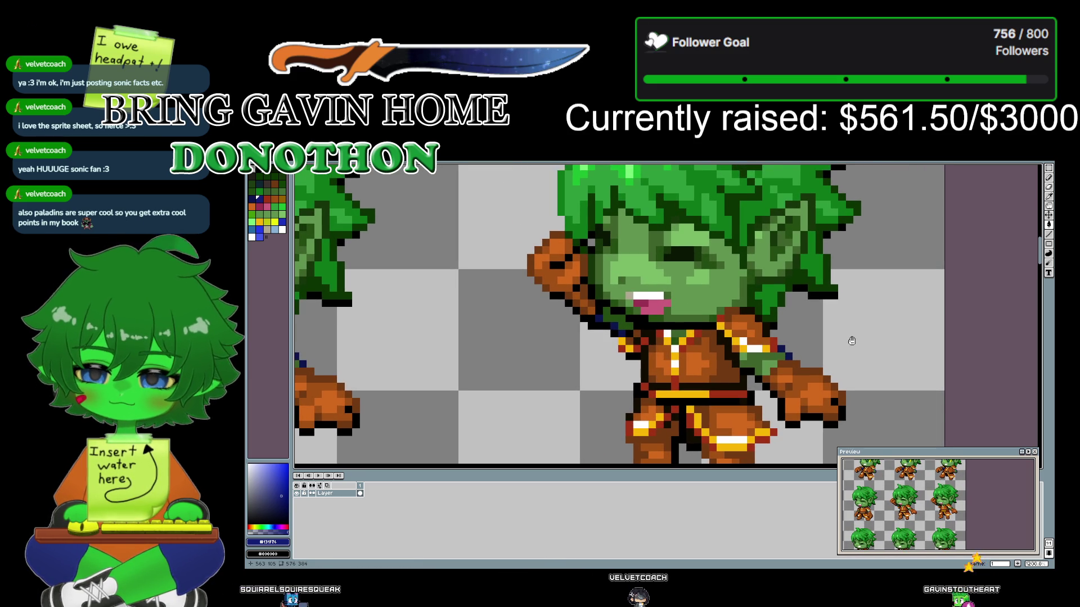
{"action": "scroll", "coordinate": [850, 343], "scroll_direction": "down", "scroll_amount": 2}
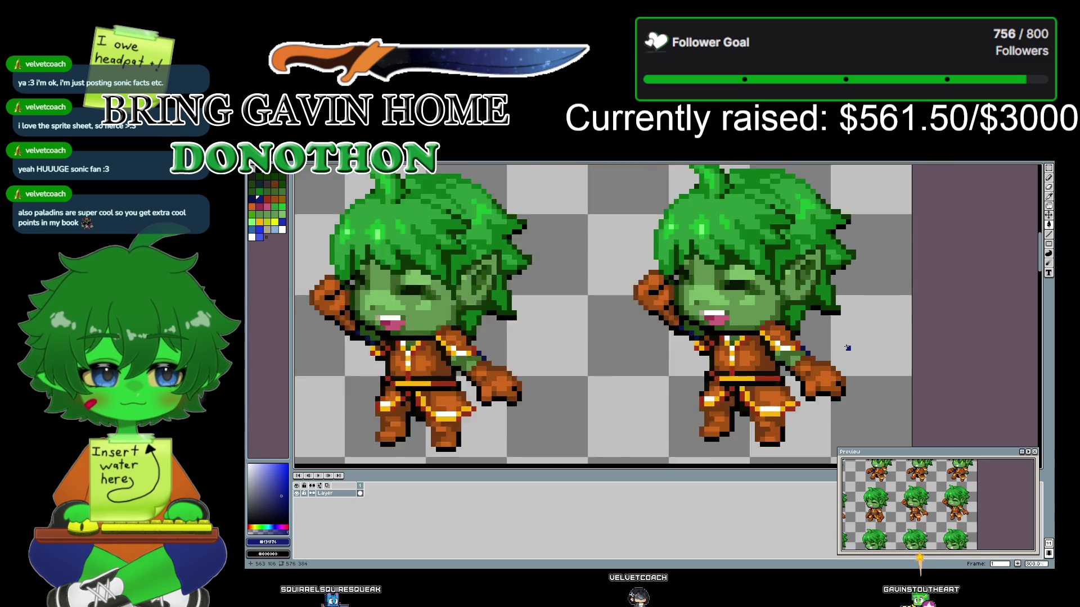
{"action": "left_click_drag", "start_coordinate": [846, 347], "coordinate": [675, 369]}
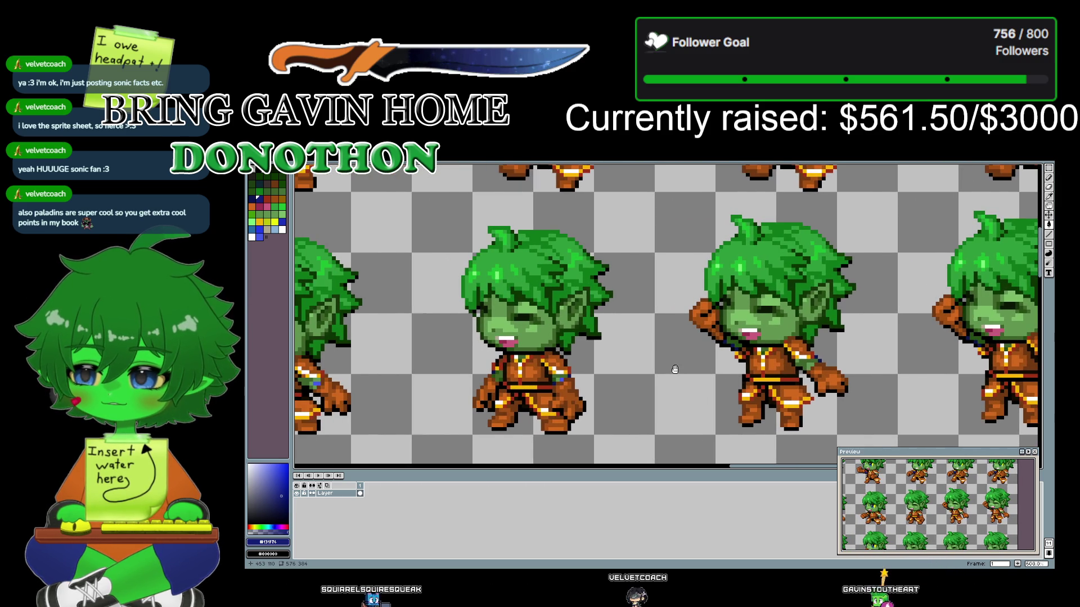
{"action": "scroll", "coordinate": [675, 370], "scroll_direction": "up", "scroll_amount": 1}
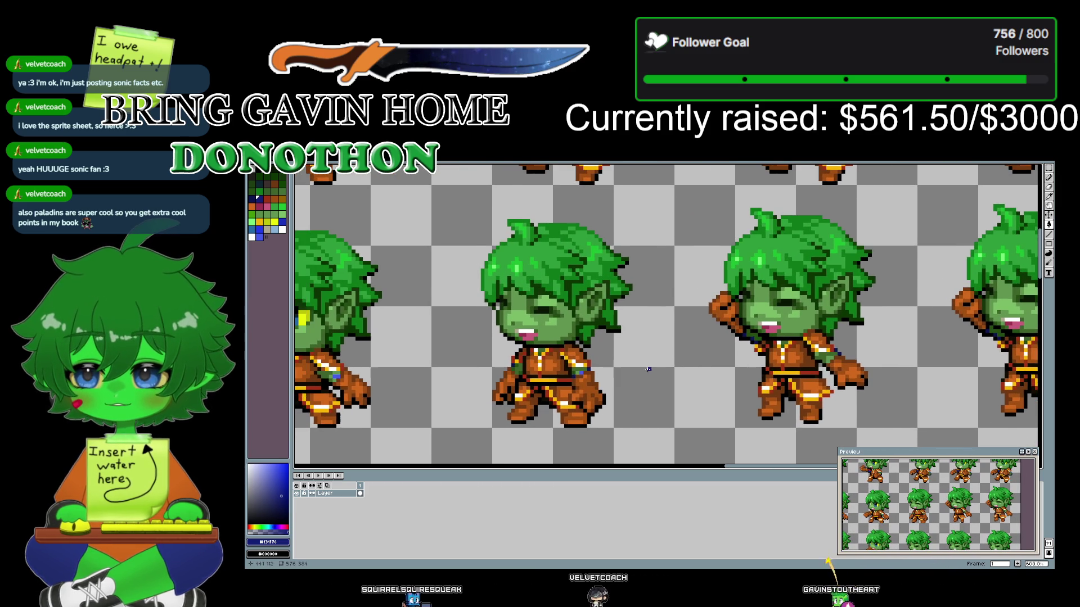
{"action": "scroll", "coordinate": [640, 368], "scroll_direction": "up", "scroll_amount": 1}
{"action": "scroll", "coordinate": [640, 369], "scroll_direction": "up", "scroll_amount": 1}
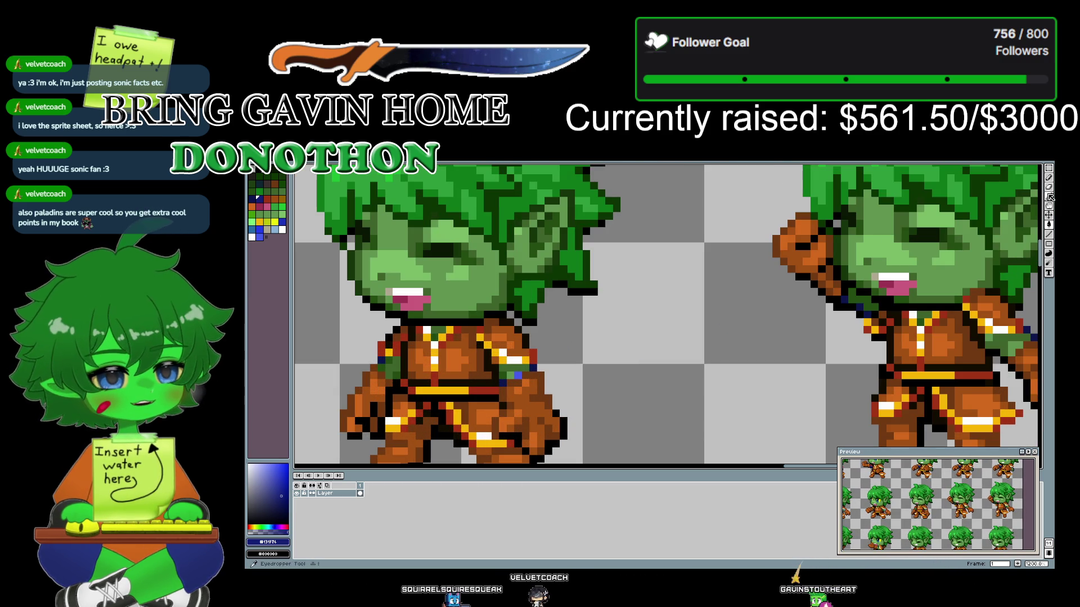
{"action": "left_click", "coordinate": [846, 302]}
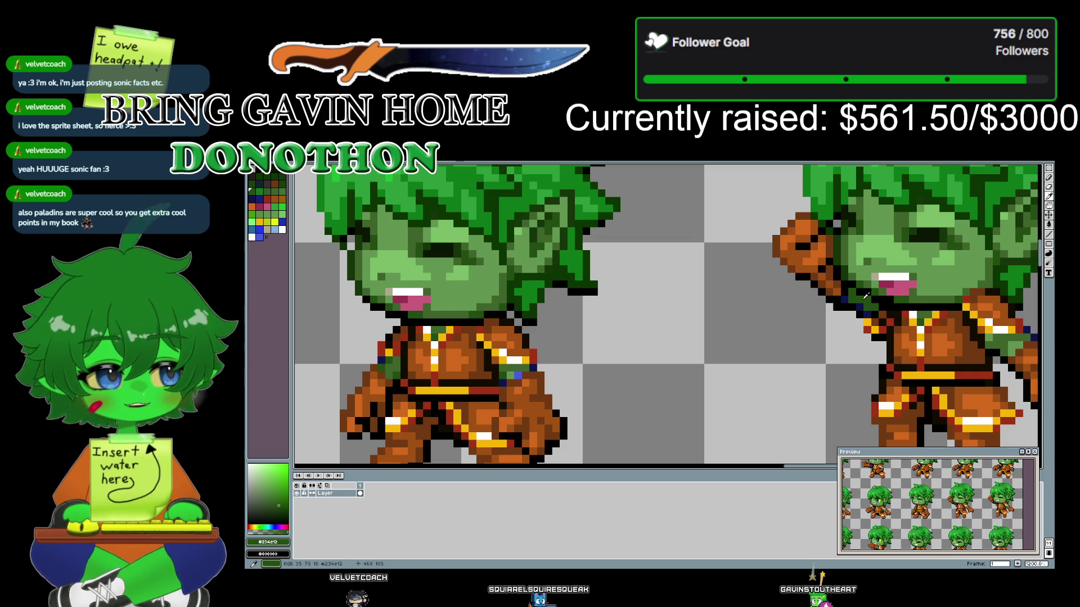
{"action": "left_click", "coordinate": [1003, 338]}
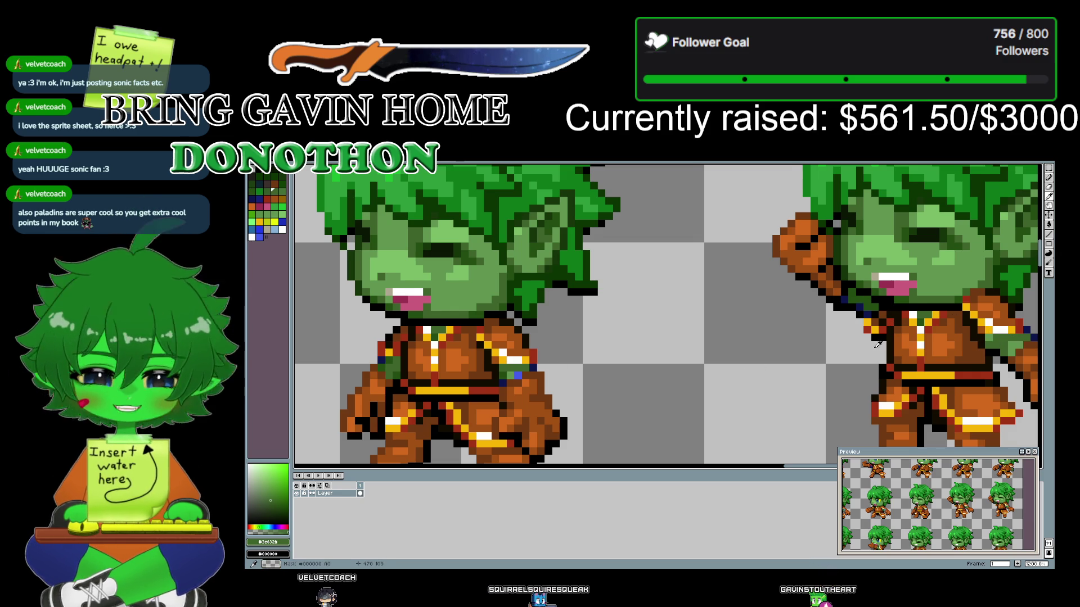
- Eyedrop navy from the right-edge sprite, recentre the previous frame, then switch to RPG Maker
{"action": "left_click_drag", "start_coordinate": [882, 344], "coordinate": [525, 356]}
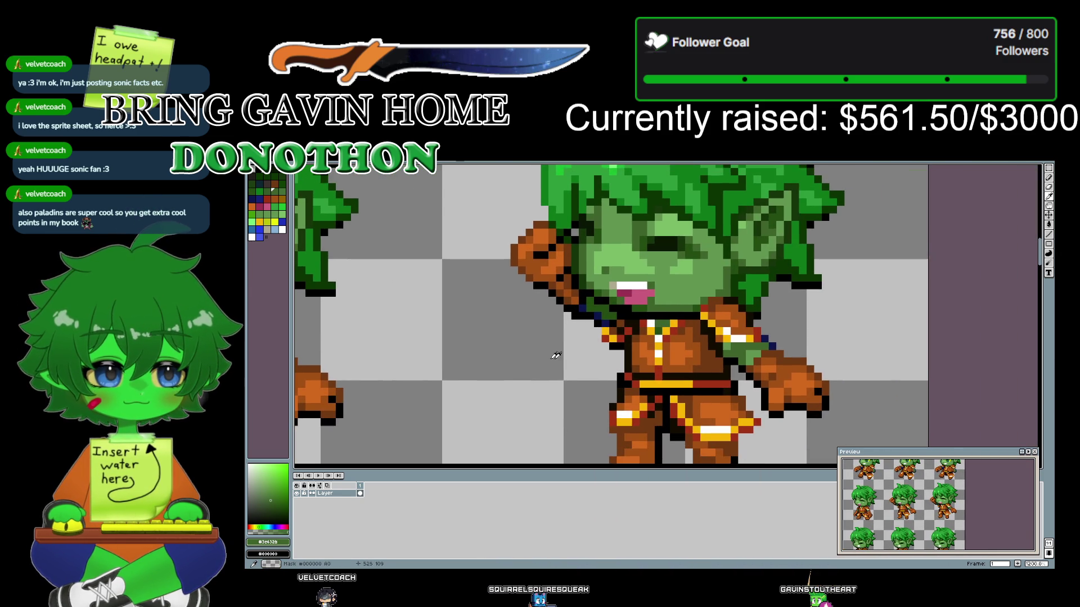
{"action": "scroll", "coordinate": [524, 355], "scroll_direction": "down", "scroll_amount": 3}
{"action": "scroll", "coordinate": [558, 360], "scroll_direction": "down", "scroll_amount": 1}
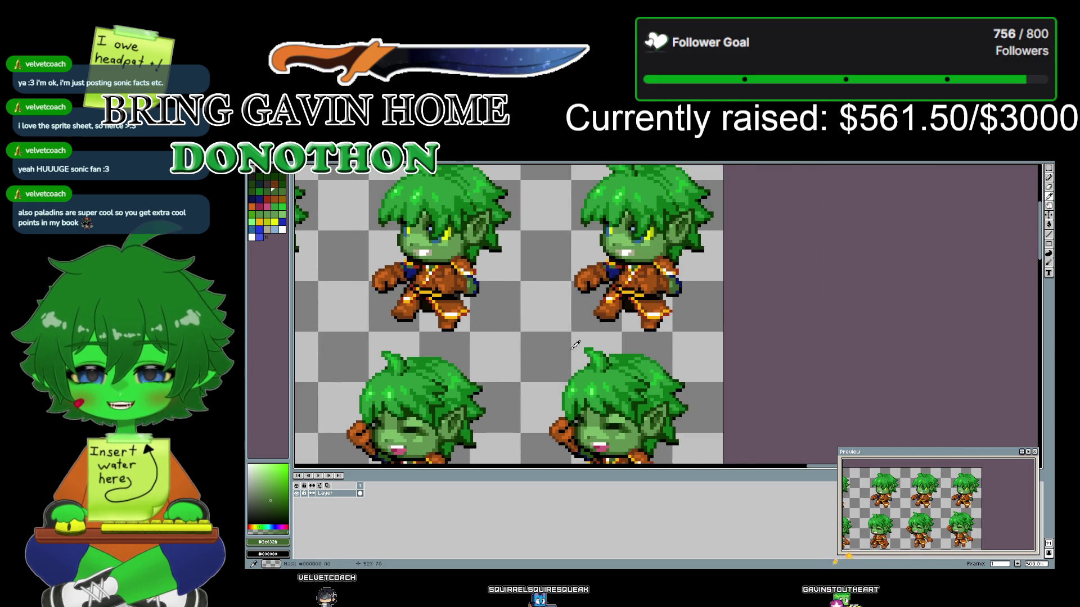
{"action": "scroll", "coordinate": [604, 310], "scroll_direction": "up", "scroll_amount": 2}
{"action": "left_click", "coordinate": [623, 242]}
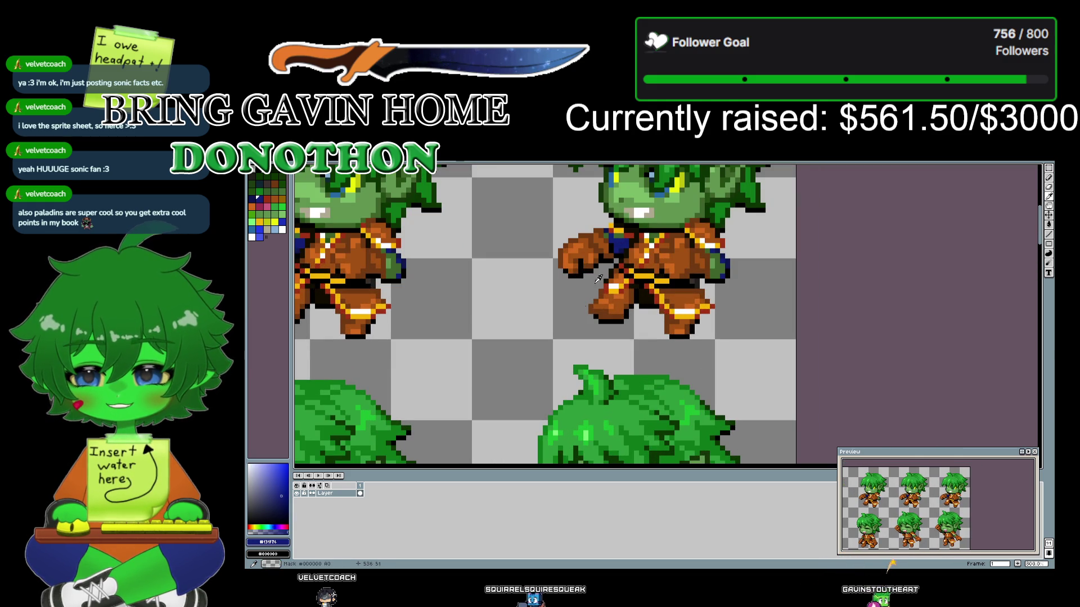
{"action": "scroll", "coordinate": [535, 393], "scroll_direction": "up", "scroll_amount": 3}
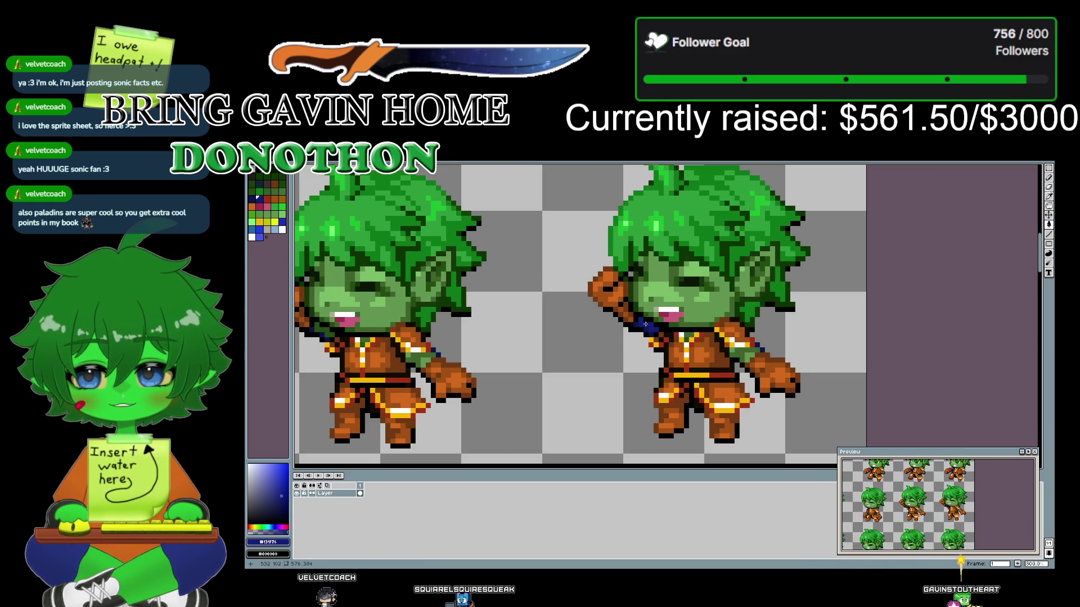
{"action": "scroll", "coordinate": [673, 332], "scroll_direction": "left", "scroll_amount": 5}
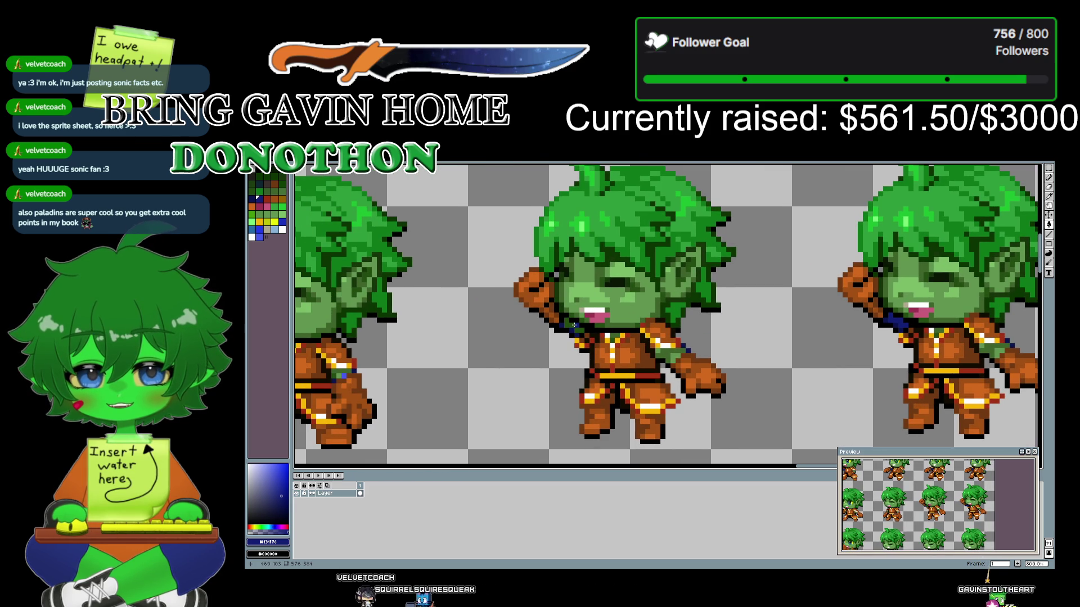
{"action": "left_click_drag", "start_coordinate": [505, 339], "coordinate": [797, 340]}
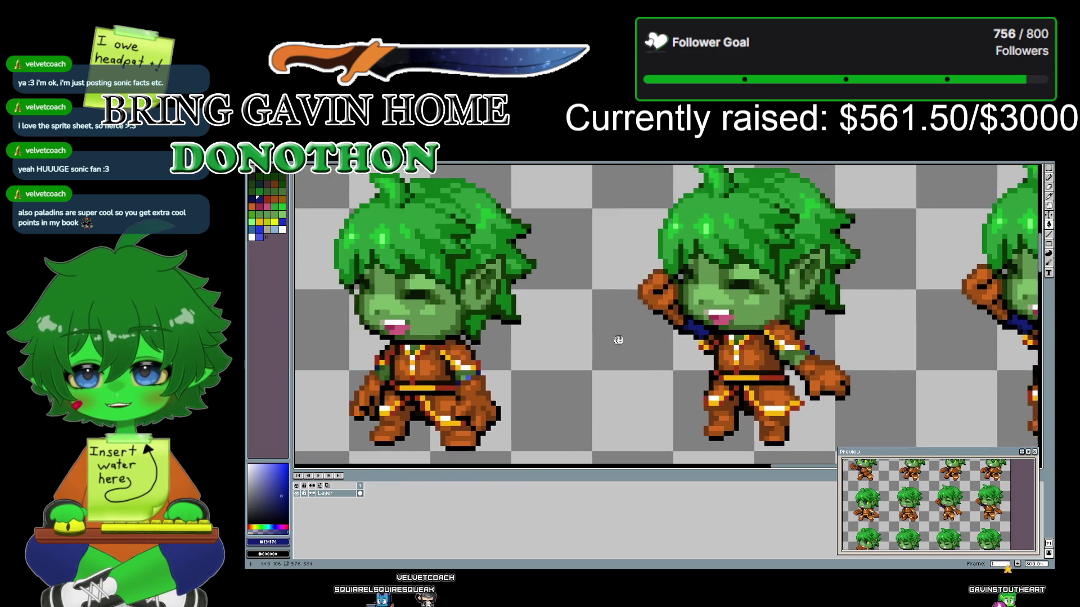
{"action": "scroll", "coordinate": [689, 388], "scroll_direction": "up", "scroll_amount": 1}
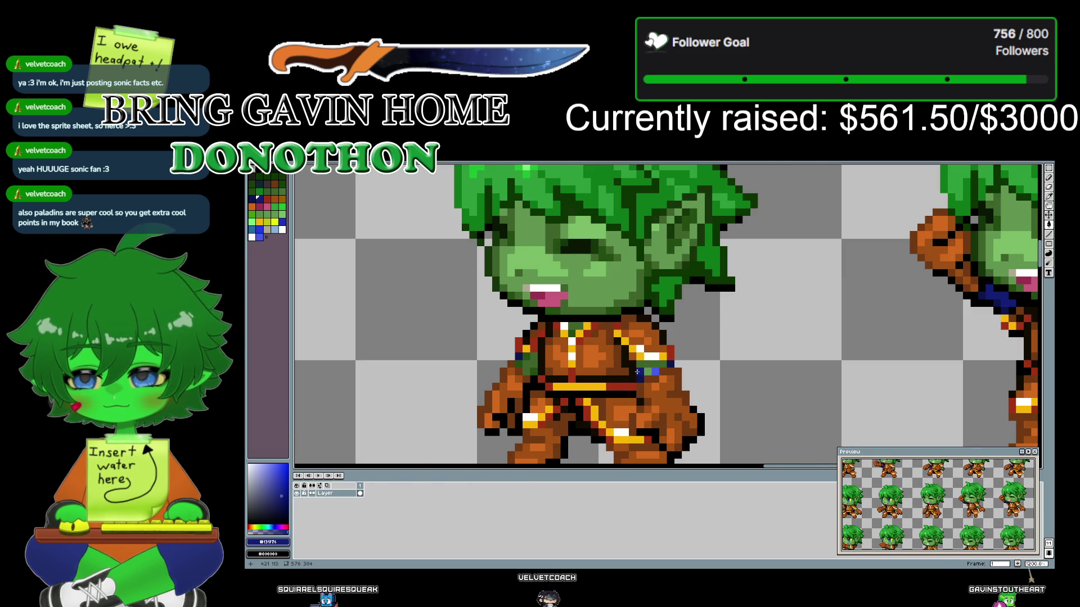
{"action": "left_click", "coordinate": [1049, 196]}
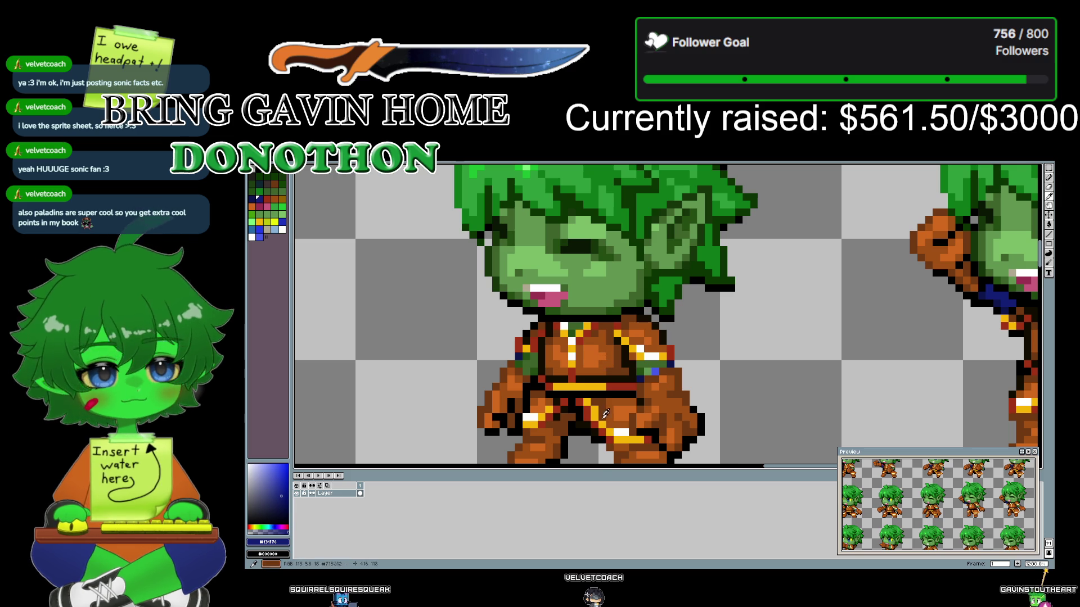
{"action": "key", "text": "alt+Tab"}
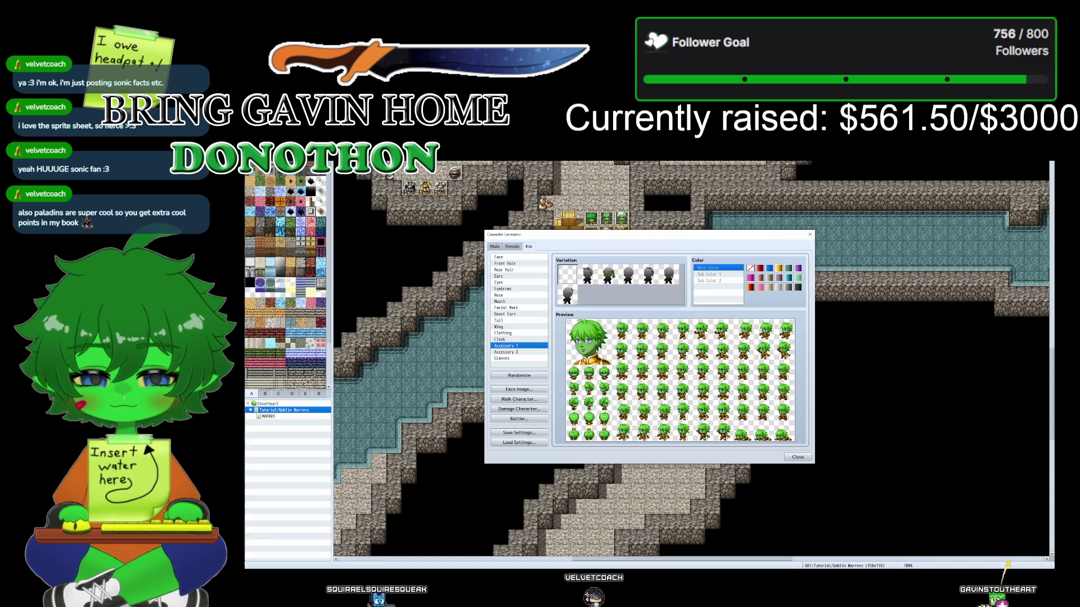
- Close the Character Generator and scroll around the Goblin Warrens cave map
{"action": "key", "text": "Escape"}
{"action": "scroll", "coordinate": [651, 388], "scroll_direction": "down", "scroll_amount": 2}
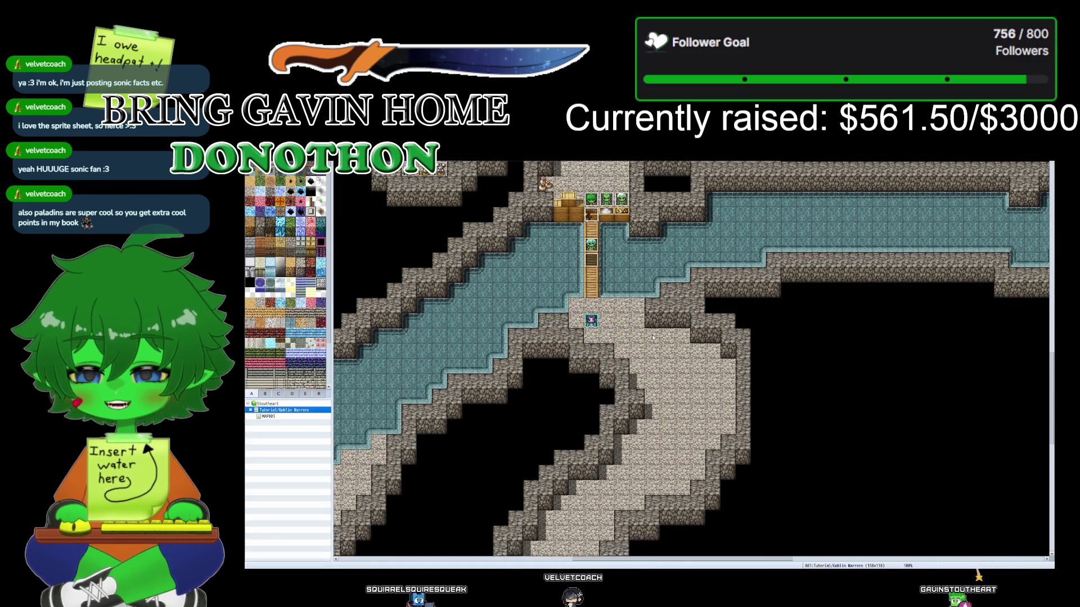
{"action": "scroll", "coordinate": [651, 388], "scroll_direction": "down", "scroll_amount": 2}
{"action": "scroll", "coordinate": [486, 224], "scroll_direction": "down", "scroll_amount": 1}
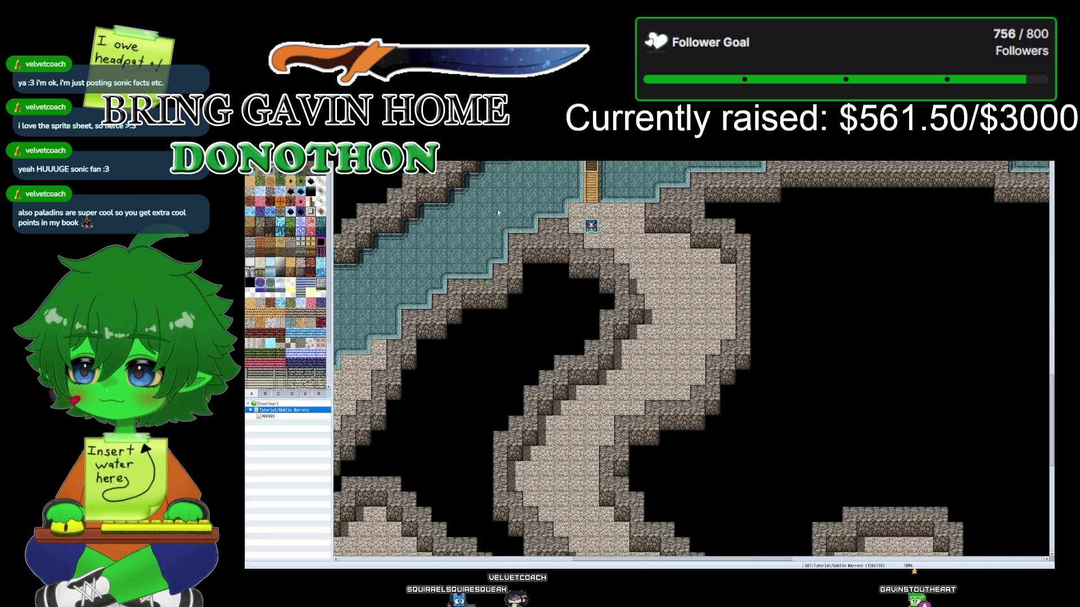
{"action": "scroll", "coordinate": [713, 453], "scroll_direction": "down", "scroll_amount": 2}
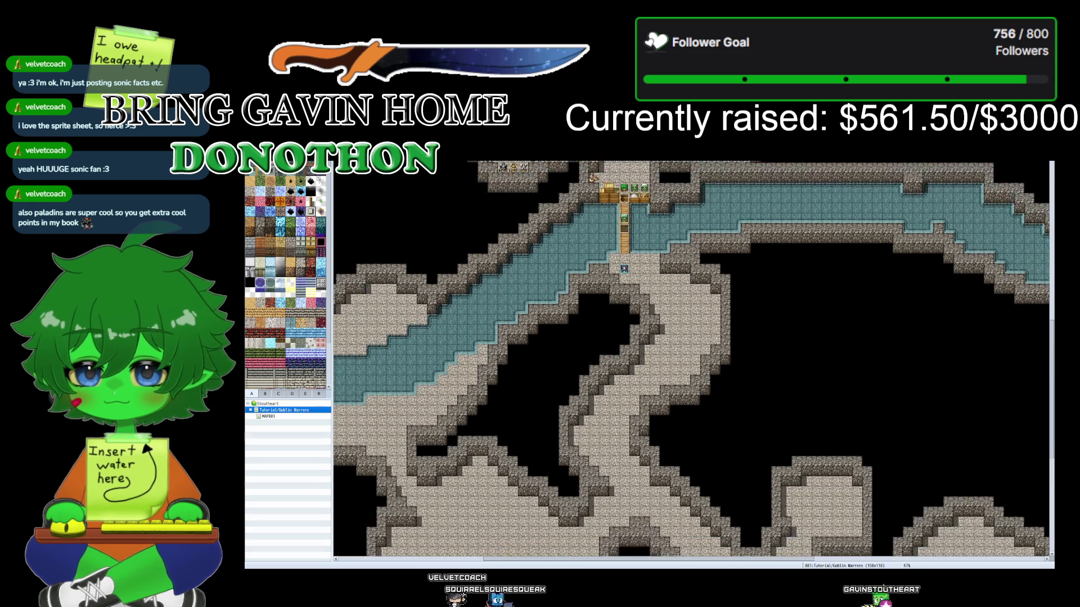
{"action": "scroll", "coordinate": [713, 454], "scroll_direction": "down", "scroll_amount": 5}
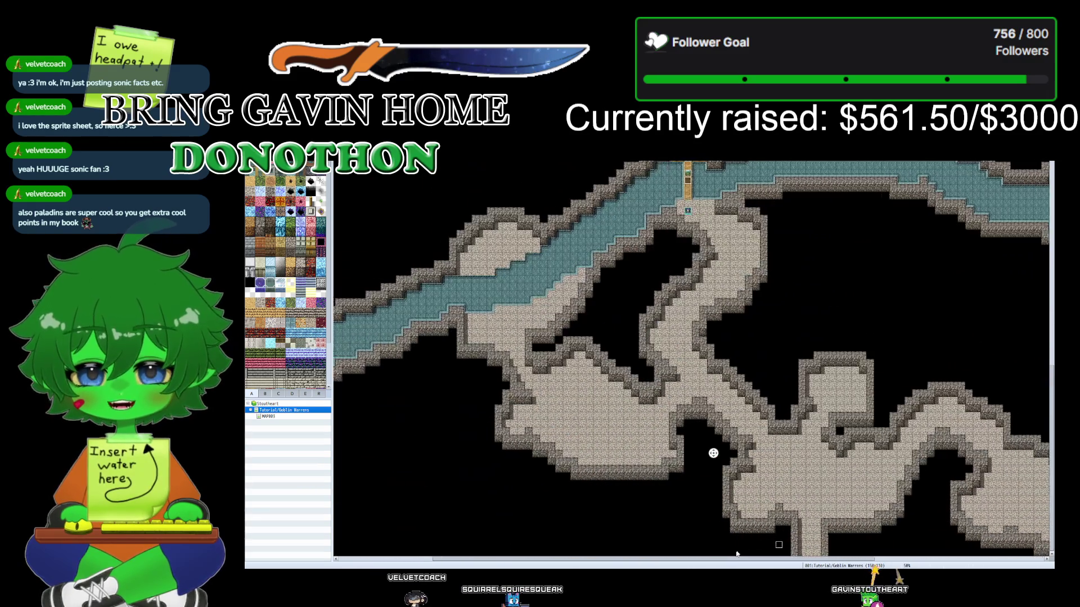
{"action": "scroll", "coordinate": [713, 450], "scroll_direction": "right", "scroll_amount": 3}
{"action": "scroll", "coordinate": [662, 502], "scroll_direction": "up", "scroll_amount": 1}
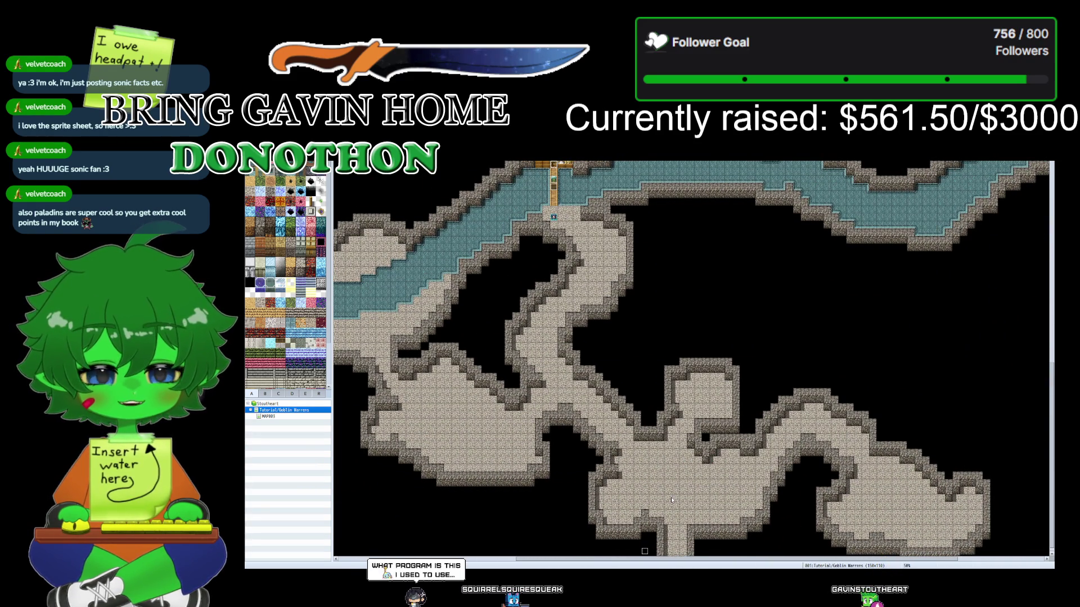
{"action": "scroll", "coordinate": [670, 500], "scroll_direction": "down", "scroll_amount": 1}
{"action": "scroll", "coordinate": [663, 509], "scroll_direction": "right", "scroll_amount": 2}
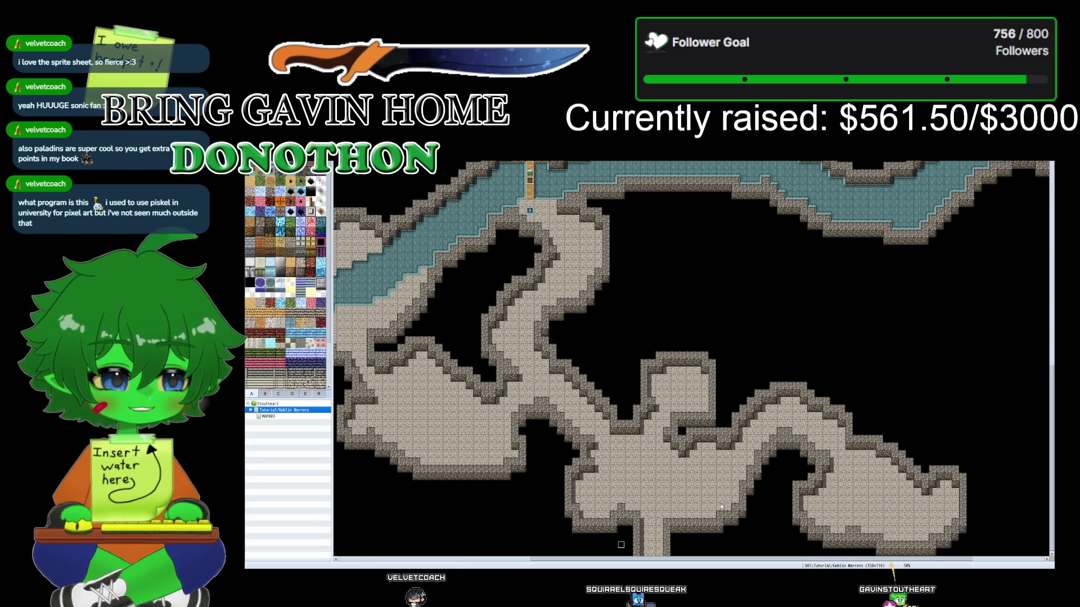
{"action": "scroll", "coordinate": [624, 460], "scroll_direction": "right", "scroll_amount": 4}
{"action": "scroll", "coordinate": [623, 460], "scroll_direction": "left", "scroll_amount": 10}
{"action": "scroll", "coordinate": [591, 456], "scroll_direction": "up", "scroll_amount": 2}
{"action": "scroll", "coordinate": [585, 455], "scroll_direction": "up", "scroll_amount": 2}
- Pan back over the cave map and launch a playtest with Ctrl+R
{"action": "scroll", "coordinate": [596, 456], "scroll_direction": "right", "scroll_amount": 4}
{"action": "scroll", "coordinate": [604, 452], "scroll_direction": "up", "scroll_amount": 4}
{"action": "scroll", "coordinate": [610, 453], "scroll_direction": "left", "scroll_amount": 6}
{"action": "scroll", "coordinate": [612, 452], "scroll_direction": "up", "scroll_amount": 5}
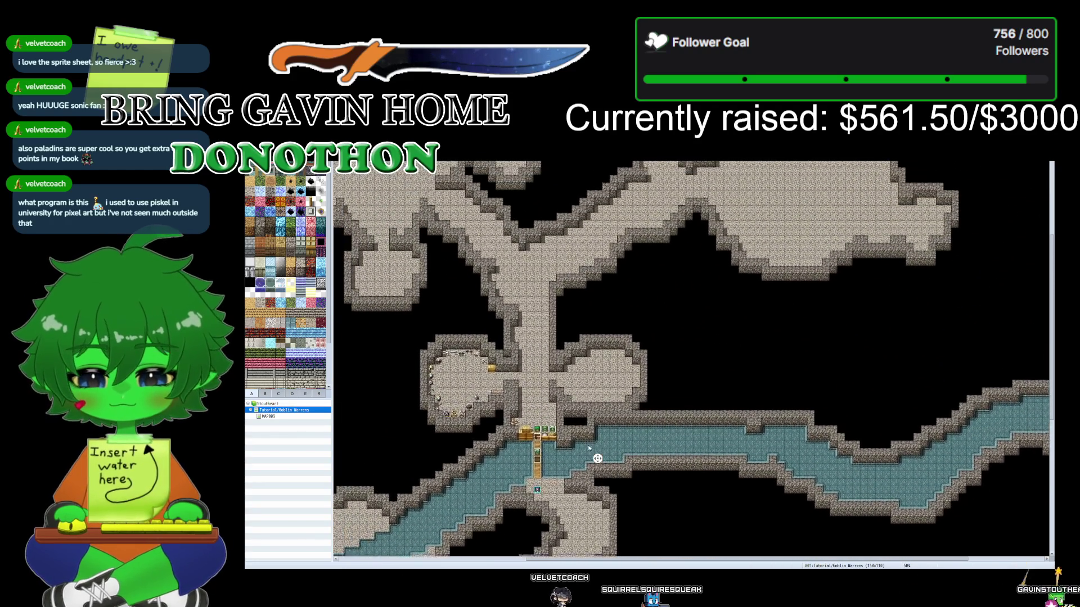
{"action": "scroll", "coordinate": [607, 451], "scroll_direction": "left", "scroll_amount": 2}
{"action": "scroll", "coordinate": [604, 451], "scroll_direction": "up", "scroll_amount": 2}
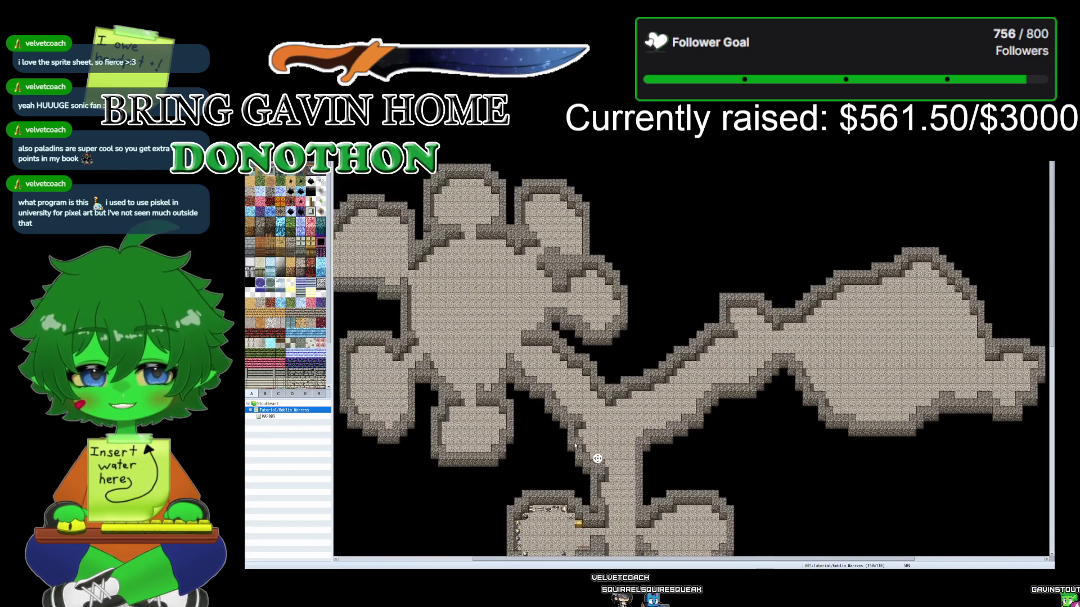
{"action": "scroll", "coordinate": [596, 452], "scroll_direction": "left", "scroll_amount": 6}
{"action": "scroll", "coordinate": [608, 469], "scroll_direction": "down", "scroll_amount": 6}
{"action": "scroll", "coordinate": [608, 478], "scroll_direction": "right", "scroll_amount": 4}
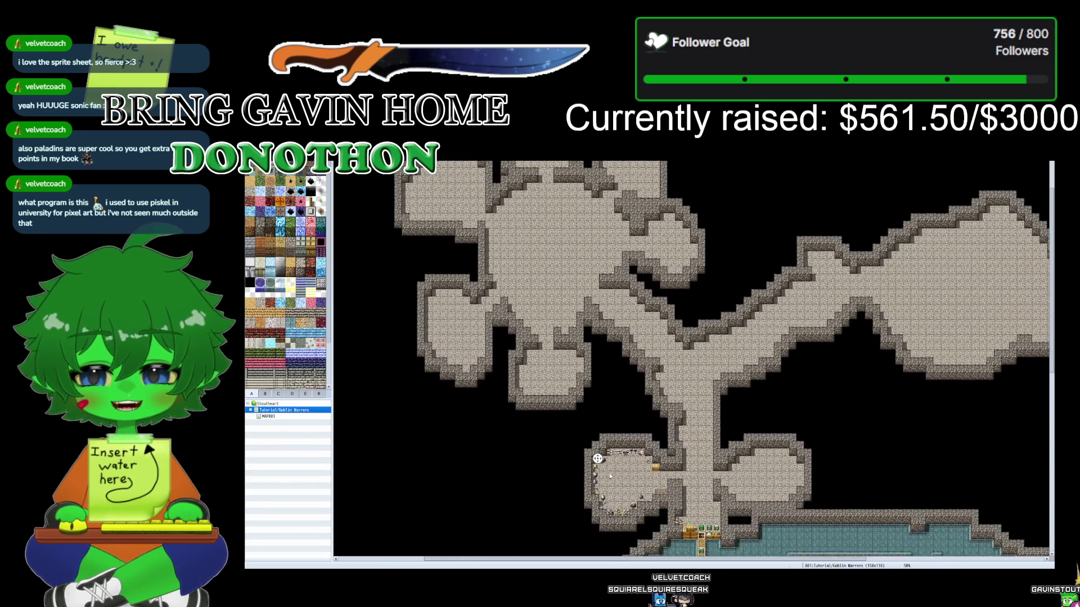
{"action": "scroll", "coordinate": [607, 486], "scroll_direction": "down", "scroll_amount": 5}
{"action": "scroll", "coordinate": [608, 486], "scroll_direction": "right", "scroll_amount": 1}
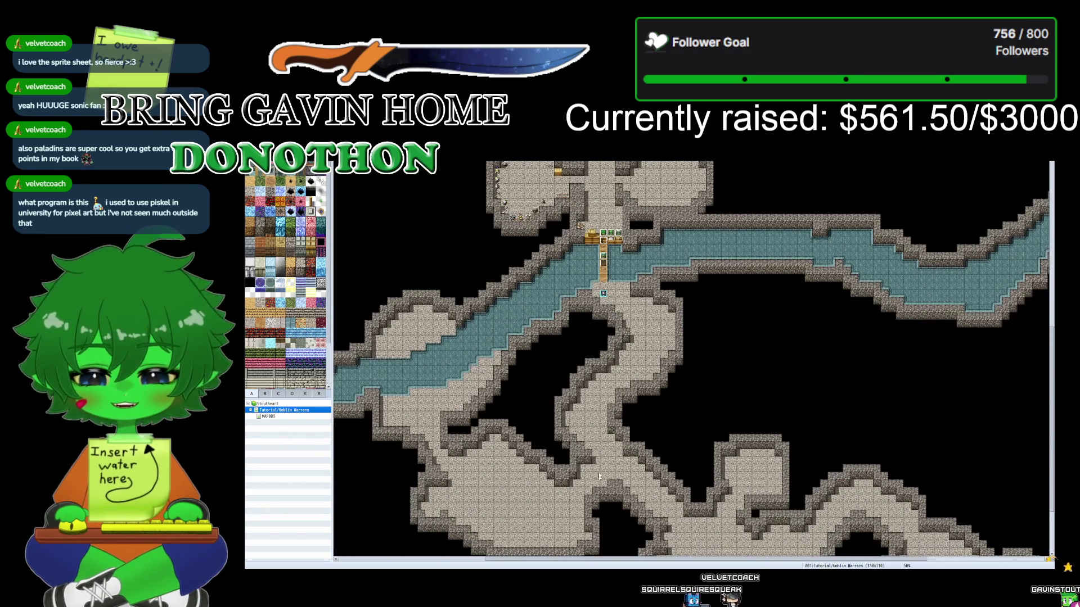
{"action": "scroll", "coordinate": [592, 261], "scroll_direction": "up", "scroll_amount": 2}
{"action": "scroll", "coordinate": [592, 261], "scroll_direction": "up", "scroll_amount": 1}
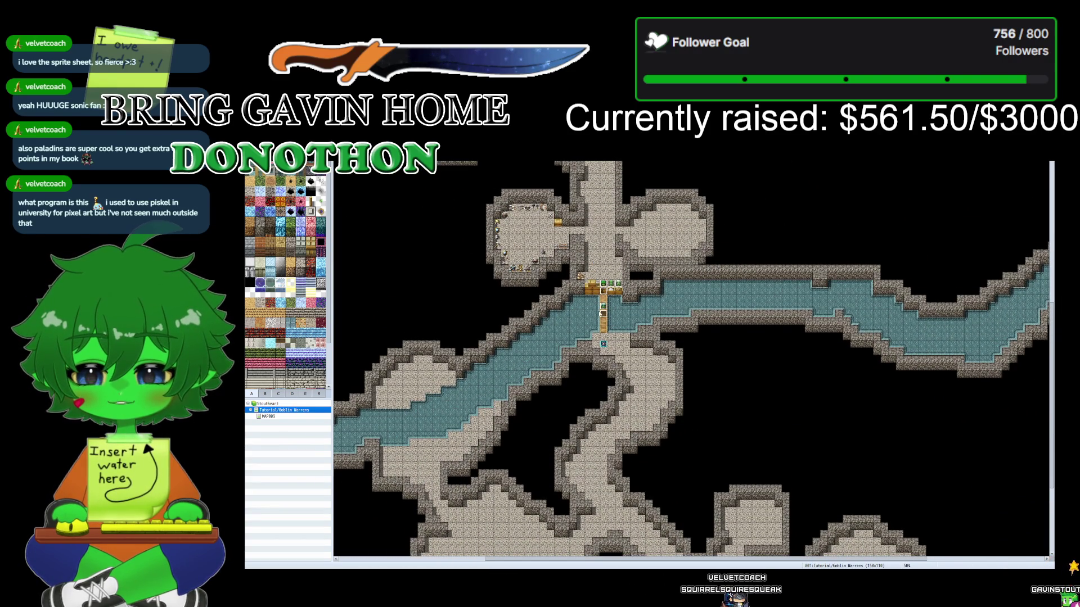
{"action": "scroll", "coordinate": [582, 325], "scroll_direction": "up", "scroll_amount": 1}
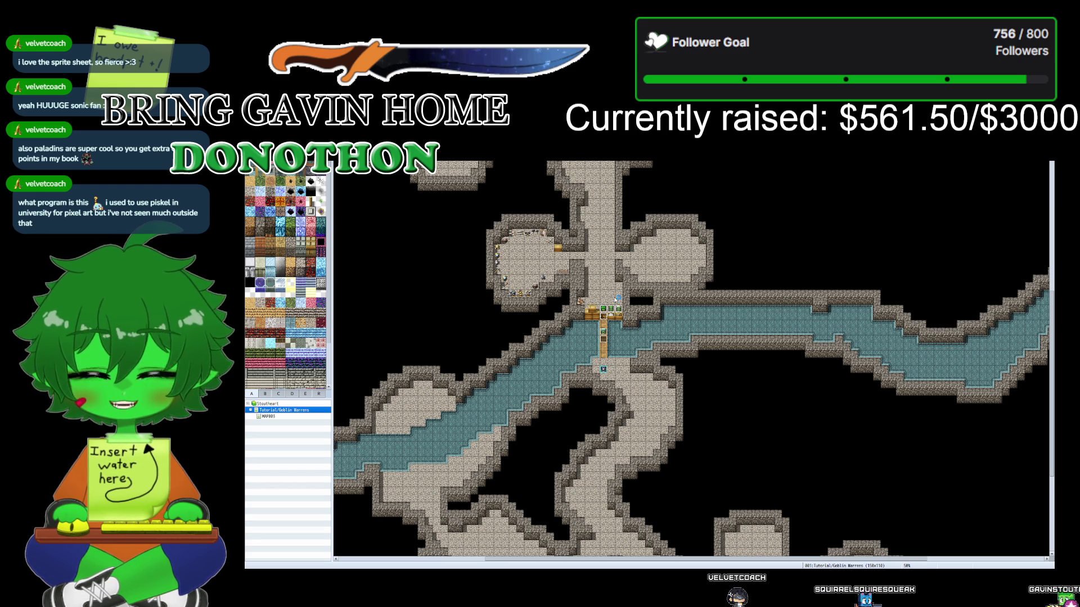
{"action": "key", "text": "ctrl+r"}
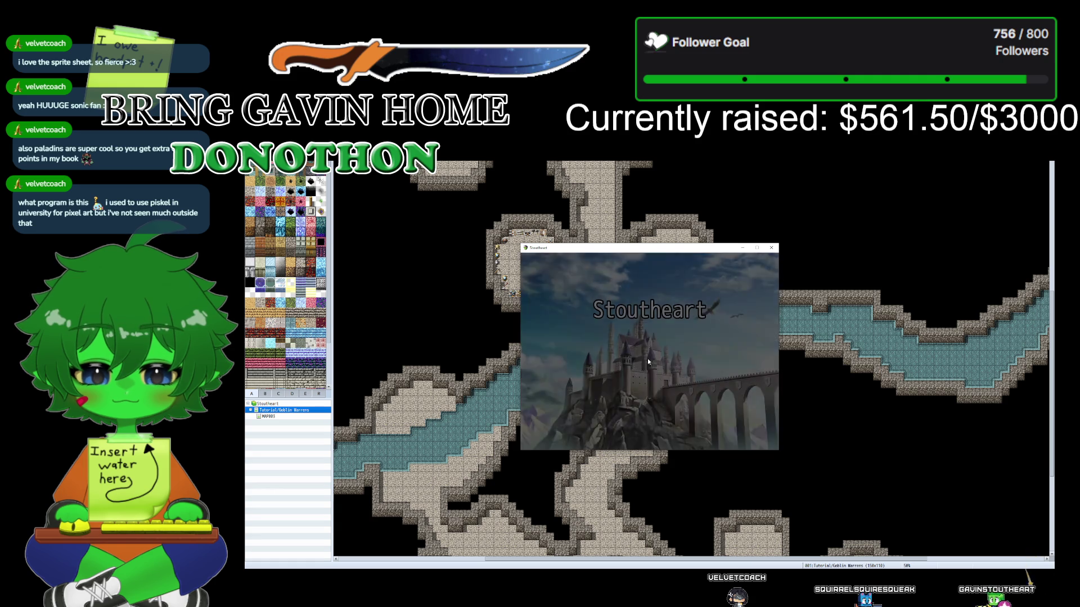
- Start a New Game, dismiss Gorath's opening line, and have him attack the bat
{"action": "left_click", "coordinate": [639, 385]}
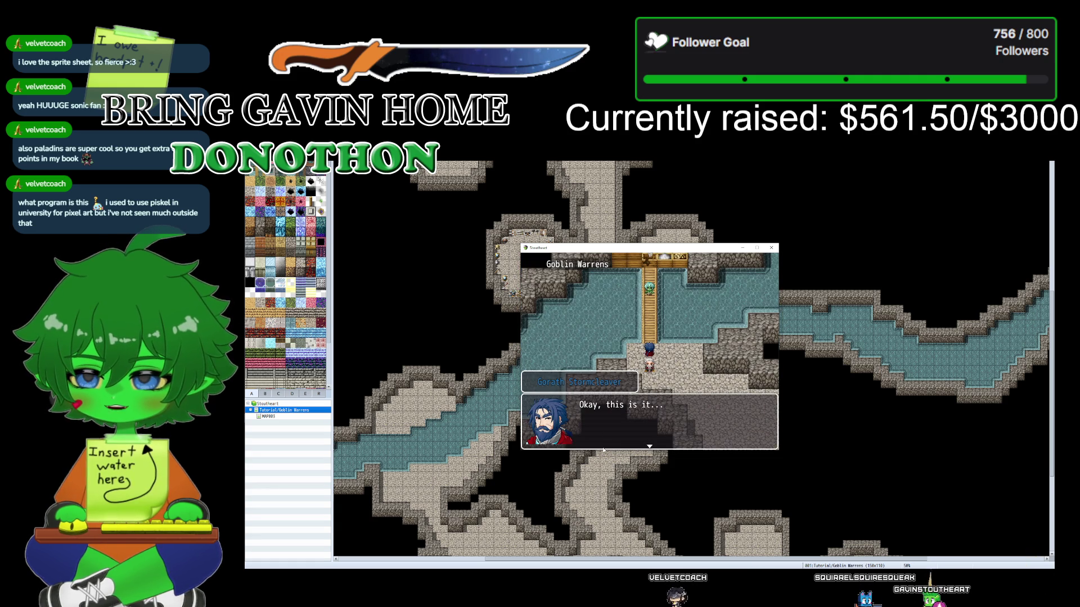
{"action": "left_click", "coordinate": [603, 448]}
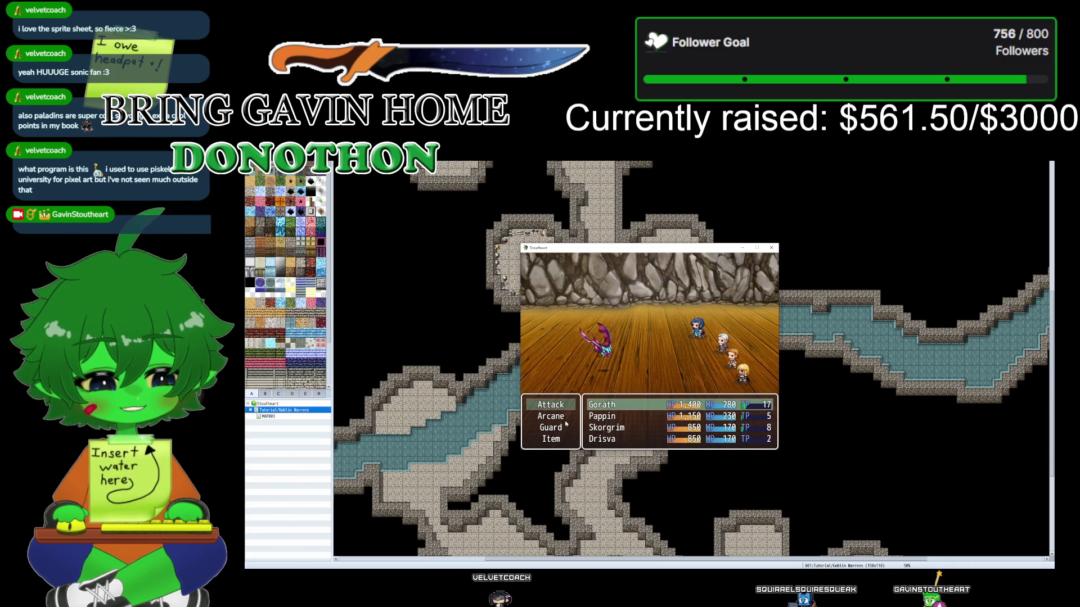
{"action": "key", "text": "Return"}
{"action": "key", "text": "Return"}
{"action": "key", "text": "Return"}
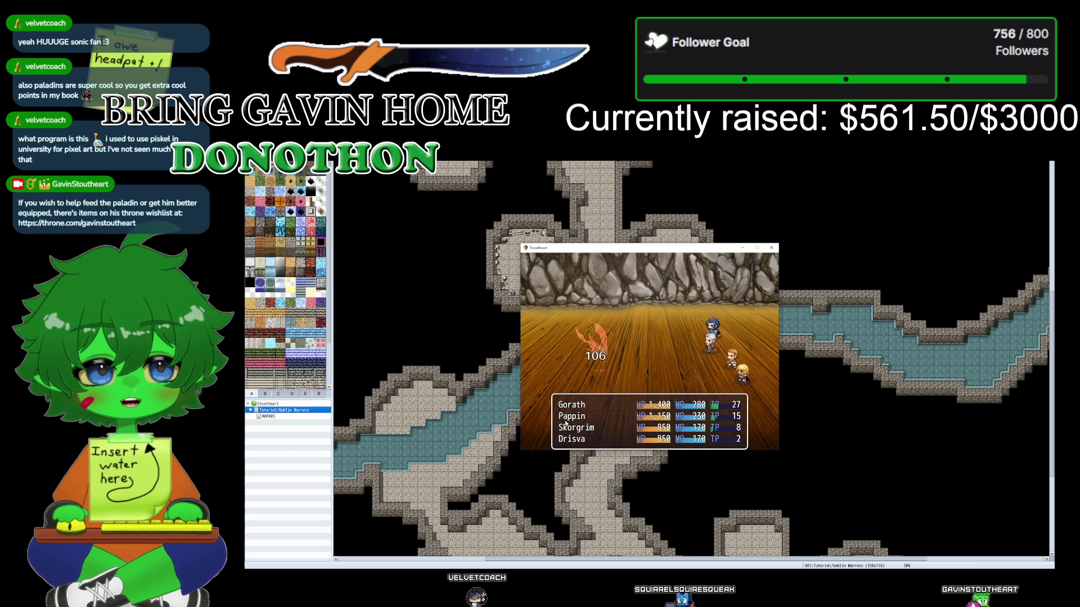
- Clear the victory and 'YA!!' messages, then walk the party down and back up the bridge
{"action": "key", "text": "Return"}
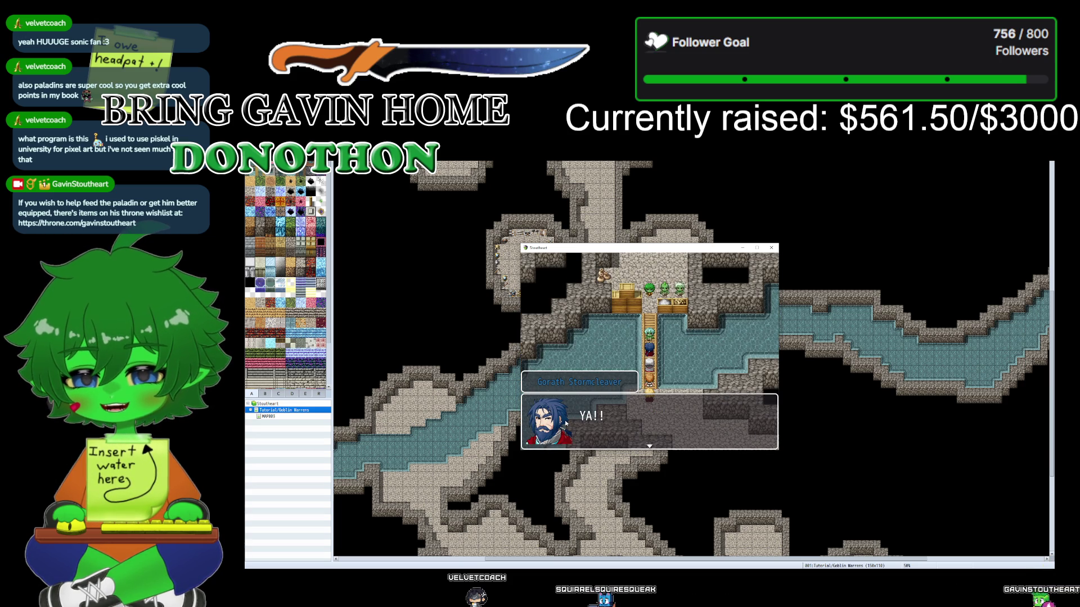
{"action": "key", "text": "Return"}
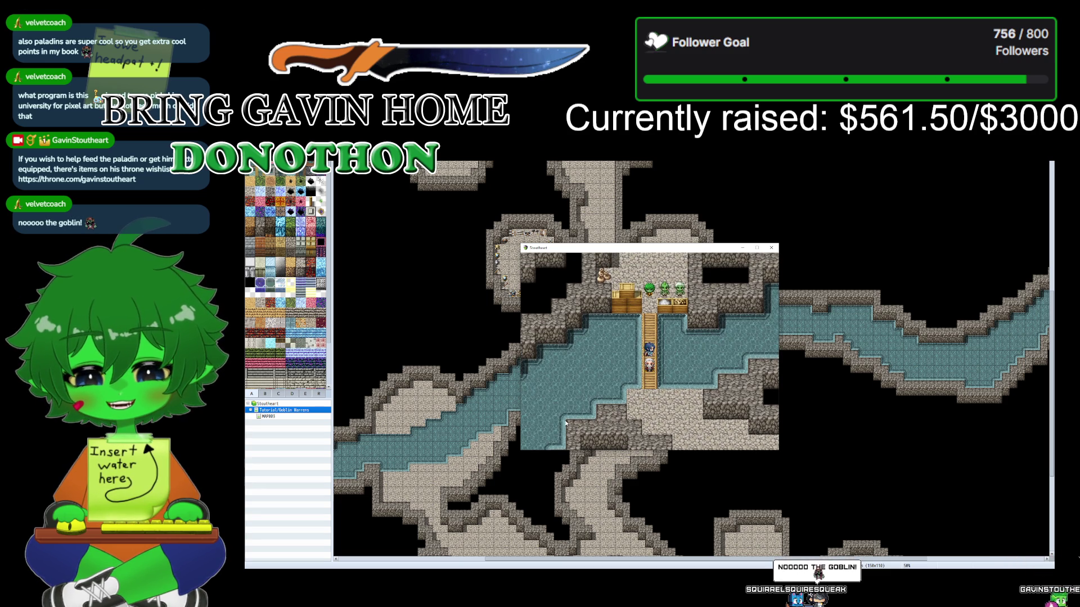
{"action": "key", "text": "Down"}
{"action": "key", "text": "Up"}
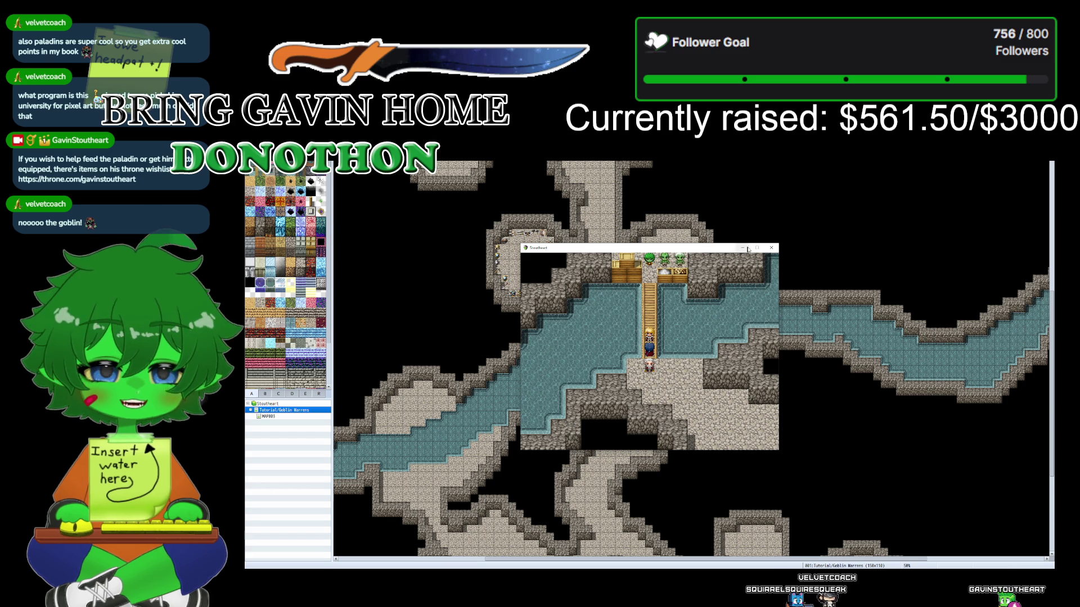
- Close the playtest window and bring the lower cave rooms into view
{"action": "left_click", "coordinate": [772, 250]}
{"action": "scroll", "coordinate": [591, 349], "scroll_direction": "down", "scroll_amount": 1}
{"action": "middle_click", "coordinate": [679, 471]}
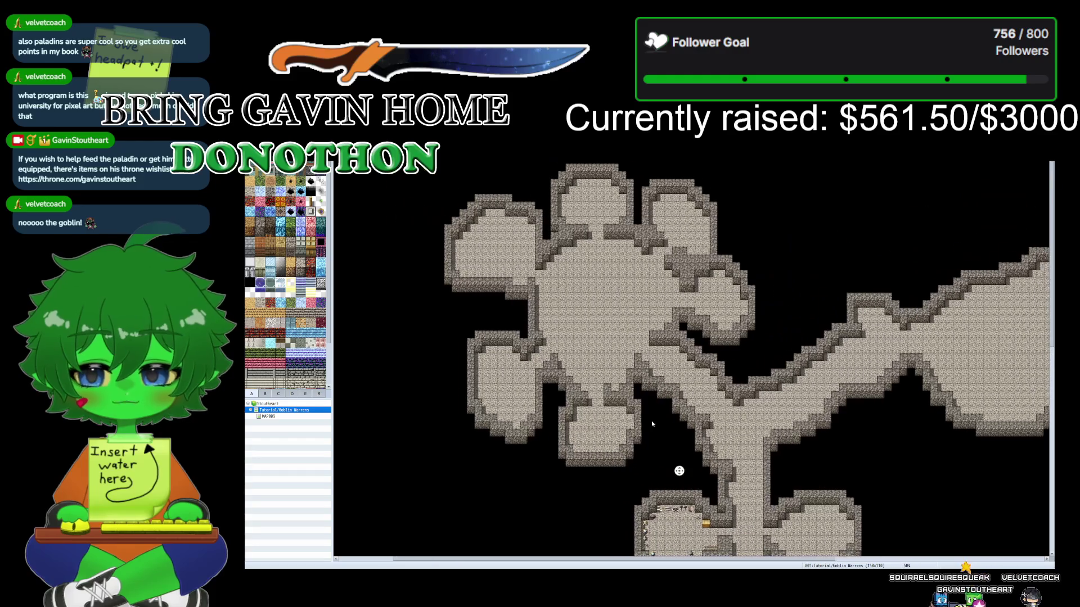
- Autoscroll through the upper rooms, along the water channel, to the large upper cave room
{"action": "middle_click", "coordinate": [549, 274]}
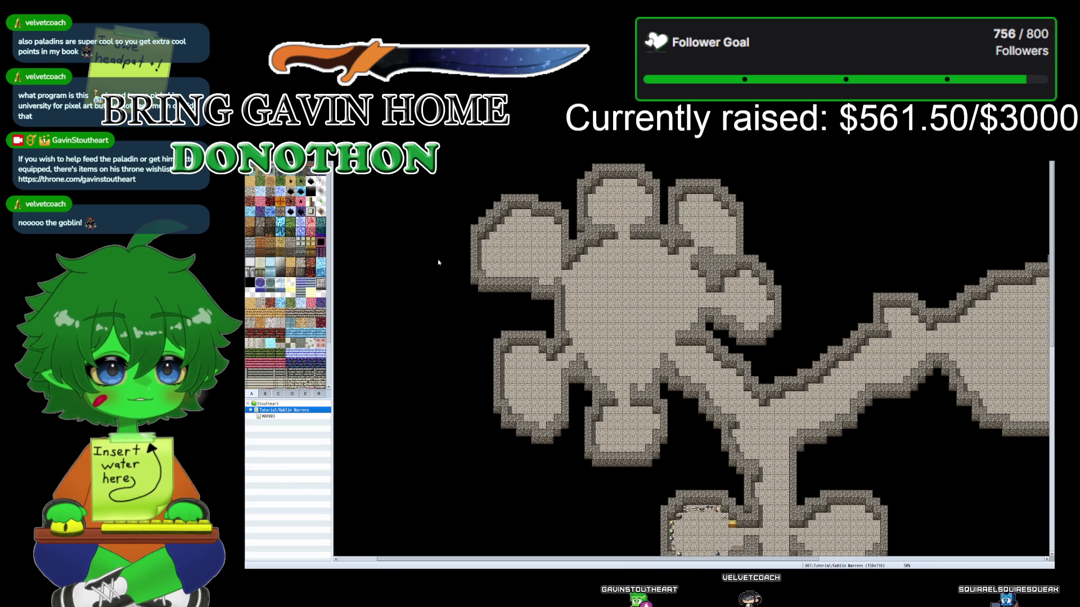
{"action": "middle_click", "coordinate": [654, 350]}
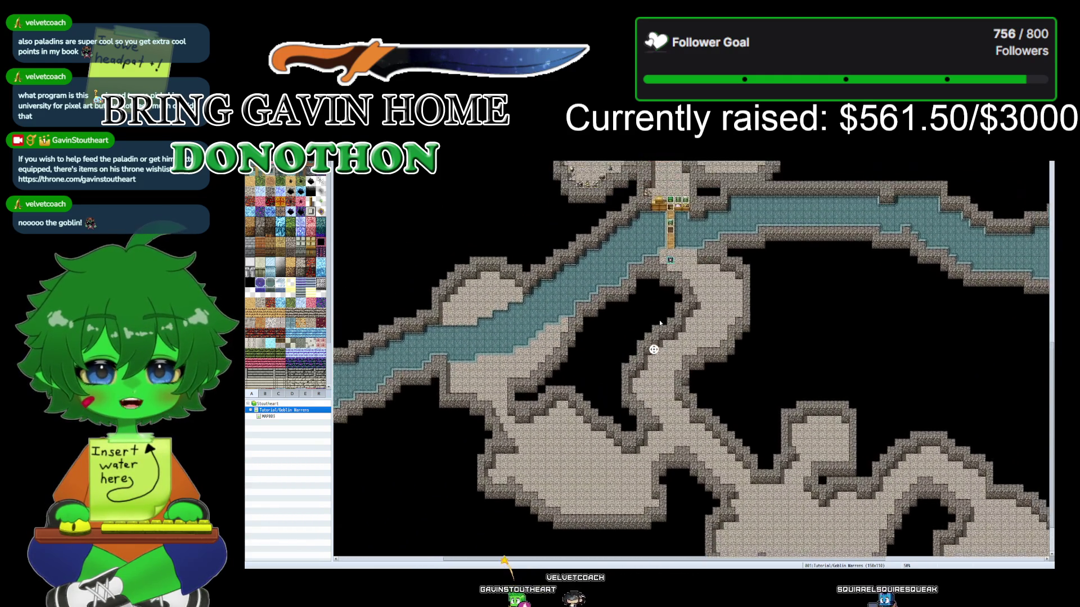
{"action": "middle_click", "coordinate": [643, 354]}
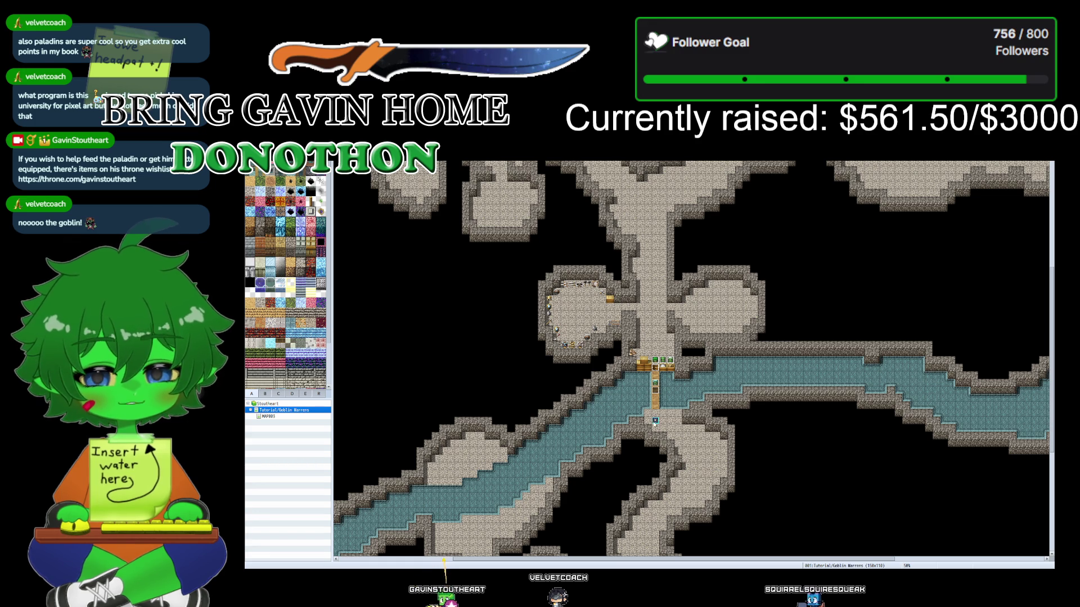
{"action": "scroll", "coordinate": [654, 422], "scroll_direction": "up", "scroll_amount": 1}
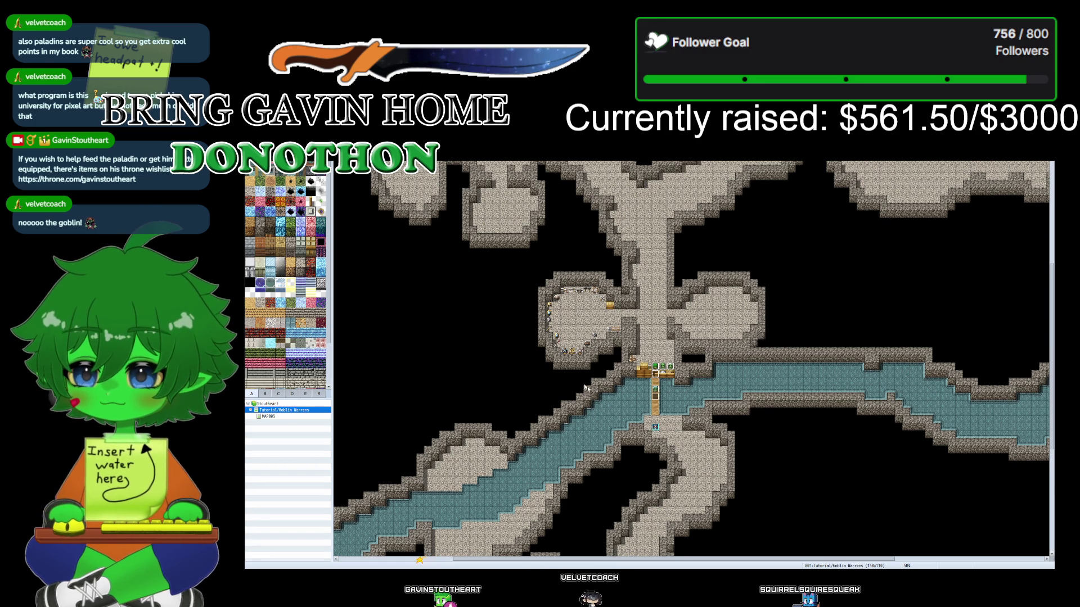
{"action": "middle_click", "coordinate": [645, 441]}
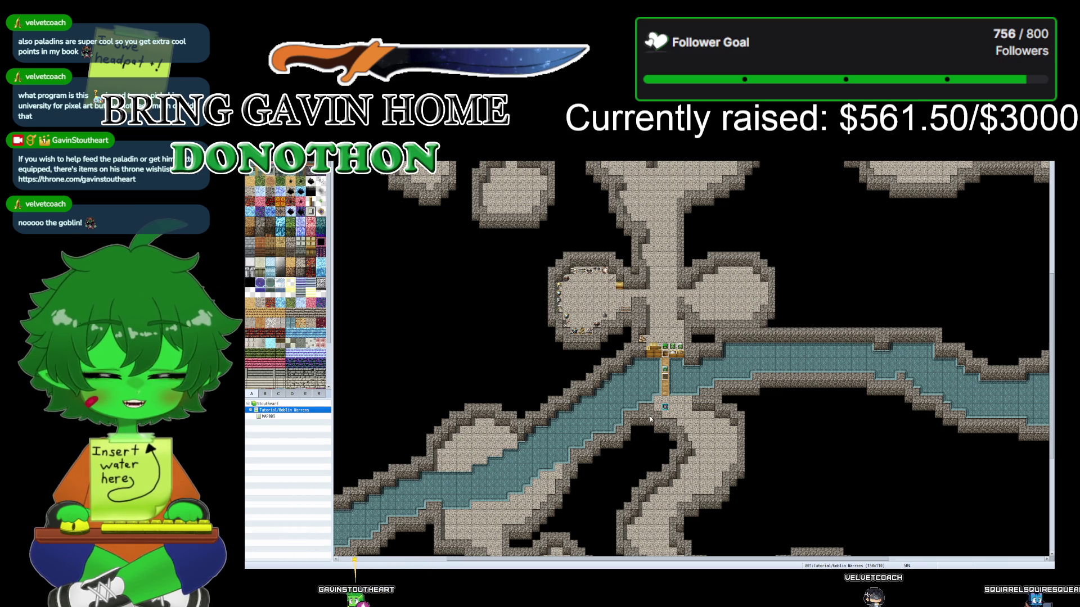
{"action": "middle_click", "coordinate": [472, 261]}
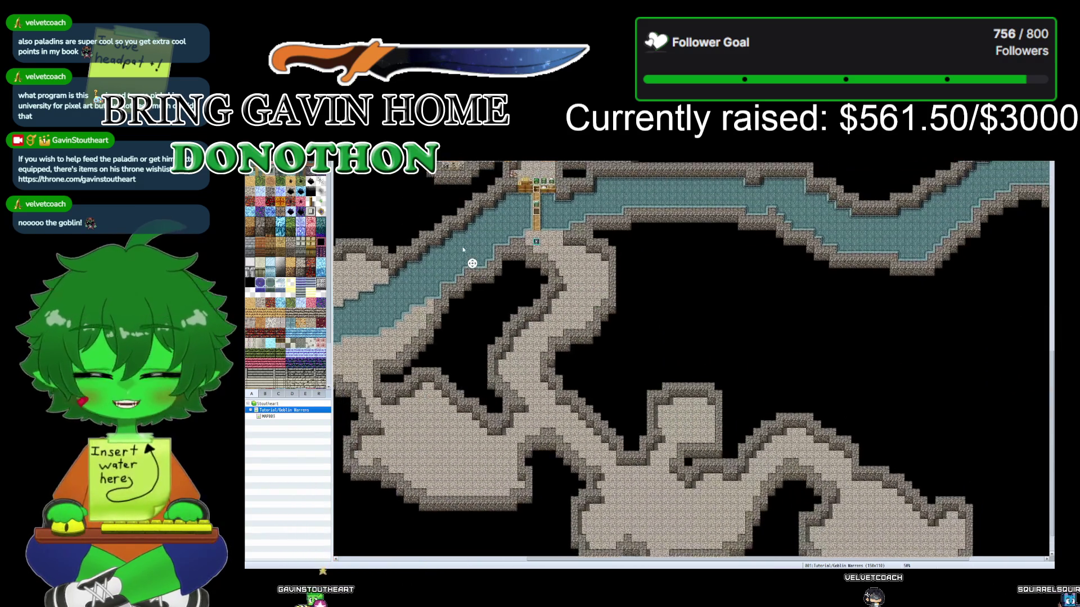
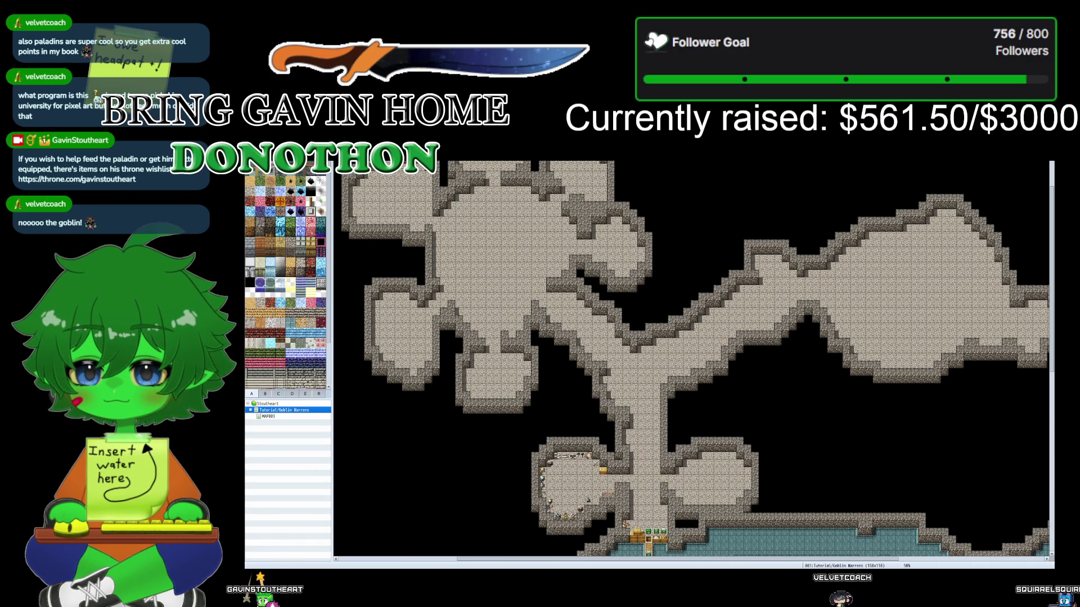
- Close the playtest and load the goblin's saved .json settings into the Kid Character Generator
{"action": "left_click", "coordinate": [771, 248]}
{"action": "key", "text": "F11"}
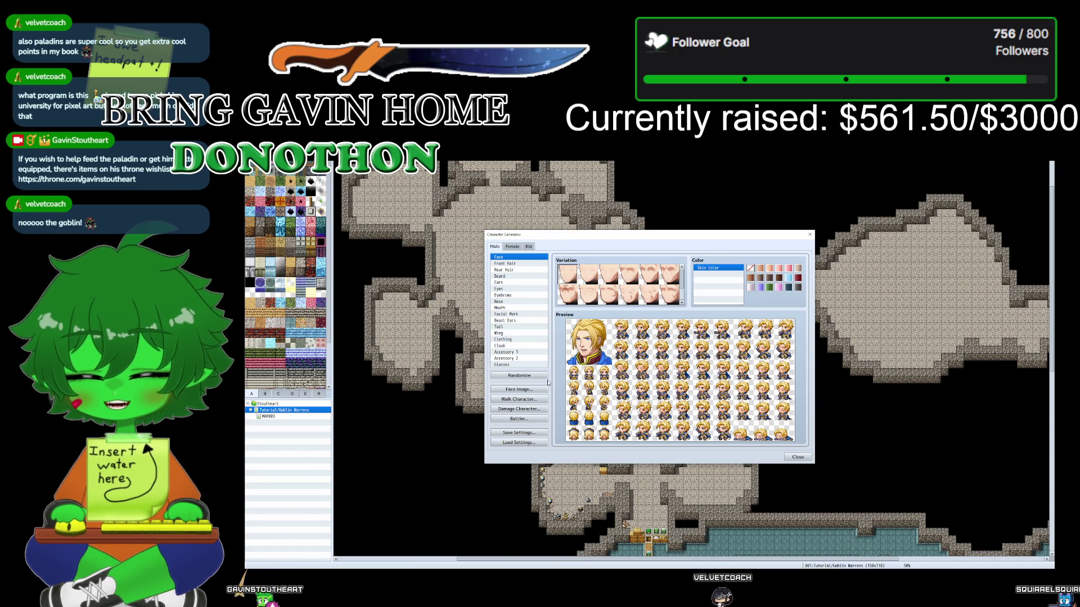
{"action": "left_click", "coordinate": [528, 247]}
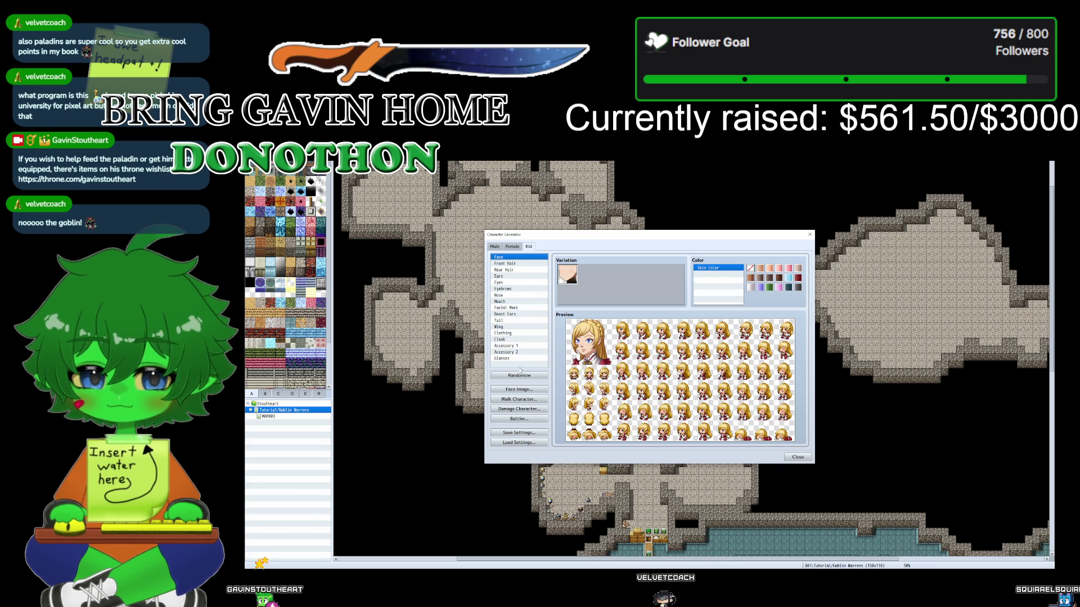
{"action": "left_click", "coordinate": [518, 443]}
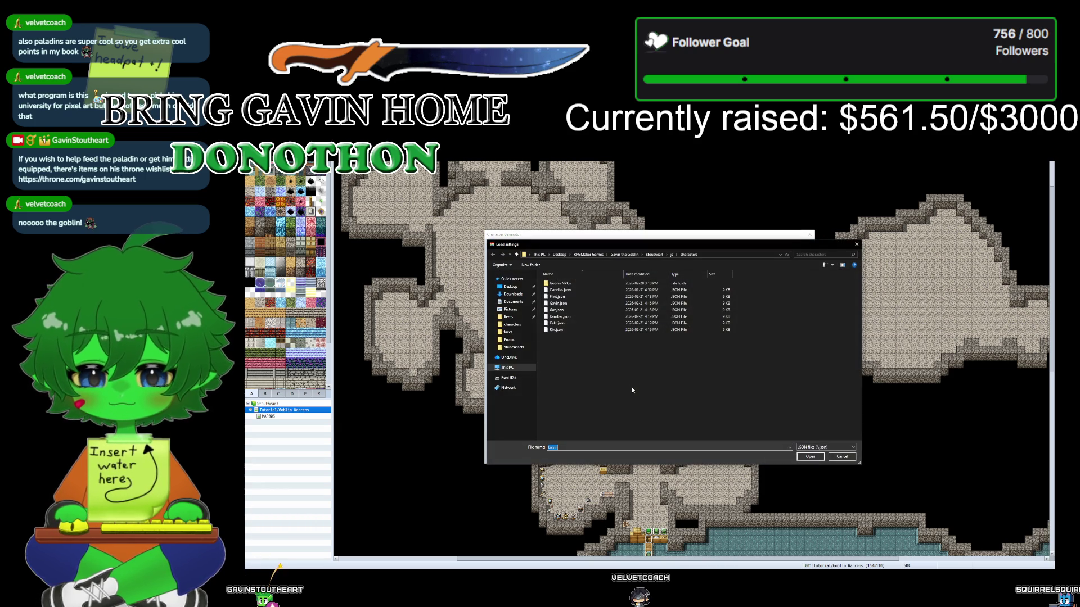
{"action": "double_click", "coordinate": [584, 303]}
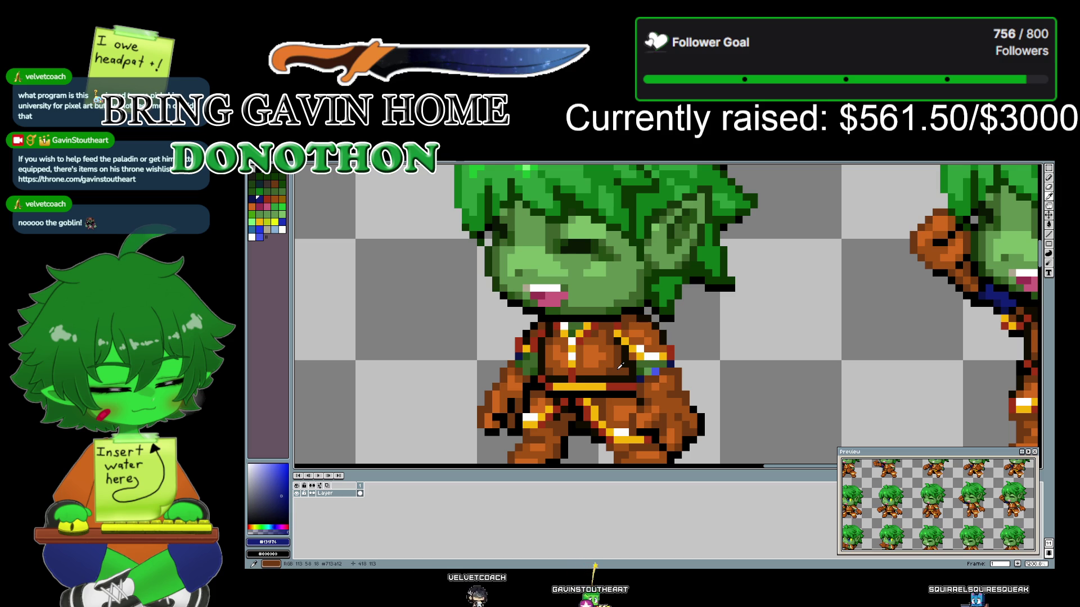
- Zoom and pan across the sprite sheet to a goblin battler frame
{"action": "scroll", "coordinate": [620, 367], "scroll_direction": "down", "scroll_amount": 1}
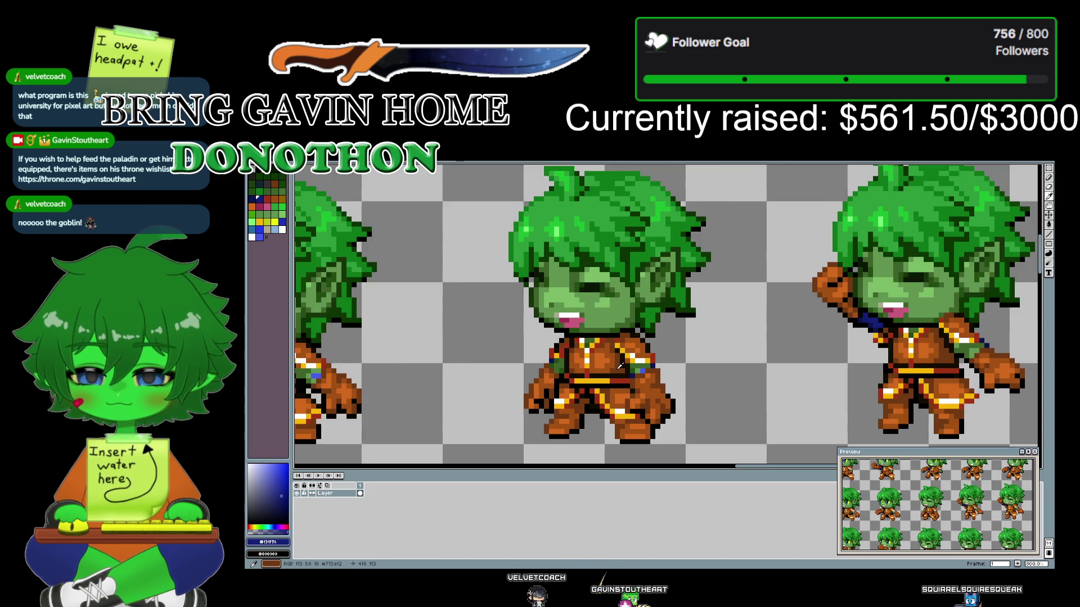
{"action": "scroll", "coordinate": [621, 366], "scroll_direction": "down", "scroll_amount": 1}
{"action": "scroll", "coordinate": [620, 366], "scroll_direction": "down", "scroll_amount": 1}
{"action": "scroll", "coordinate": [621, 366], "scroll_direction": "down", "scroll_amount": 2}
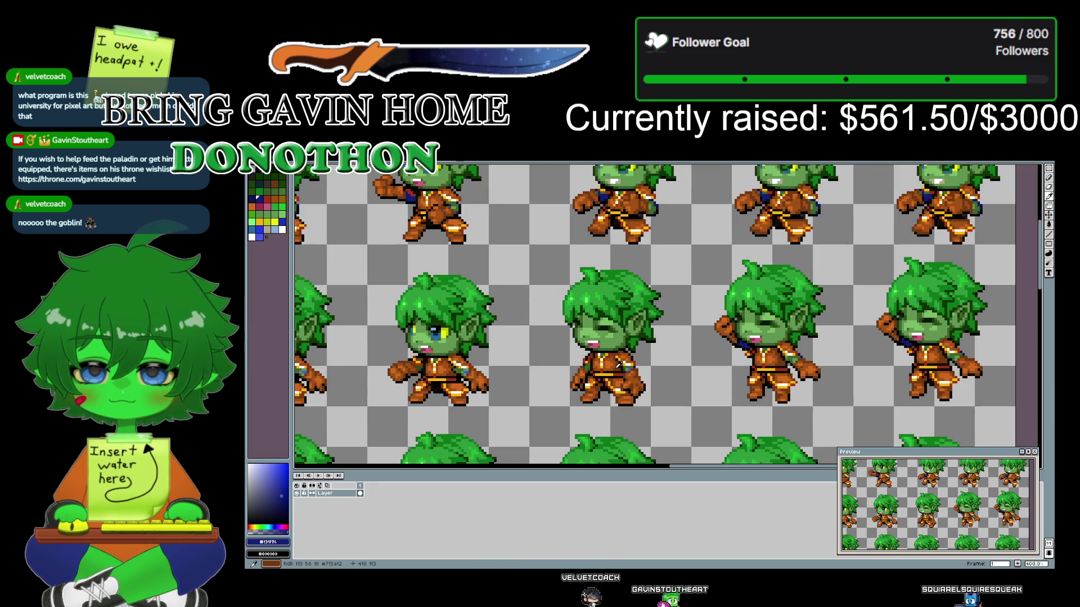
{"action": "scroll", "coordinate": [562, 303], "scroll_direction": "down", "scroll_amount": 1}
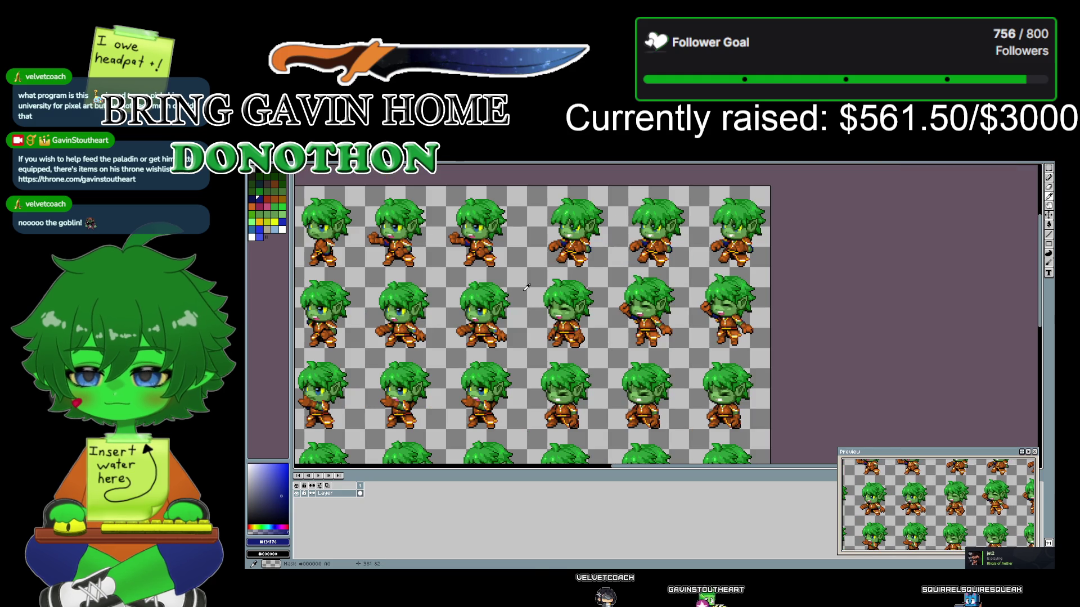
{"action": "mouse_move", "coordinate": [527, 287]}
{"action": "left_mouse_down"}
{"action": "mouse_move", "coordinate": [448, 324]}
{"action": "mouse_move", "coordinate": [551, 274]}
{"action": "mouse_move", "coordinate": [645, 269]}
{"action": "mouse_move", "coordinate": [637, 271]}
{"action": "left_mouse_up"}
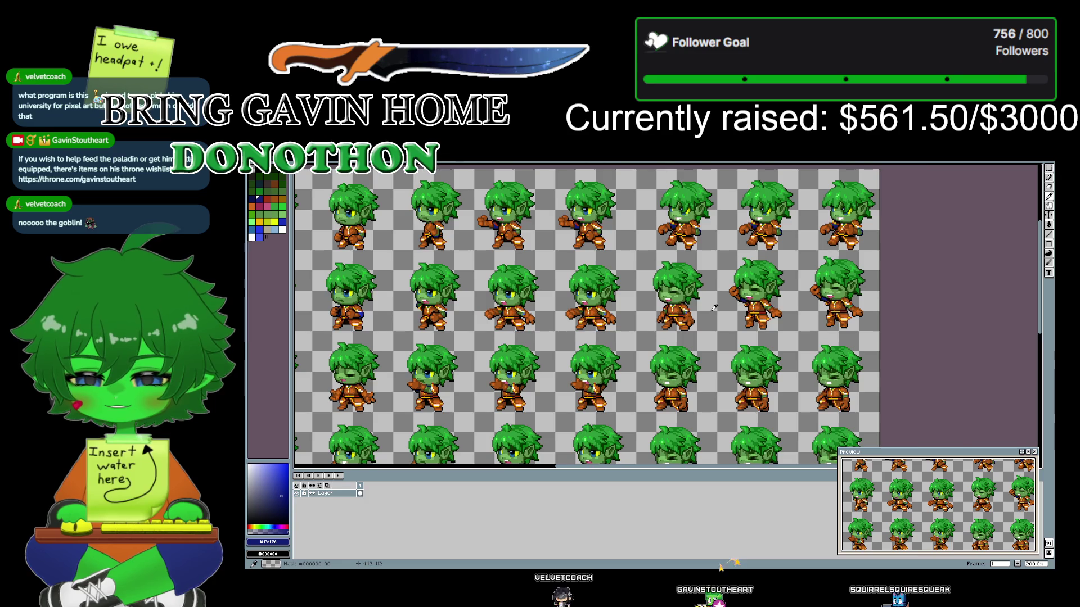
{"action": "scroll", "coordinate": [714, 307], "scroll_direction": "up", "scroll_amount": 1}
{"action": "scroll", "coordinate": [714, 308], "scroll_direction": "up", "scroll_amount": 1}
{"action": "scroll", "coordinate": [714, 308], "scroll_direction": "up", "scroll_amount": 1}
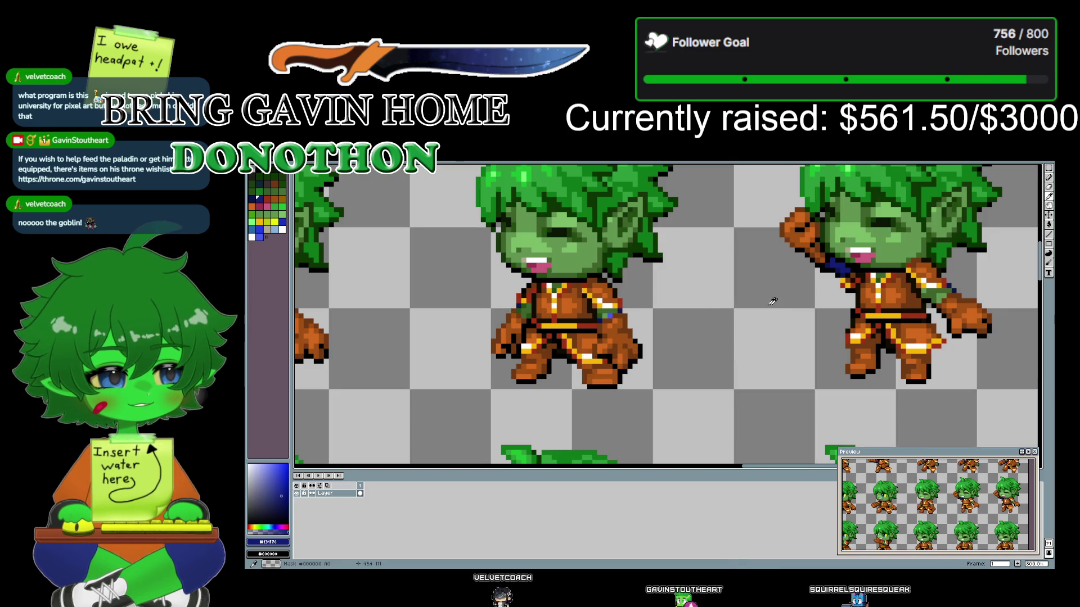
{"action": "left_click_drag", "start_coordinate": [714, 307], "coordinate": [687, 316]}
{"action": "scroll", "coordinate": [686, 316], "scroll_direction": "up", "scroll_amount": 1}
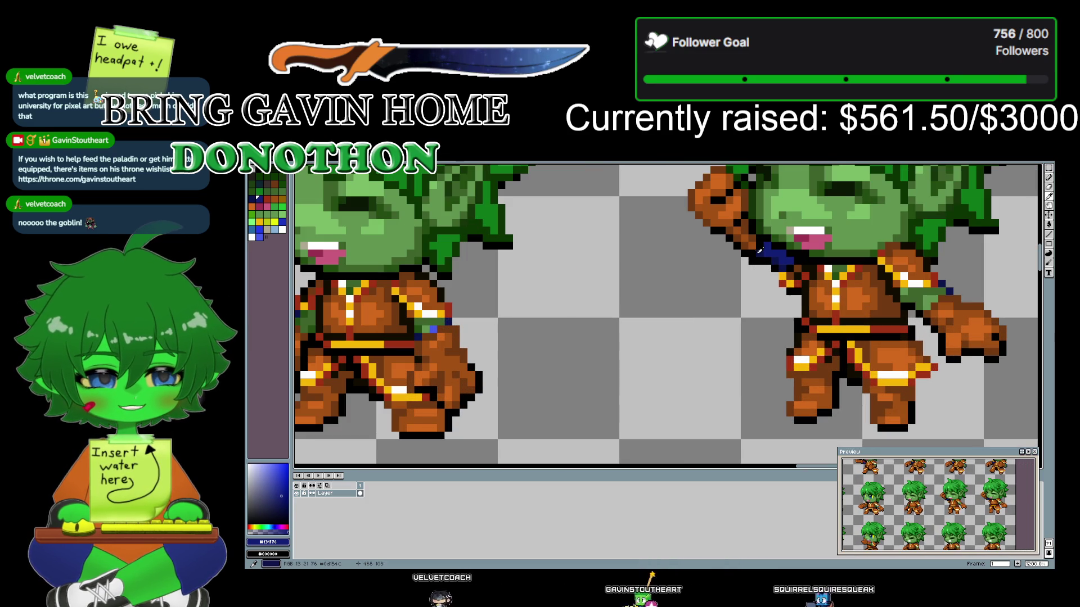
- Eyedrop the scarf's dark blue #131f76 and switch to the Paint Bucket
{"action": "left_click", "coordinate": [768, 248]}
{"action": "left_click", "coordinate": [768, 248]}
{"action": "left_click_drag", "start_coordinate": [553, 323], "coordinate": [744, 309]}
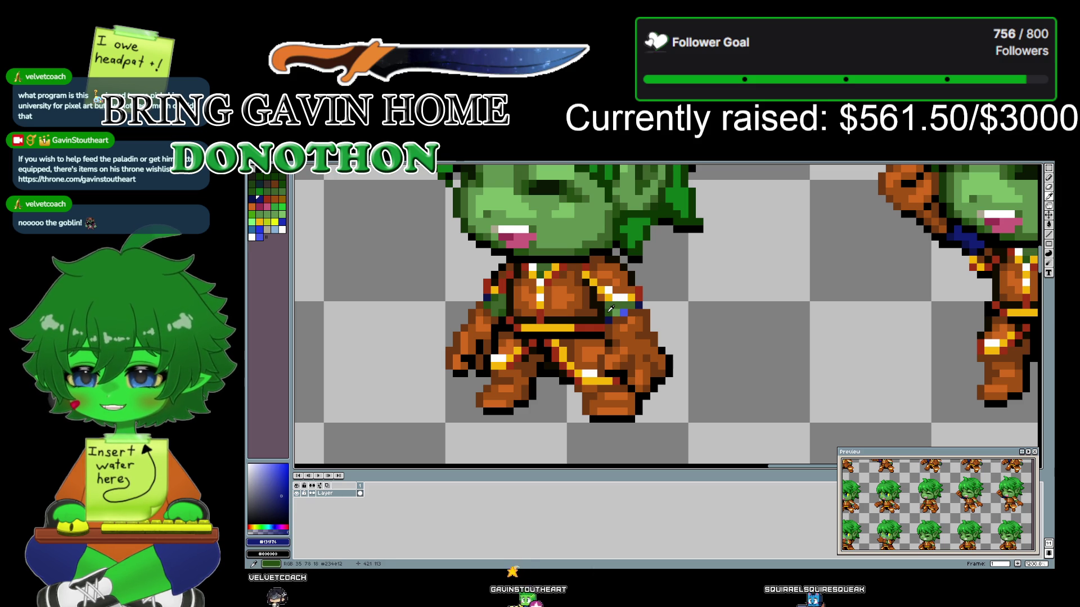
{"action": "left_click", "coordinate": [610, 309]}
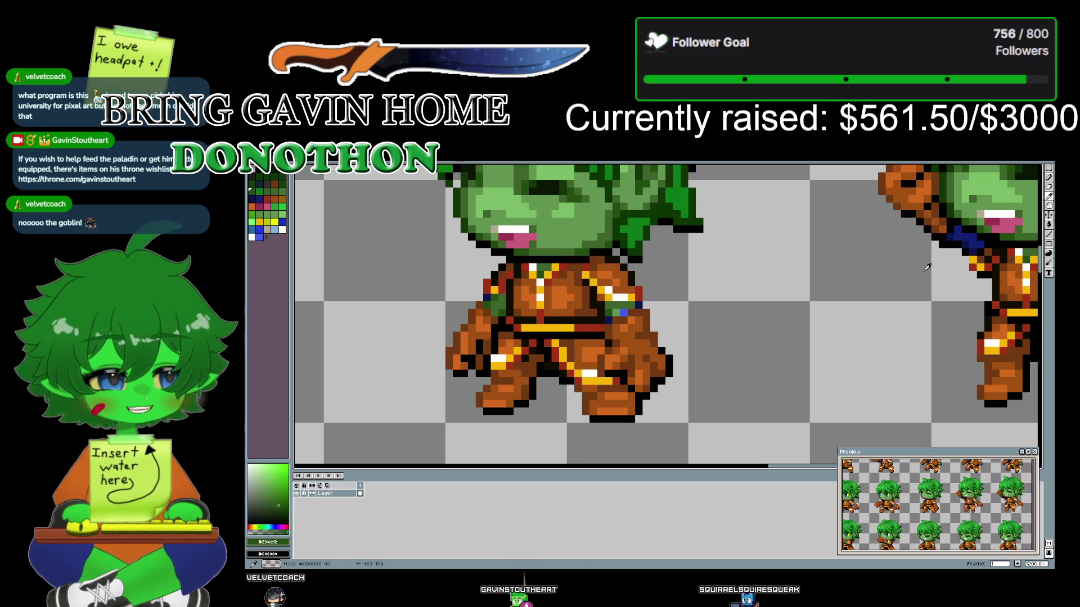
{"action": "left_click", "coordinate": [962, 231]}
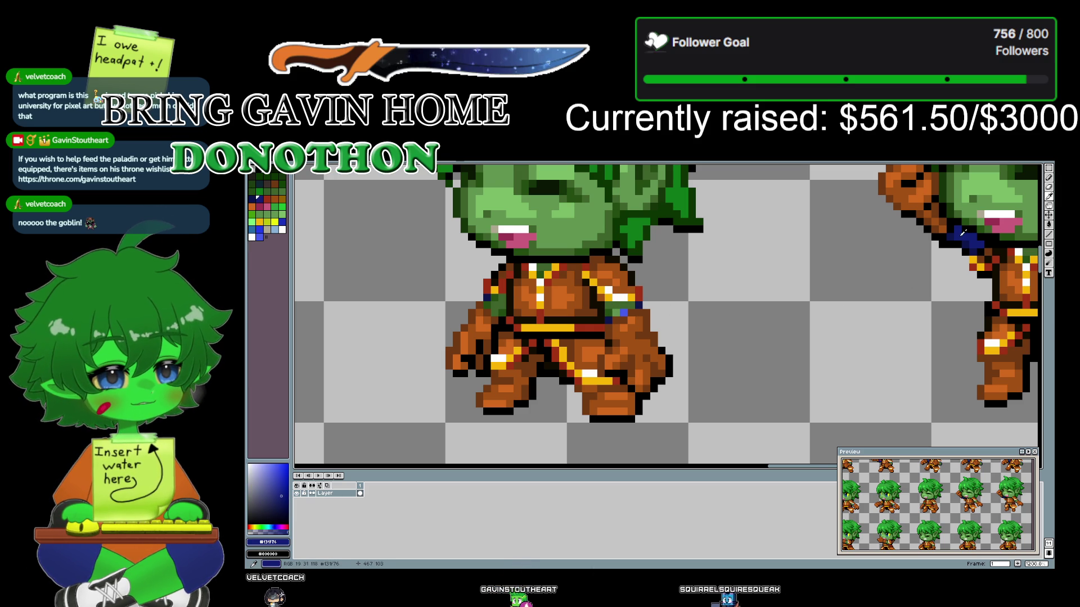
{"action": "left_click", "coordinate": [1049, 227]}
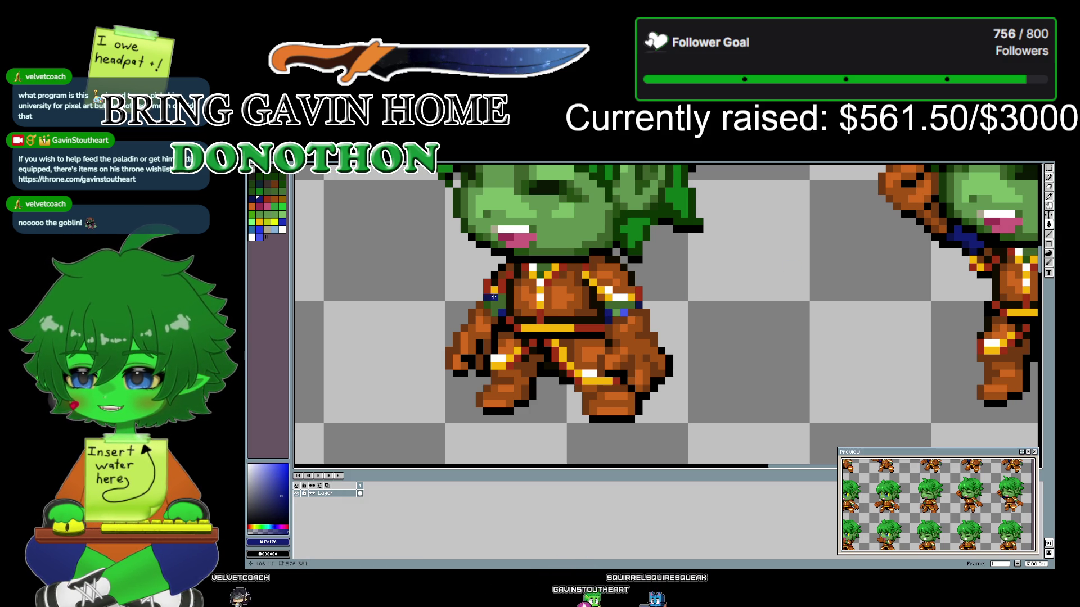
{"action": "left_click_drag", "start_coordinate": [380, 312], "coordinate": [929, 314]}
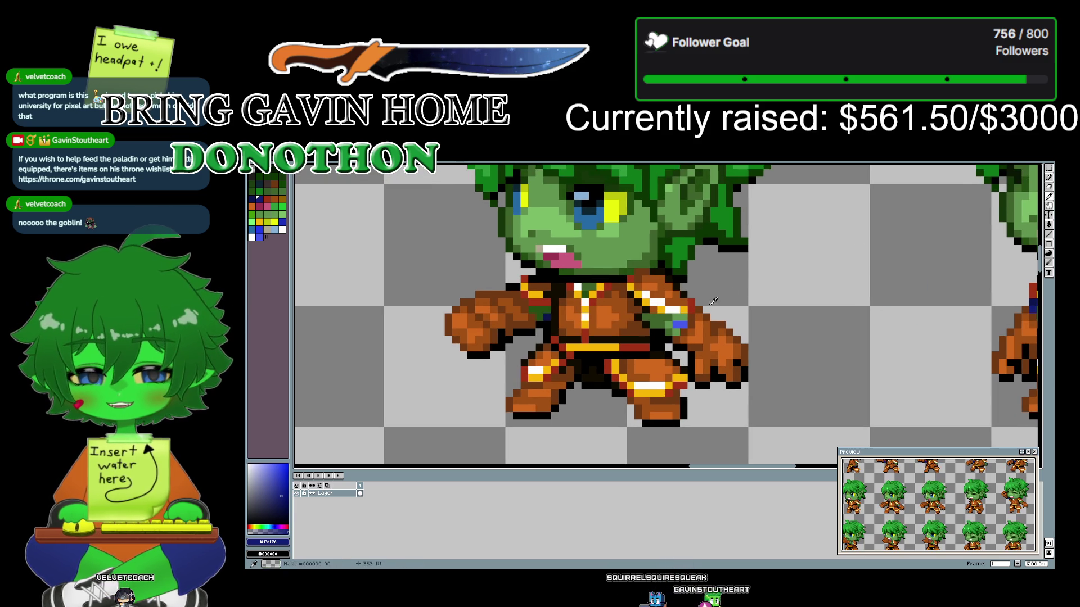
- Sample the dark blue and bucket-fill green chest patches on neighbouring frames
{"action": "left_click", "coordinate": [630, 304]}
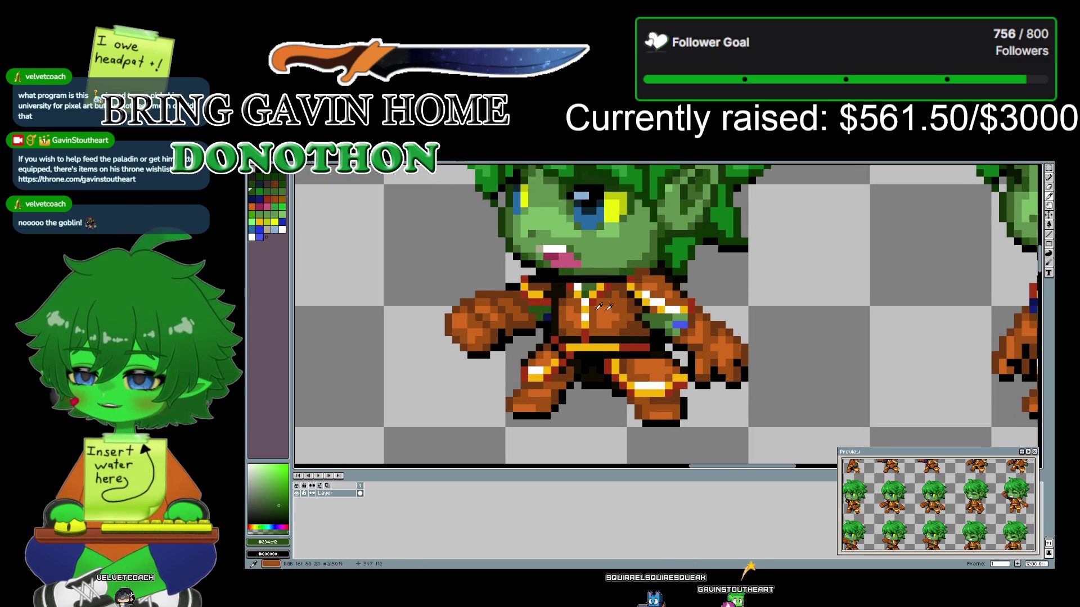
{"action": "mouse_move", "coordinate": [836, 317]}
{"action": "left_mouse_down"}
{"action": "mouse_move", "coordinate": [667, 309]}
{"action": "mouse_move", "coordinate": [845, 308]}
{"action": "left_mouse_up"}
{"action": "left_click", "coordinate": [867, 298]}
{"action": "left_click", "coordinate": [1050, 226]}
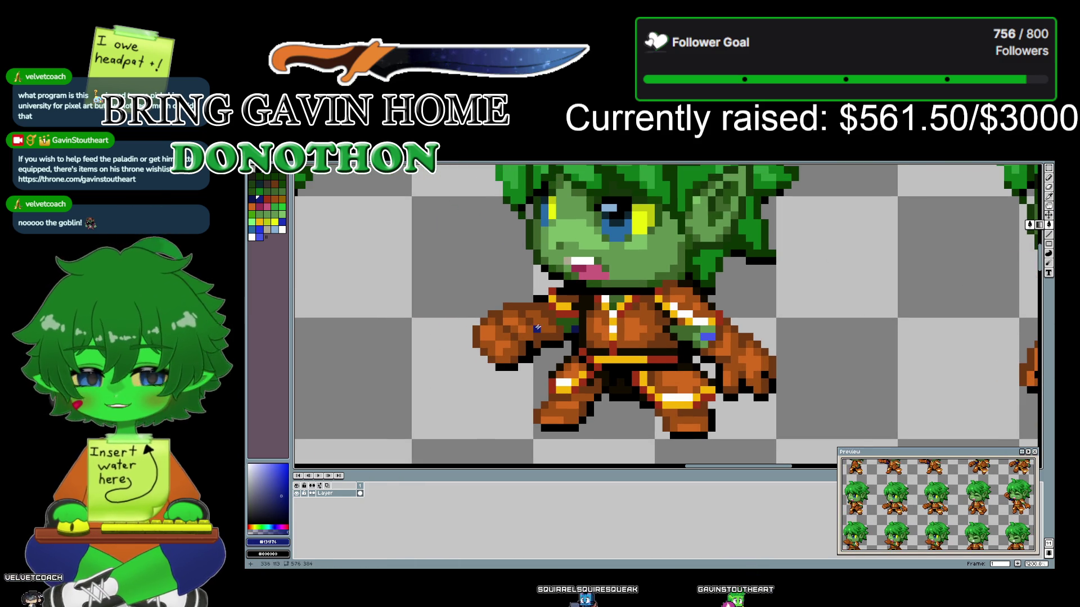
{"action": "left_click", "coordinate": [568, 326]}
{"action": "left_click_drag", "start_coordinate": [416, 325], "coordinate": [527, 313]}
{"action": "left_click_drag", "start_coordinate": [968, 319], "coordinate": [781, 324]}
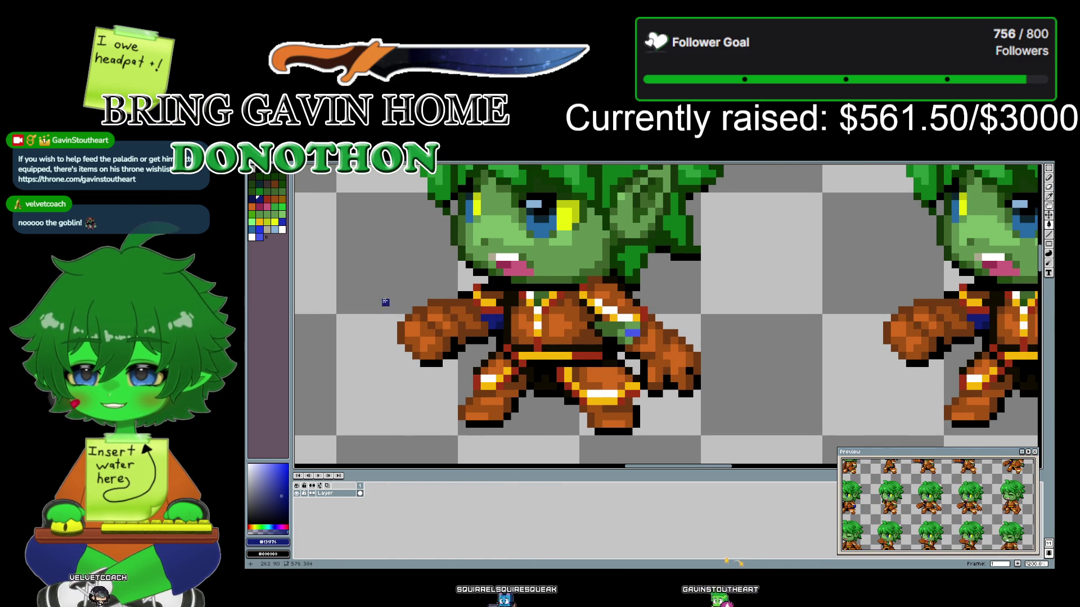
{"action": "left_click_drag", "start_coordinate": [393, 302], "coordinate": [865, 311]}
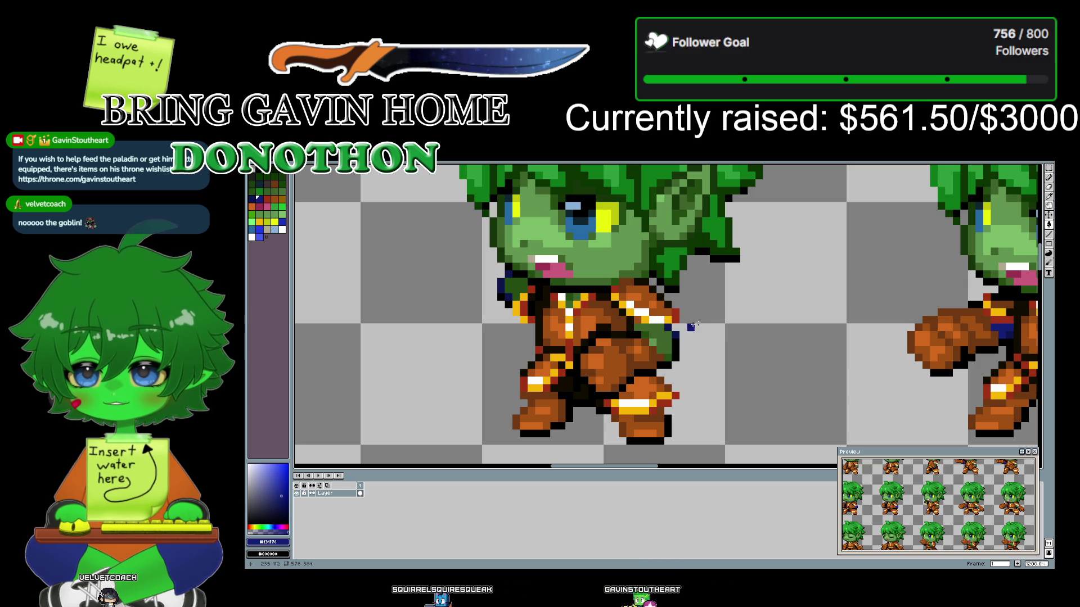
- Re-sample the dark blue from the right sprite, then zoom out to 400%
{"action": "key", "text": "alt"}
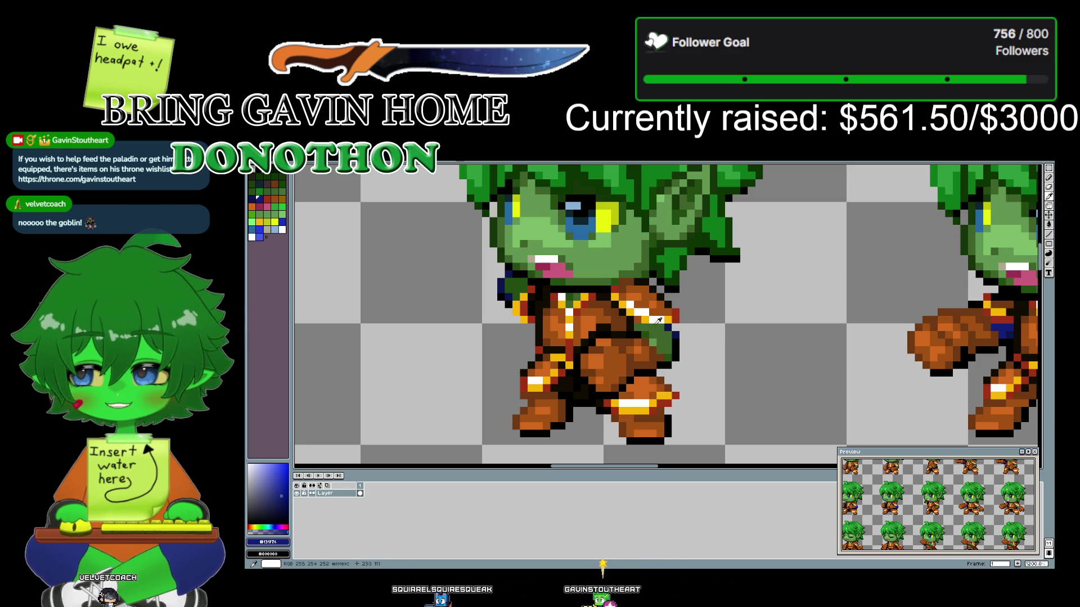
{"action": "left_click", "coordinate": [648, 332], "text": "alt"}
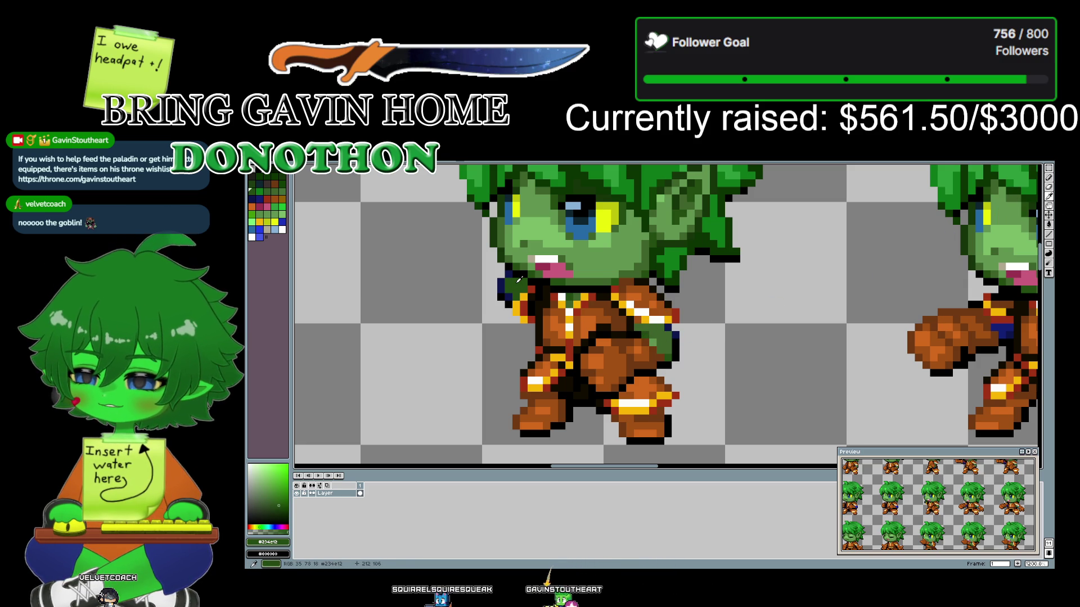
{"action": "left_click", "coordinate": [1004, 327], "text": "alt"}
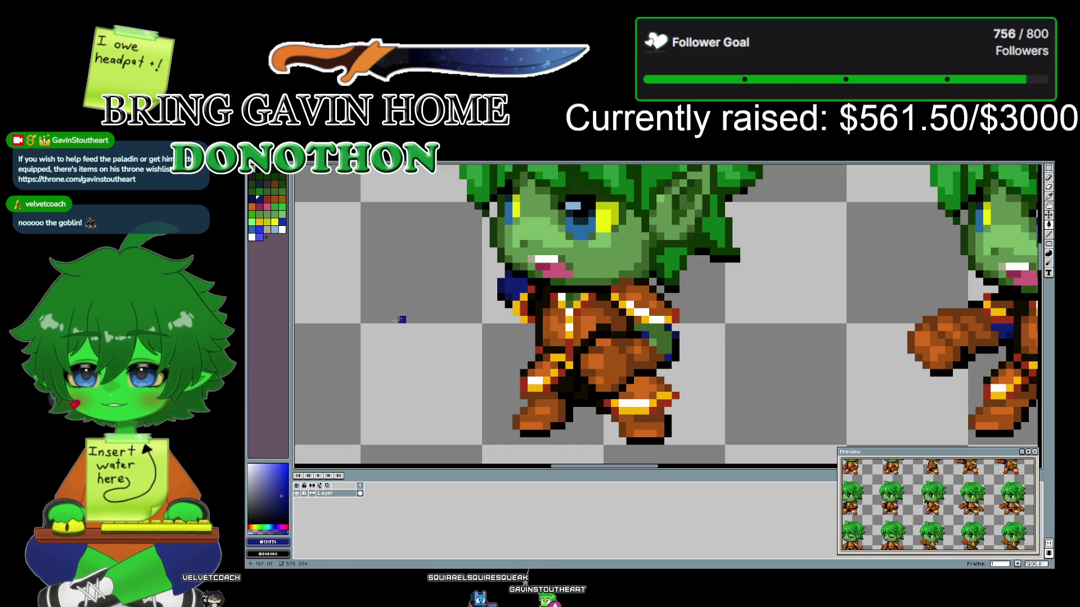
{"action": "left_click_drag", "start_coordinate": [381, 342], "coordinate": [831, 325]}
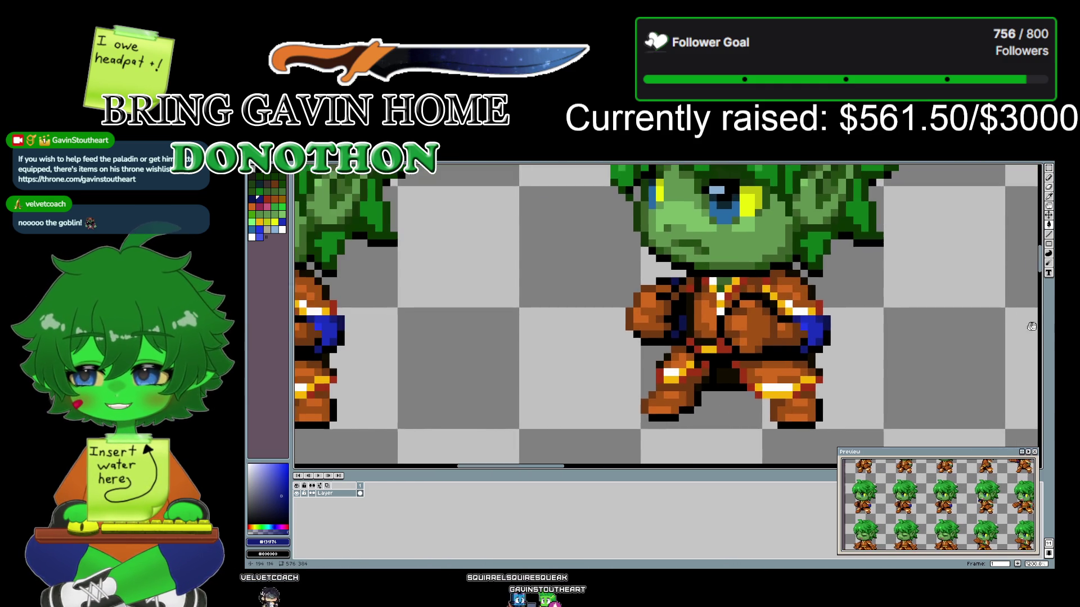
{"action": "mouse_move", "coordinate": [916, 321]}
{"action": "left_mouse_down"}
{"action": "mouse_move", "coordinate": [492, 325]}
{"action": "mouse_move", "coordinate": [545, 325]}
{"action": "mouse_move", "coordinate": [544, 265]}
{"action": "mouse_move", "coordinate": [514, 450]}
{"action": "mouse_move", "coordinate": [530, 224]}
{"action": "left_mouse_up"}
{"action": "scroll", "coordinate": [606, 339], "scroll_direction": "down", "scroll_amount": 1}
{"action": "scroll", "coordinate": [515, 344], "scroll_direction": "down", "scroll_amount": 1}
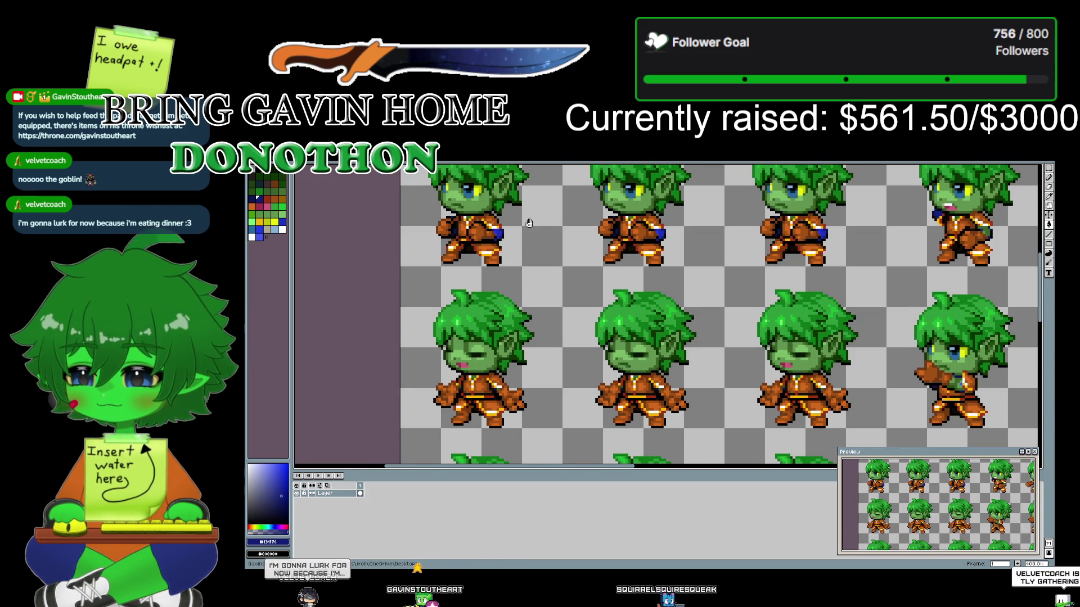
- Eyedrop the dark blue from the first goblin's torso as the drawing colour
{"action": "scroll", "coordinate": [507, 394], "scroll_direction": "up", "scroll_amount": 1}
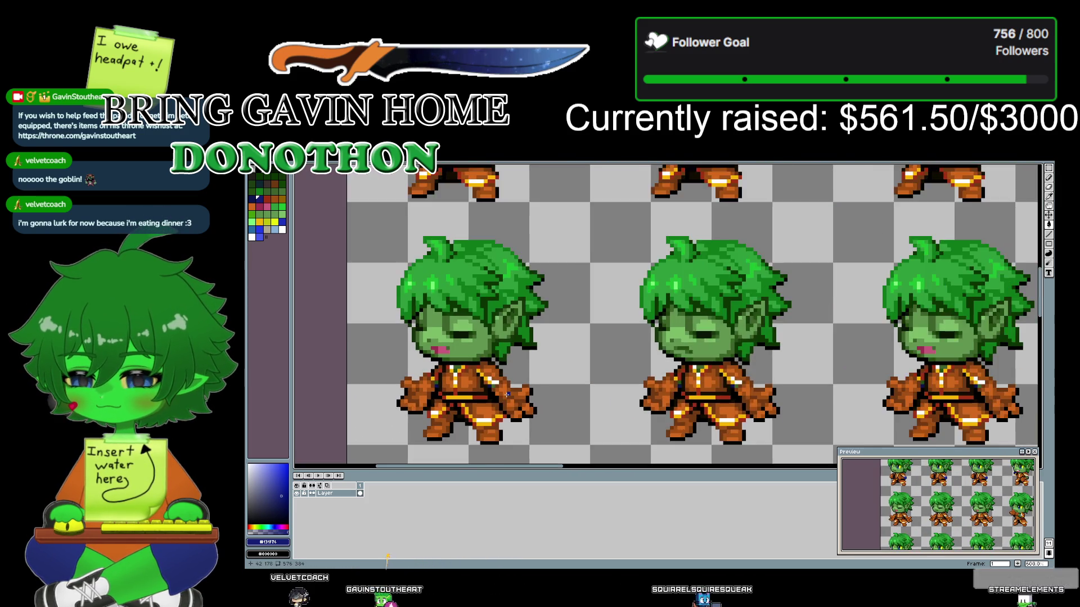
{"action": "scroll", "coordinate": [507, 394], "scroll_direction": "up", "scroll_amount": 1}
{"action": "scroll", "coordinate": [507, 394], "scroll_direction": "up", "scroll_amount": 2}
{"action": "scroll", "coordinate": [507, 394], "scroll_direction": "down", "scroll_amount": 3}
{"action": "scroll", "coordinate": [507, 395], "scroll_direction": "up", "scroll_amount": 1}
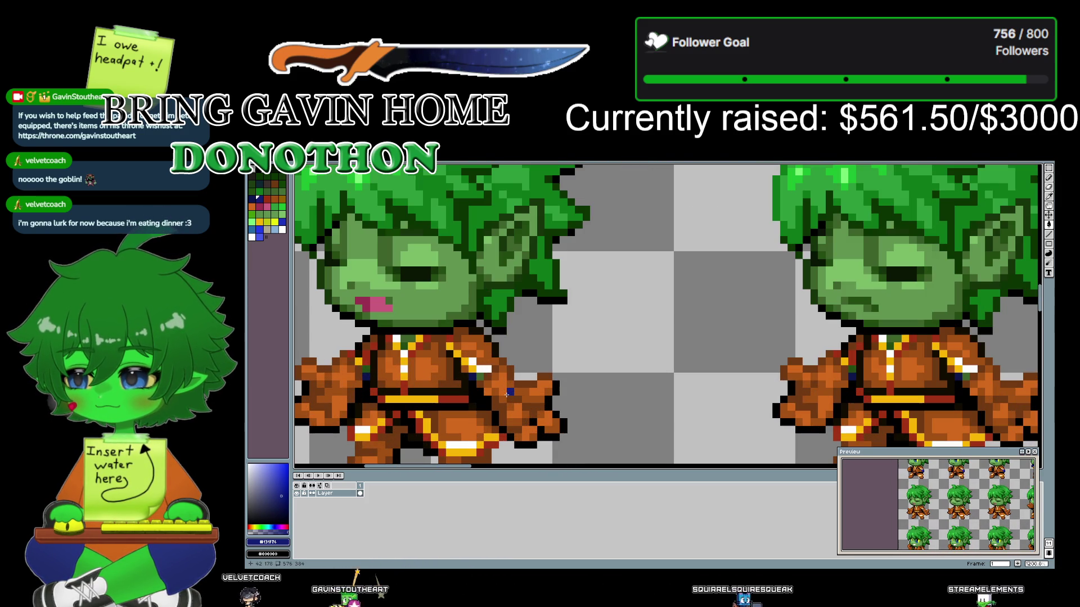
{"action": "left_click", "coordinate": [1050, 196]}
{"action": "left_click", "coordinate": [483, 373]}
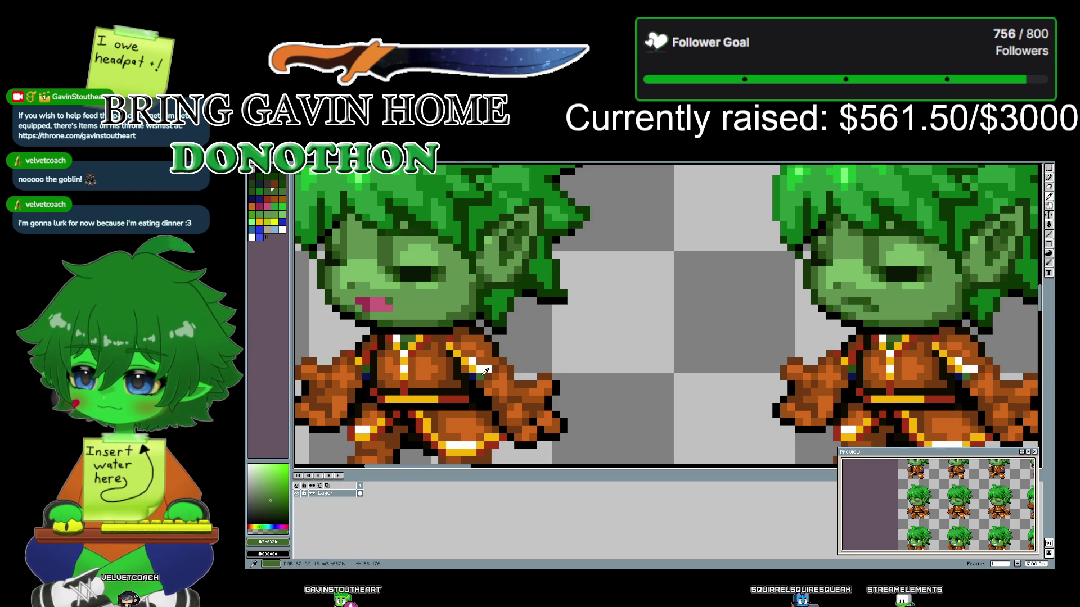
{"action": "left_click", "coordinate": [369, 367]}
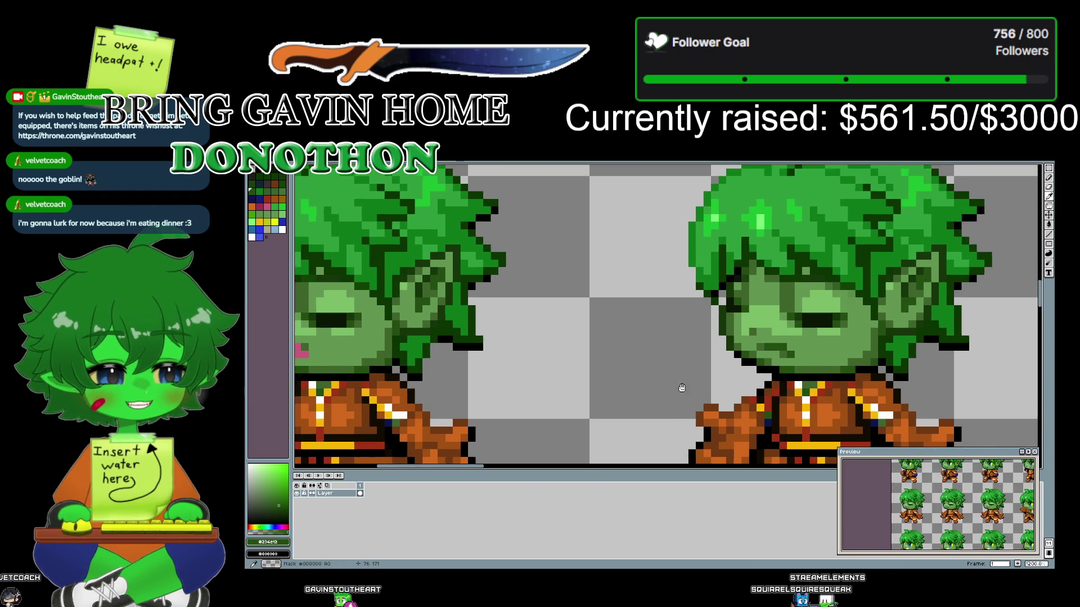
{"action": "scroll", "coordinate": [676, 347], "scroll_direction": "down", "scroll_amount": 3}
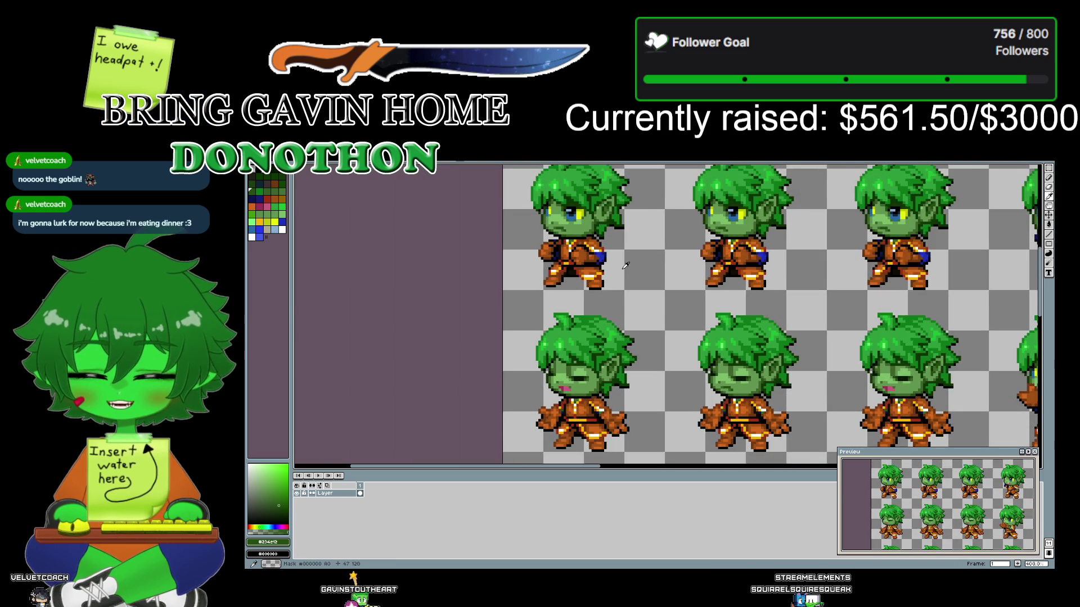
{"action": "scroll", "coordinate": [605, 244], "scroll_direction": "up", "scroll_amount": 3}
{"action": "left_click", "coordinate": [606, 263]}
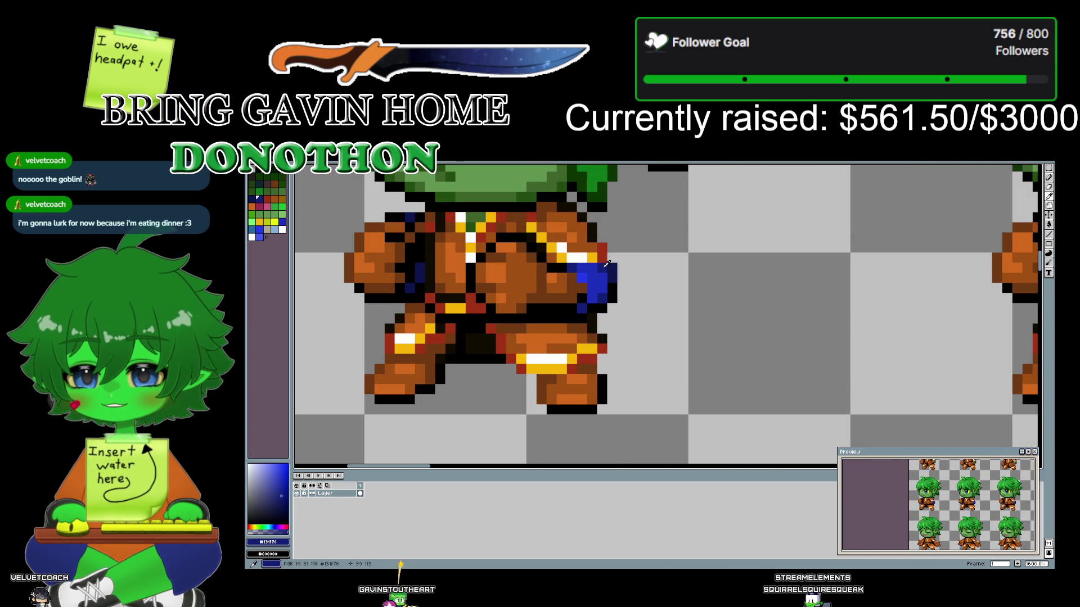
{"action": "scroll", "coordinate": [613, 248], "scroll_direction": "down", "scroll_amount": 3}
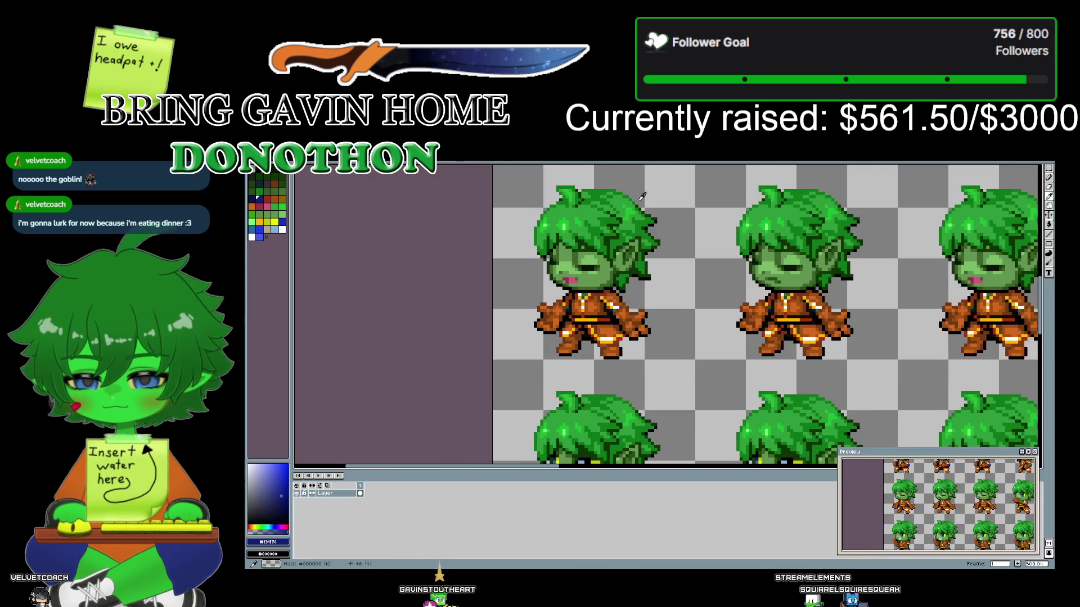
{"action": "scroll", "coordinate": [645, 192], "scroll_direction": "up", "scroll_amount": 4}
- Show the Paint Bucket variants and review each sprite frame up close
{"action": "left_click", "coordinate": [1048, 226]}
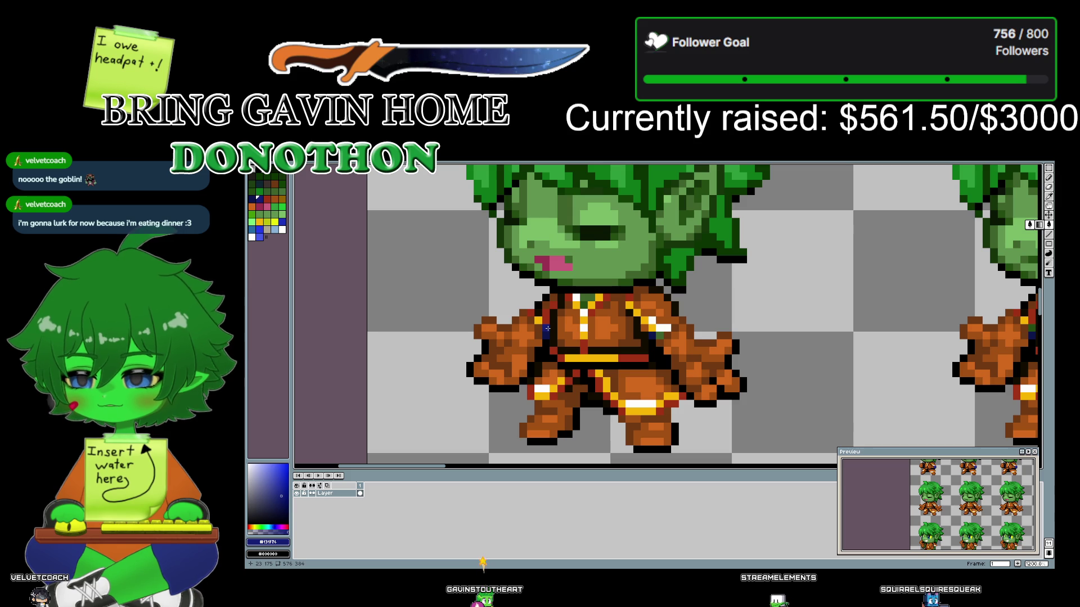
{"action": "scroll", "coordinate": [547, 328], "scroll_direction": "right", "scroll_amount": 5}
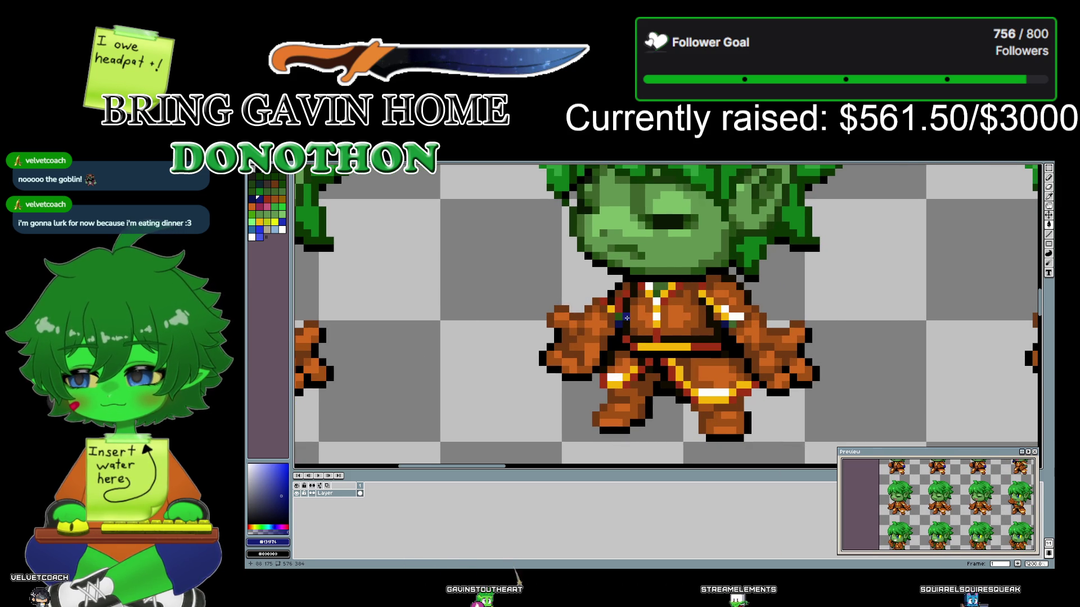
{"action": "left_click_drag", "start_coordinate": [928, 310], "coordinate": [616, 315]}
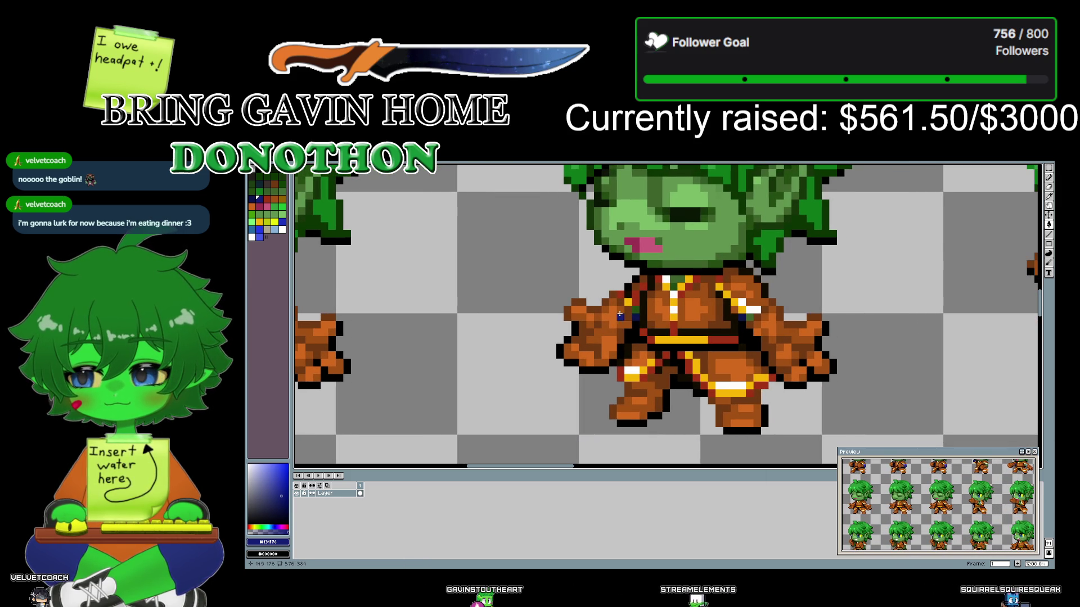
{"action": "left_click_drag", "start_coordinate": [968, 339], "coordinate": [470, 337]}
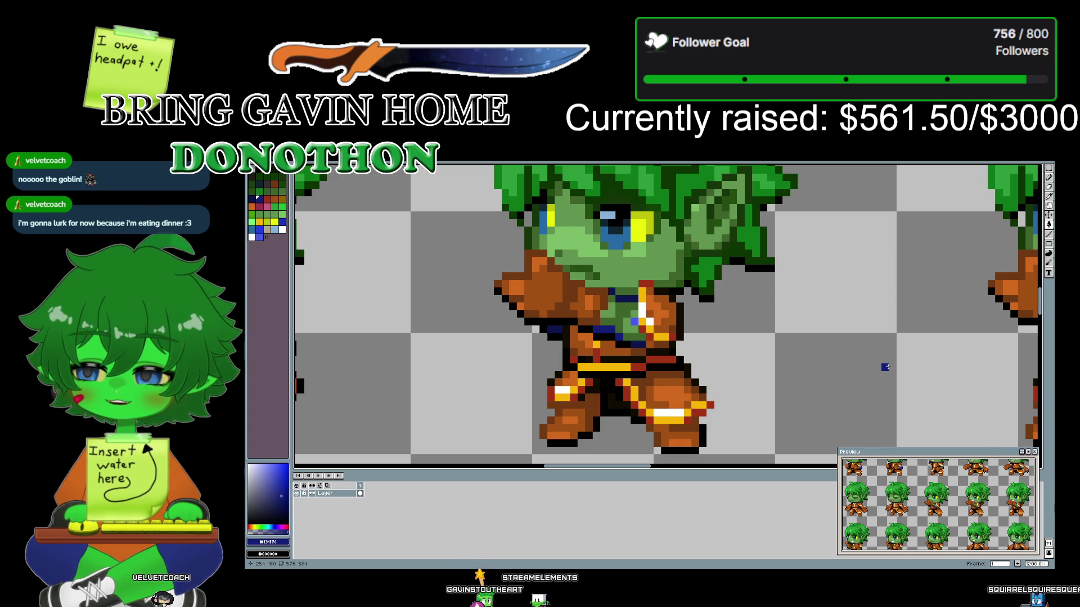
{"action": "left_click_drag", "start_coordinate": [885, 367], "coordinate": [446, 378]}
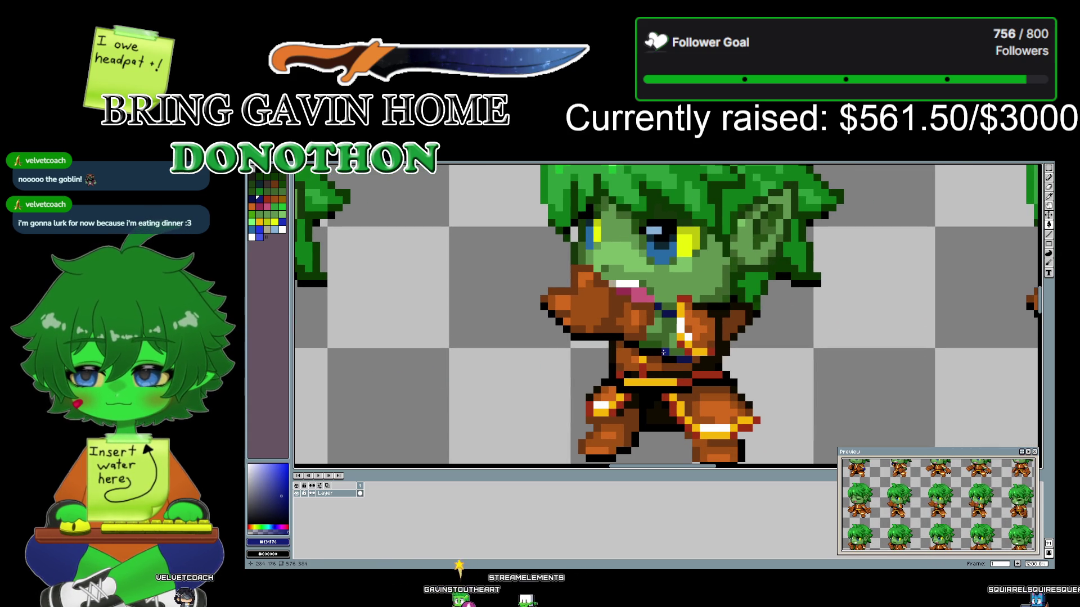
{"action": "left_click_drag", "start_coordinate": [893, 359], "coordinate": [760, 361]}
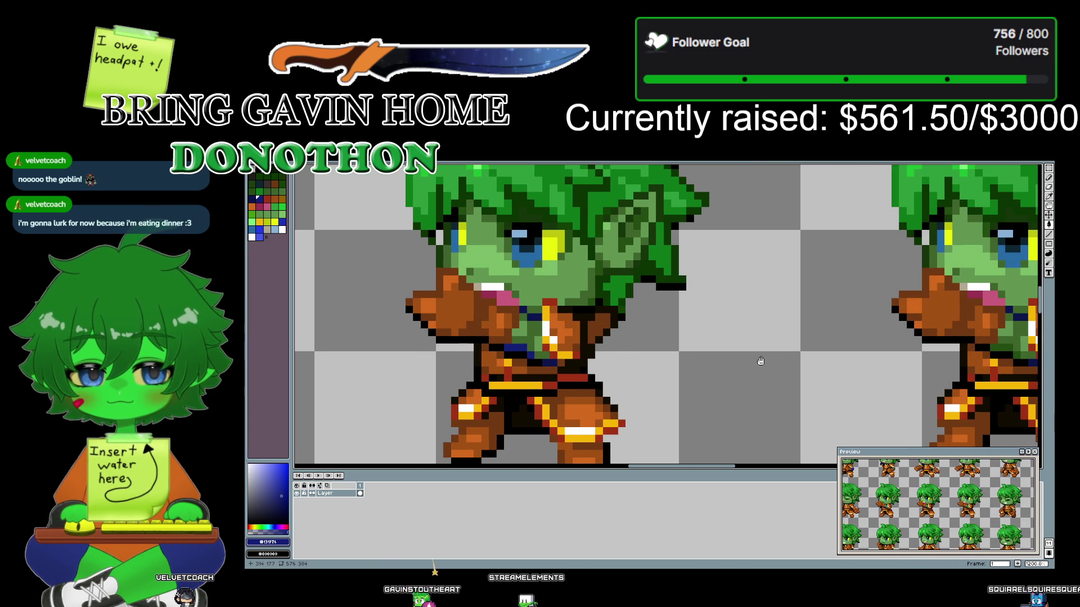
{"action": "left_click_drag", "start_coordinate": [933, 365], "coordinate": [671, 367]}
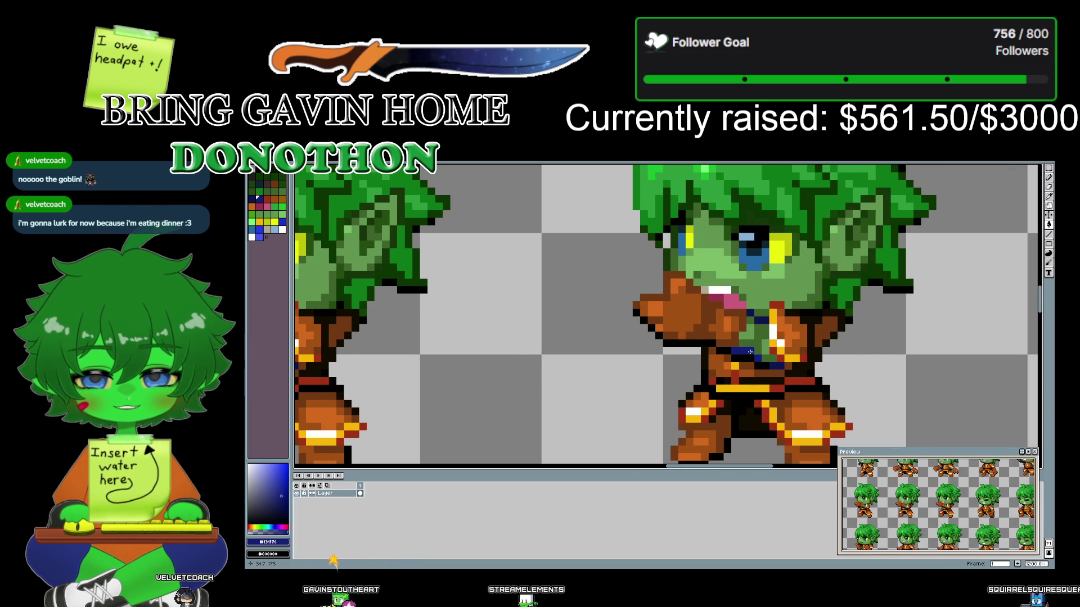
{"action": "left_click_drag", "start_coordinate": [917, 381], "coordinate": [402, 326]}
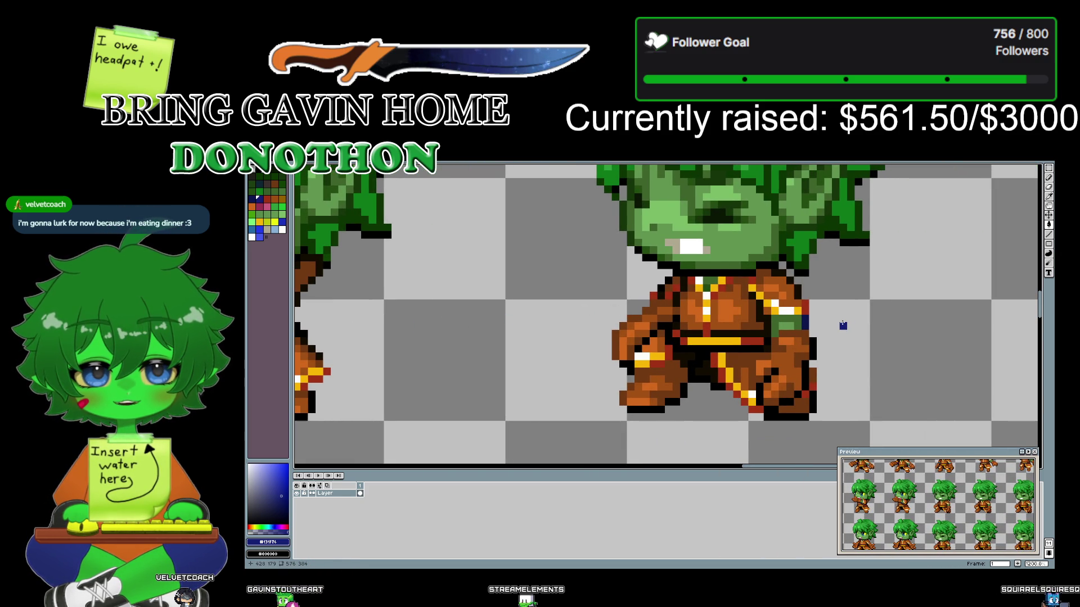
{"action": "left_click_drag", "start_coordinate": [843, 325], "coordinate": [899, 392]}
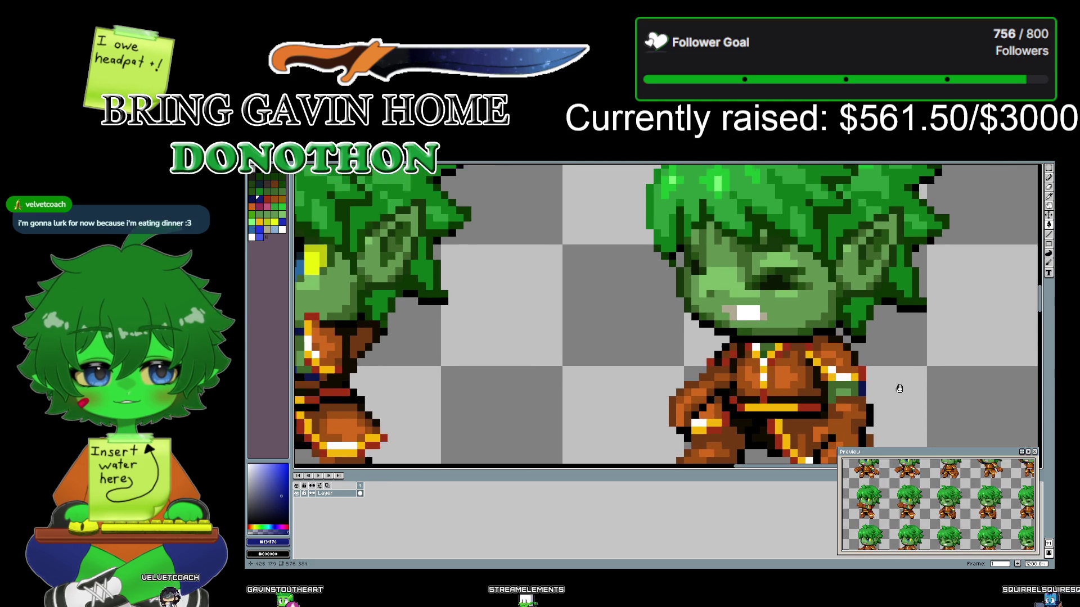
{"action": "scroll", "coordinate": [900, 392], "scroll_direction": "down", "scroll_amount": 1}
{"action": "mouse_move", "coordinate": [944, 369]}
{"action": "left_mouse_down"}
{"action": "mouse_move", "coordinate": [878, 203]}
{"action": "mouse_move", "coordinate": [892, 209]}
{"action": "mouse_move", "coordinate": [657, 292]}
{"action": "mouse_move", "coordinate": [621, 363]}
{"action": "mouse_move", "coordinate": [570, 304]}
{"action": "left_mouse_up"}
{"action": "scroll", "coordinate": [570, 304], "scroll_direction": "up", "scroll_amount": 1}
- With the Eyedropper, zoom in and sample the green #619551 from the sprite
{"action": "scroll", "coordinate": [572, 303], "scroll_direction": "down", "scroll_amount": 1}
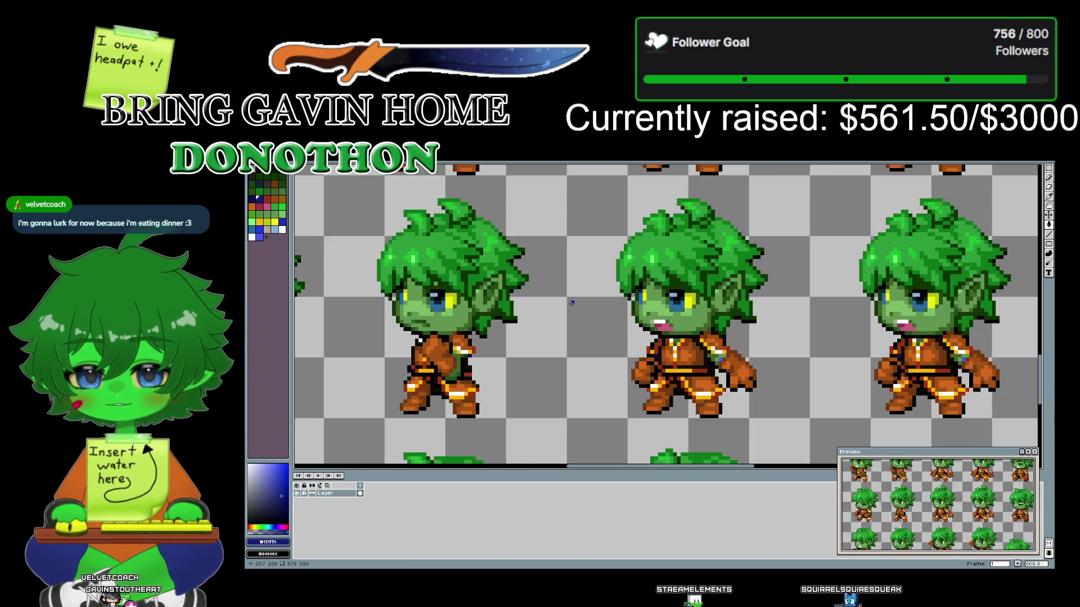
{"action": "scroll", "coordinate": [474, 370], "scroll_direction": "up", "scroll_amount": 1}
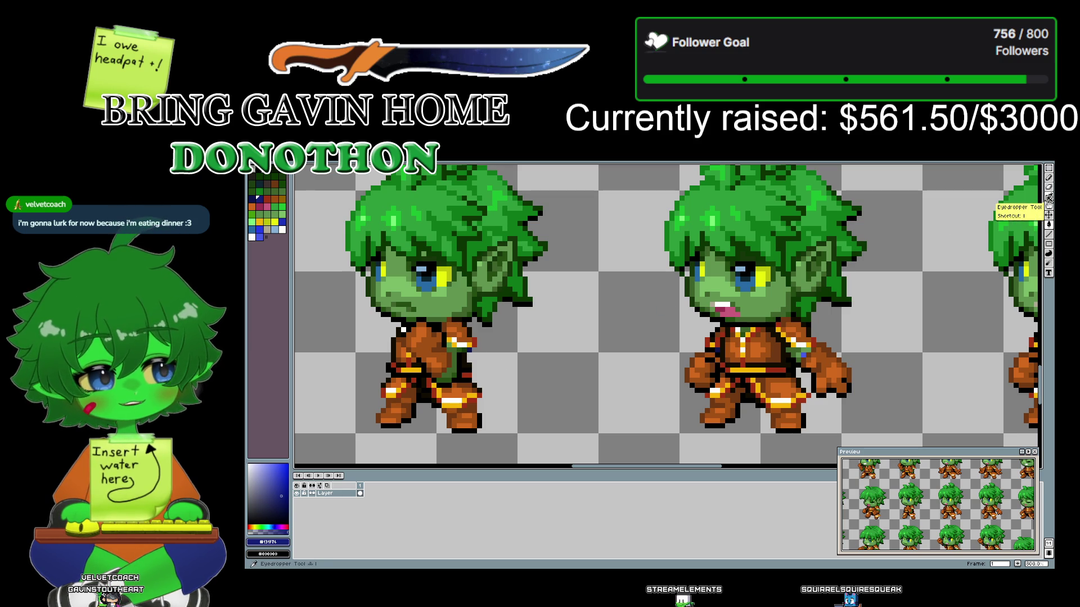
{"action": "left_click", "coordinate": [1049, 198]}
{"action": "scroll", "coordinate": [469, 344], "scroll_direction": "up", "scroll_amount": 1}
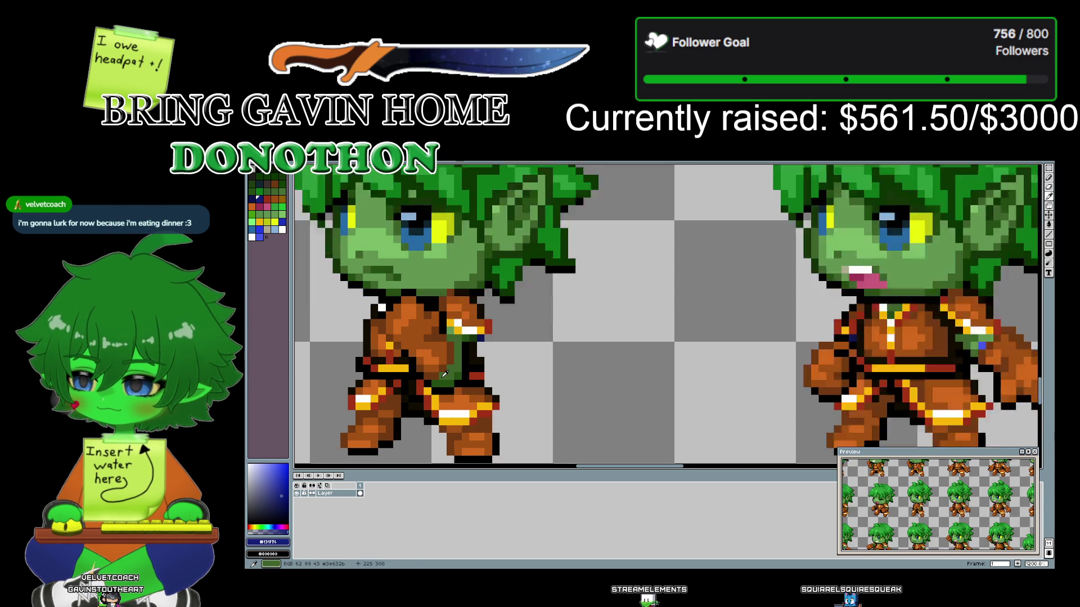
{"action": "scroll", "coordinate": [461, 354], "scroll_direction": "up", "scroll_amount": 1}
{"action": "scroll", "coordinate": [447, 371], "scroll_direction": "up", "scroll_amount": 1}
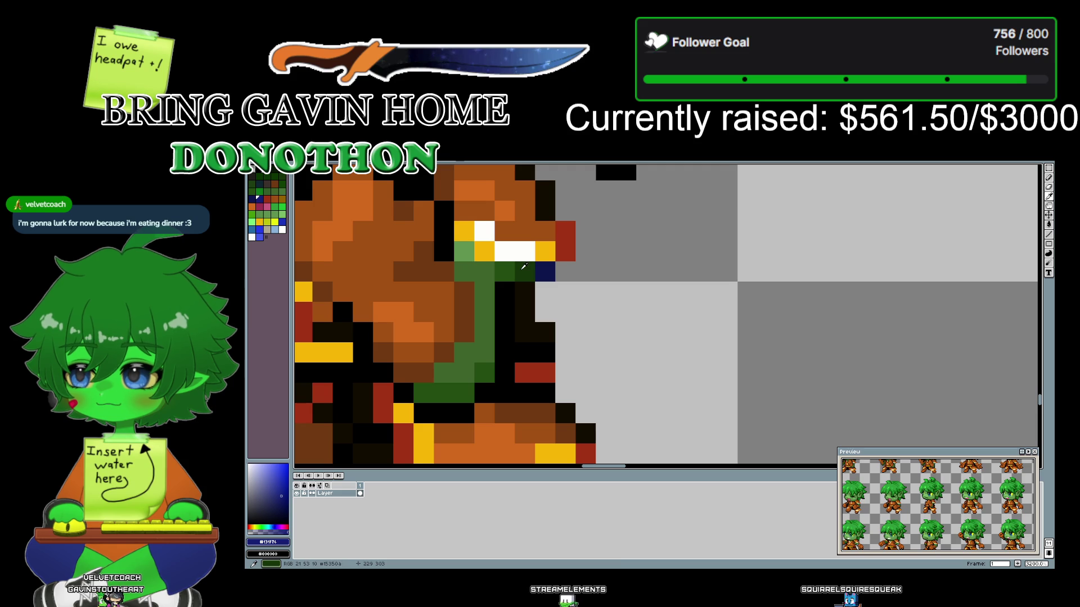
{"action": "scroll", "coordinate": [560, 303], "scroll_direction": "down", "scroll_amount": 3}
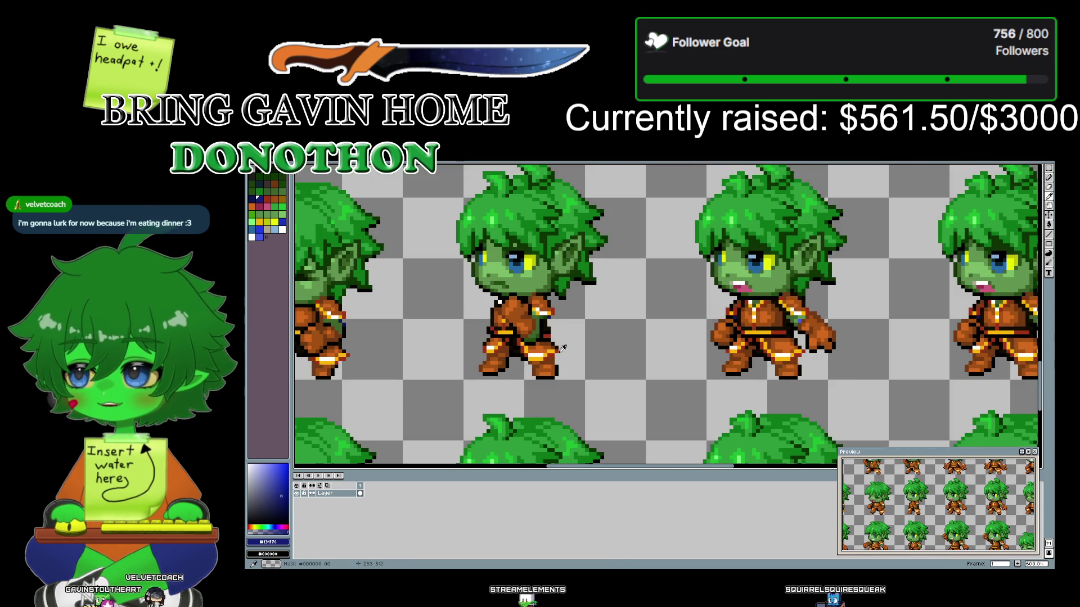
{"action": "mouse_move", "coordinate": [612, 403]}
{"action": "left_mouse_down"}
{"action": "mouse_move", "coordinate": [785, 343]}
{"action": "mouse_move", "coordinate": [529, 206]}
{"action": "mouse_move", "coordinate": [555, 108]}
{"action": "left_mouse_up"}
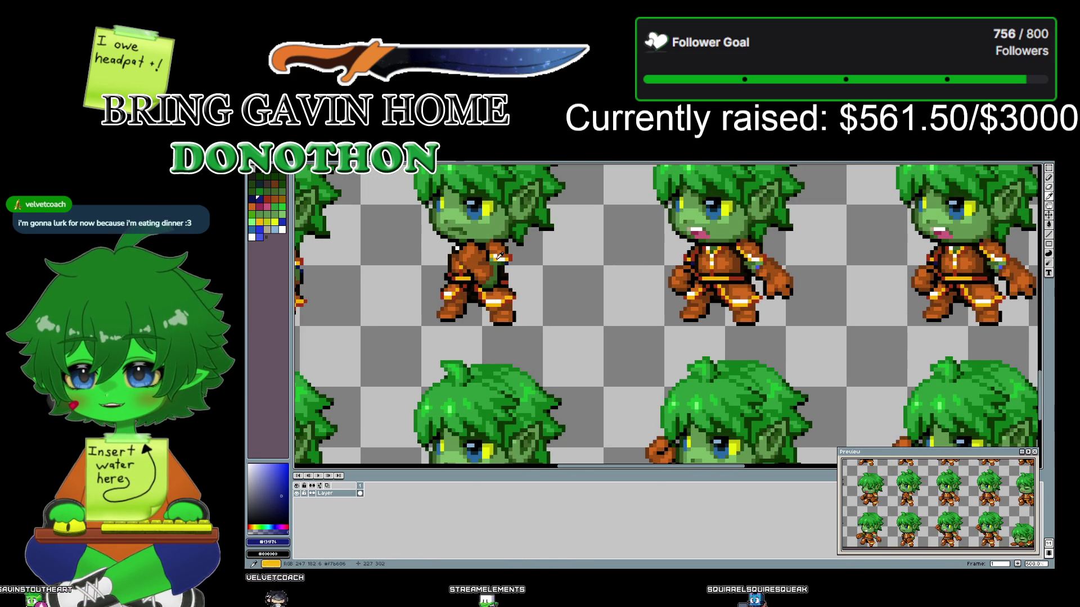
{"action": "left_click", "coordinate": [495, 256]}
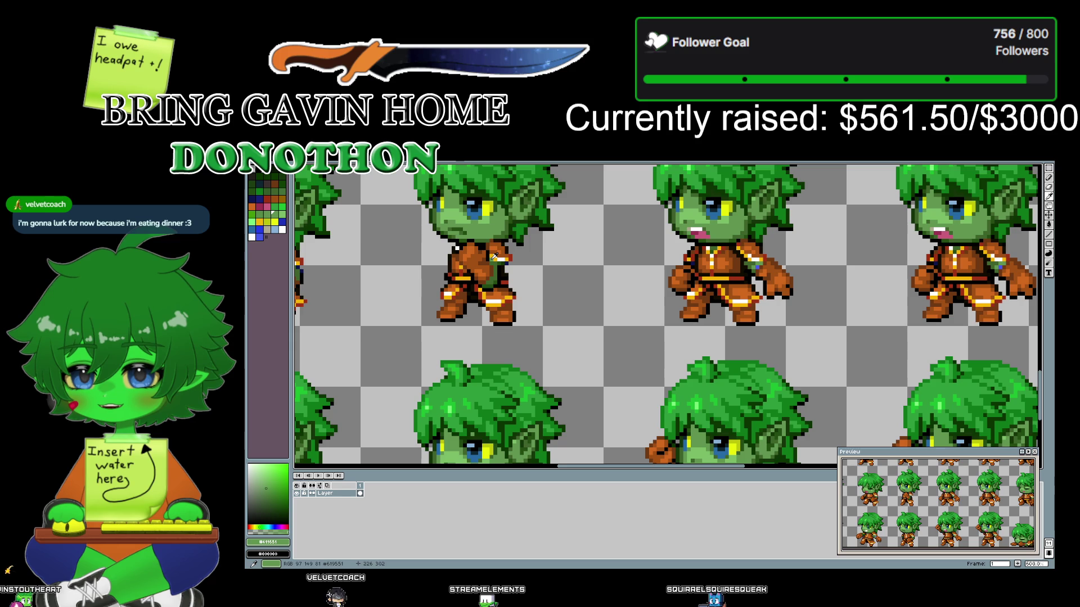
- Sample the greens #3e632b, #619551 and #234e12 from the lower sprite's hair and arm
{"action": "left_click_drag", "start_coordinate": [611, 368], "coordinate": [536, 218]}
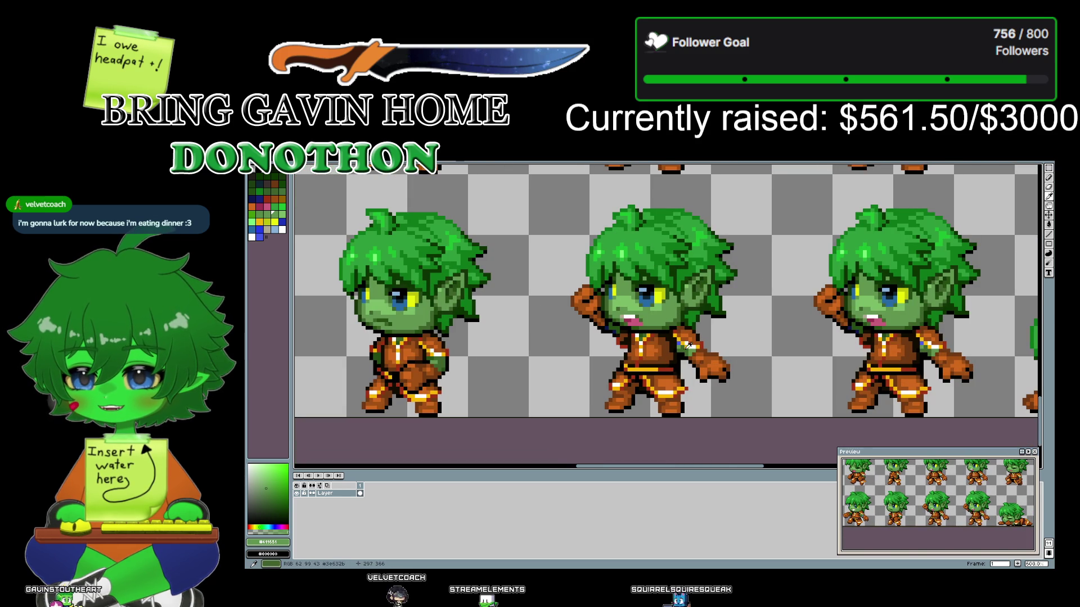
{"action": "scroll", "coordinate": [585, 391], "scroll_direction": "down", "scroll_amount": 3}
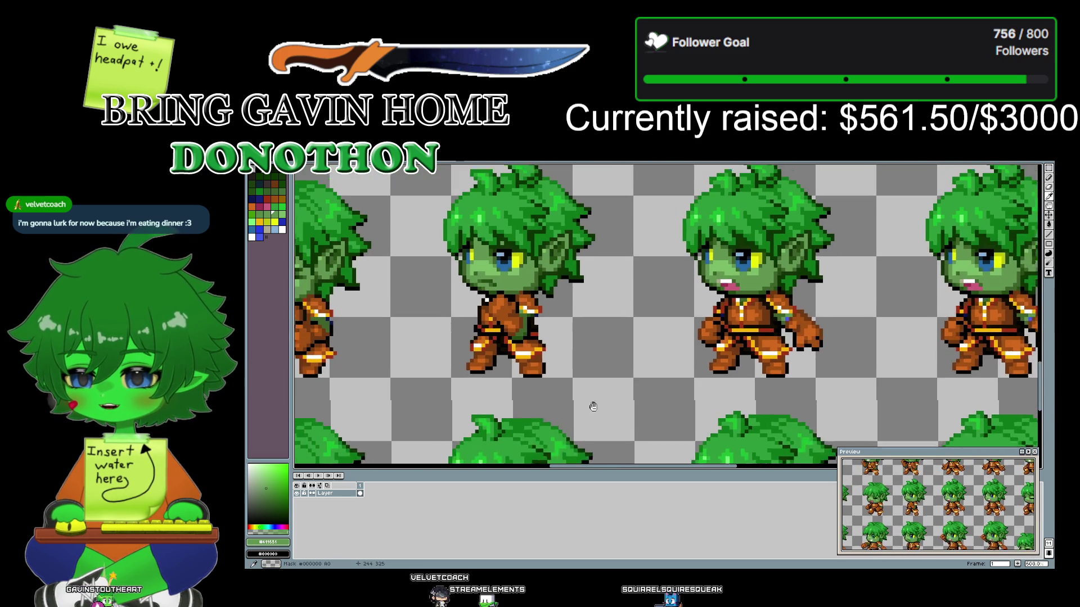
{"action": "scroll", "coordinate": [533, 329], "scroll_direction": "up", "scroll_amount": 3}
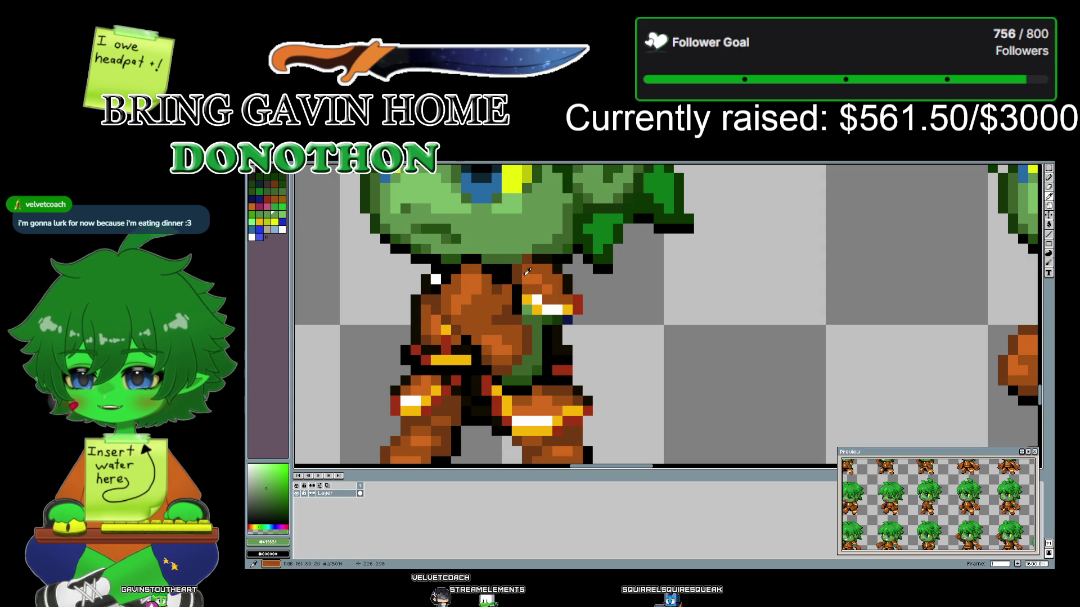
{"action": "left_click", "coordinate": [539, 318]}
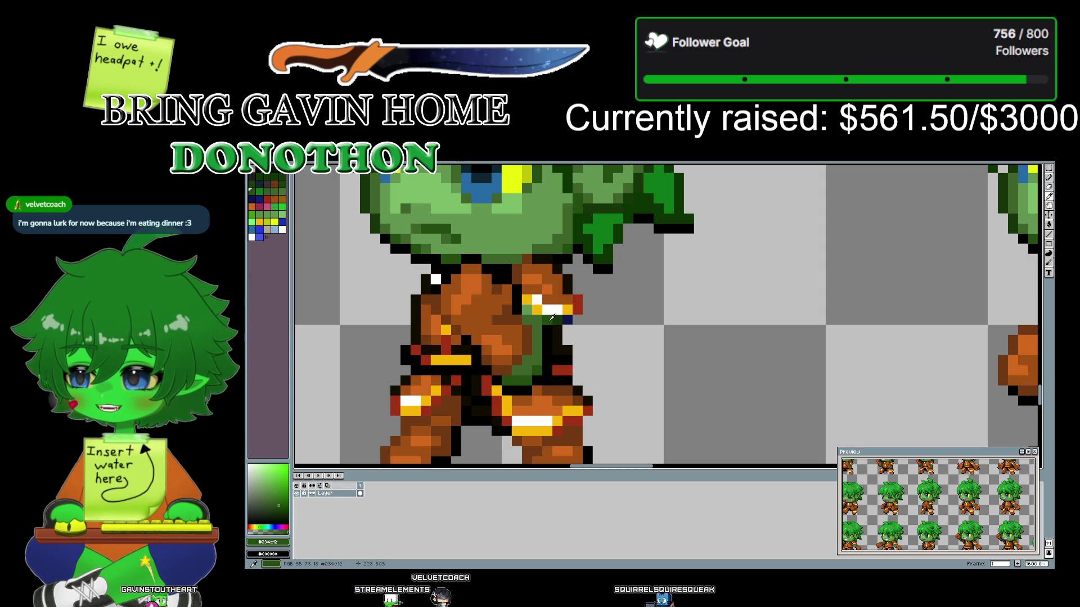
{"action": "left_click", "coordinate": [527, 223]}
{"action": "left_click", "coordinate": [554, 317]}
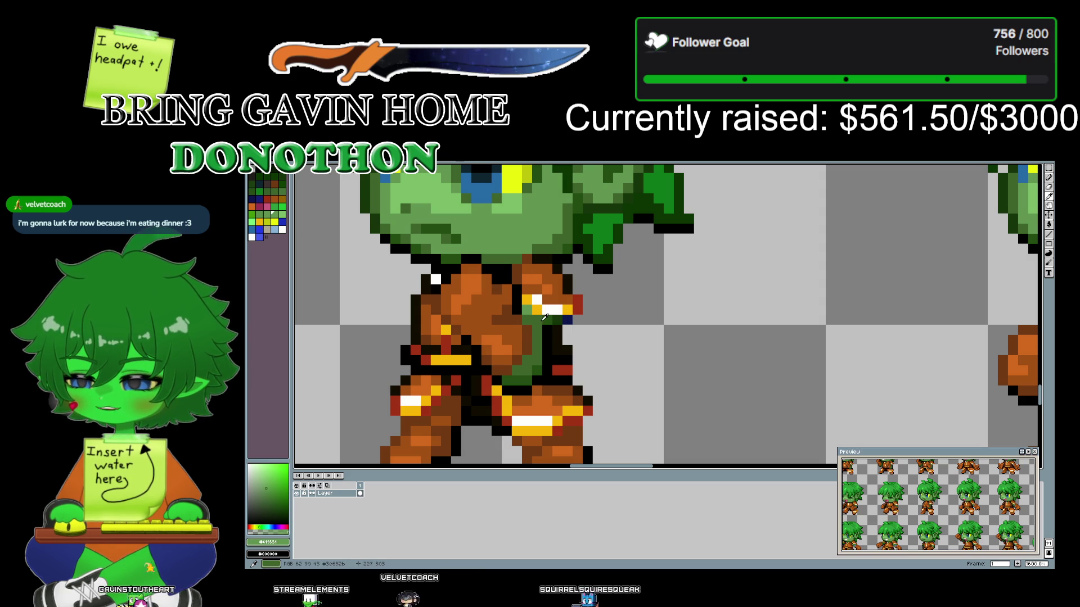
{"action": "left_click", "coordinate": [540, 319]}
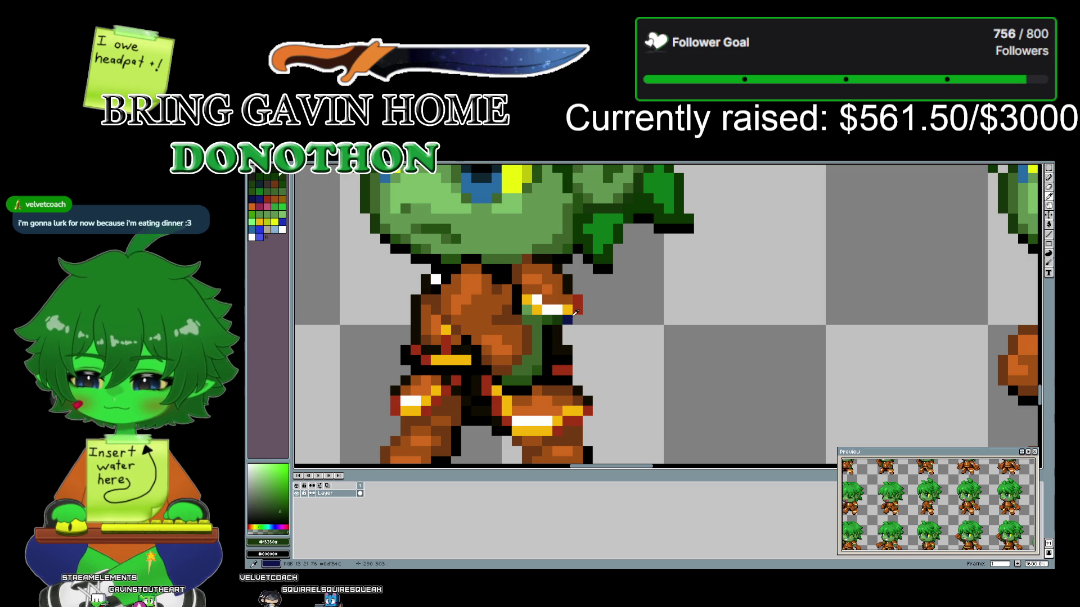
- Dab a dark-blue #0d154c pixel onto the sheet, then zoom back out to 600%
{"action": "left_click", "coordinate": [570, 316]}
{"action": "left_click", "coordinate": [1049, 224]}
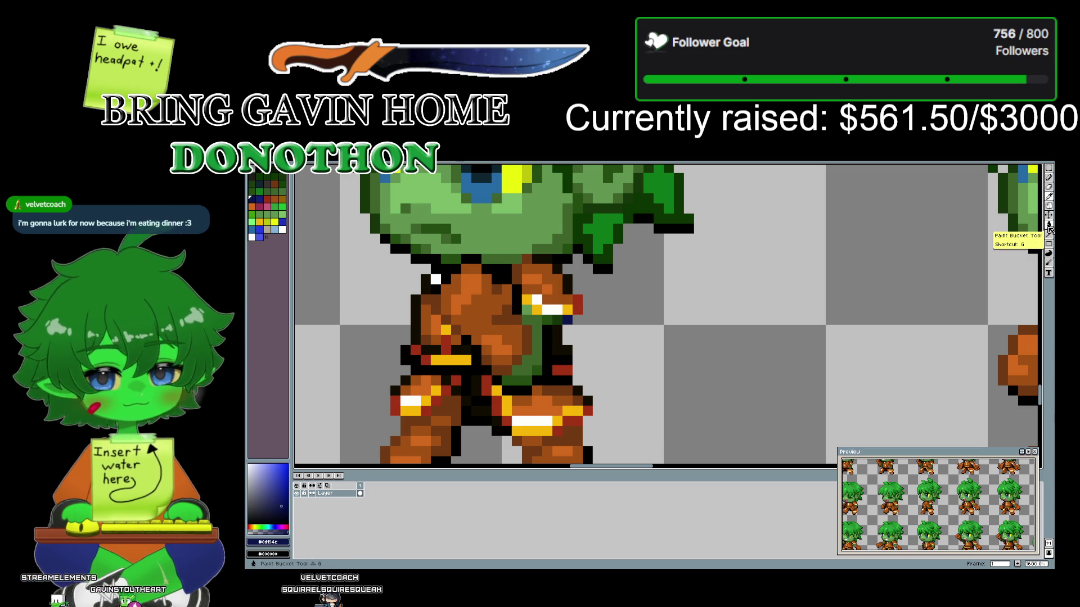
{"action": "left_click", "coordinate": [830, 270]}
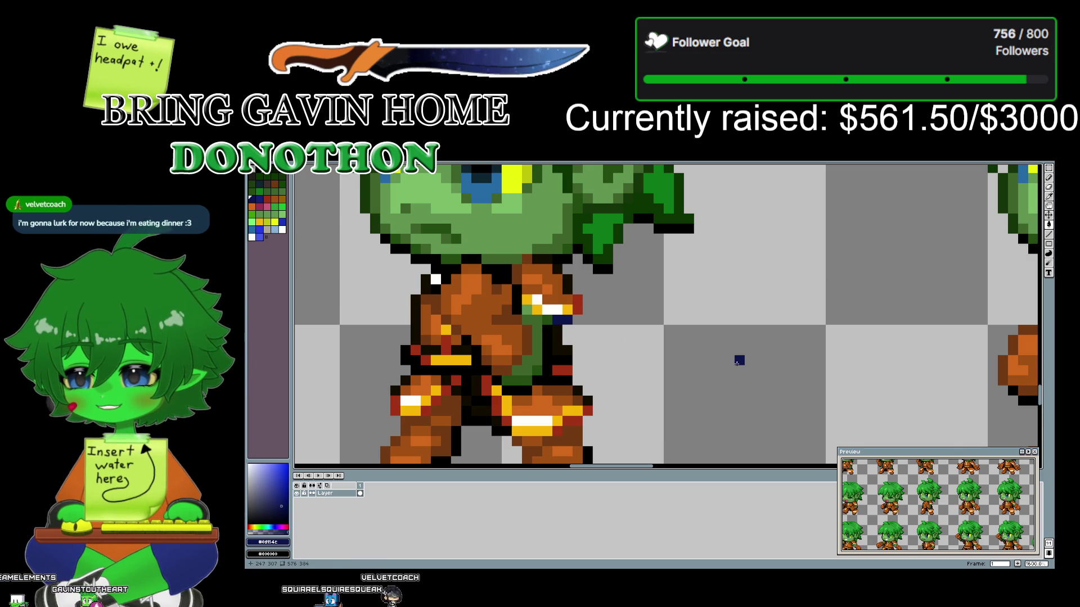
{"action": "left_click_drag", "start_coordinate": [736, 363], "coordinate": [495, 345]}
{"action": "left_click_drag", "start_coordinate": [433, 330], "coordinate": [877, 326]}
{"action": "scroll", "coordinate": [925, 329], "scroll_direction": "up", "scroll_amount": 1}
{"action": "scroll", "coordinate": [925, 329], "scroll_direction": "down", "scroll_amount": 1}
{"action": "scroll", "coordinate": [636, 331], "scroll_direction": "down", "scroll_amount": 3}
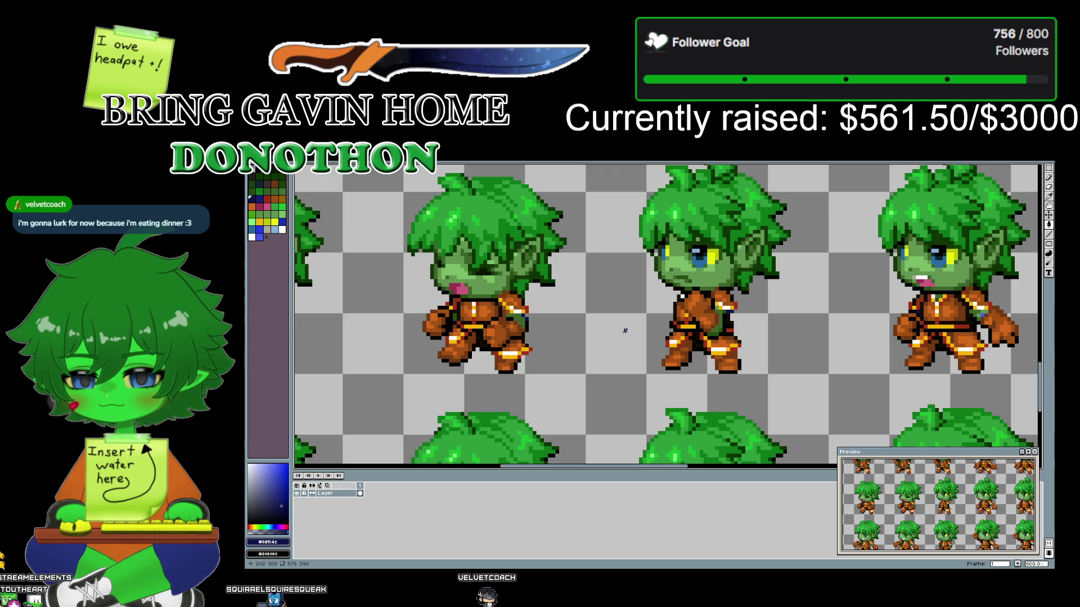
{"action": "mouse_move", "coordinate": [579, 330]}
{"action": "left_mouse_down"}
{"action": "mouse_move", "coordinate": [856, 181]}
{"action": "mouse_move", "coordinate": [718, 178]}
{"action": "left_mouse_up"}
{"action": "scroll", "coordinate": [595, 289], "scroll_direction": "down", "scroll_amount": 1}
{"action": "scroll", "coordinate": [596, 291], "scroll_direction": "down", "scroll_amount": 1}
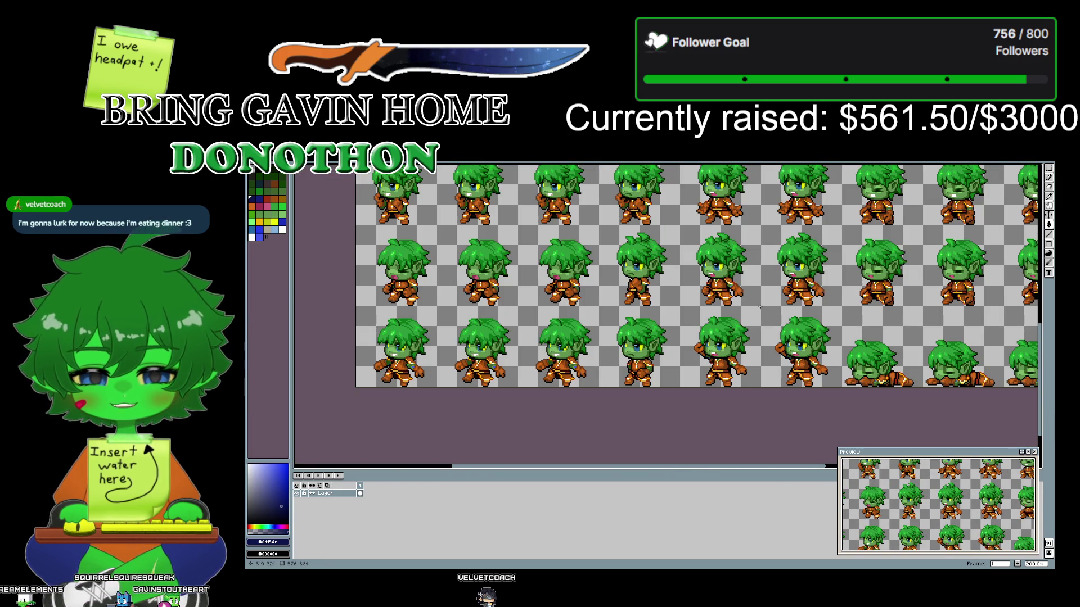
{"action": "mouse_move", "coordinate": [759, 307]}
{"action": "left_mouse_down"}
{"action": "mouse_move", "coordinate": [627, 376]}
{"action": "mouse_move", "coordinate": [687, 417]}
{"action": "mouse_move", "coordinate": [697, 388]}
{"action": "left_mouse_up"}
{"action": "scroll", "coordinate": [575, 376], "scroll_direction": "up", "scroll_amount": 2}
{"action": "scroll", "coordinate": [656, 288], "scroll_direction": "down", "scroll_amount": 2}
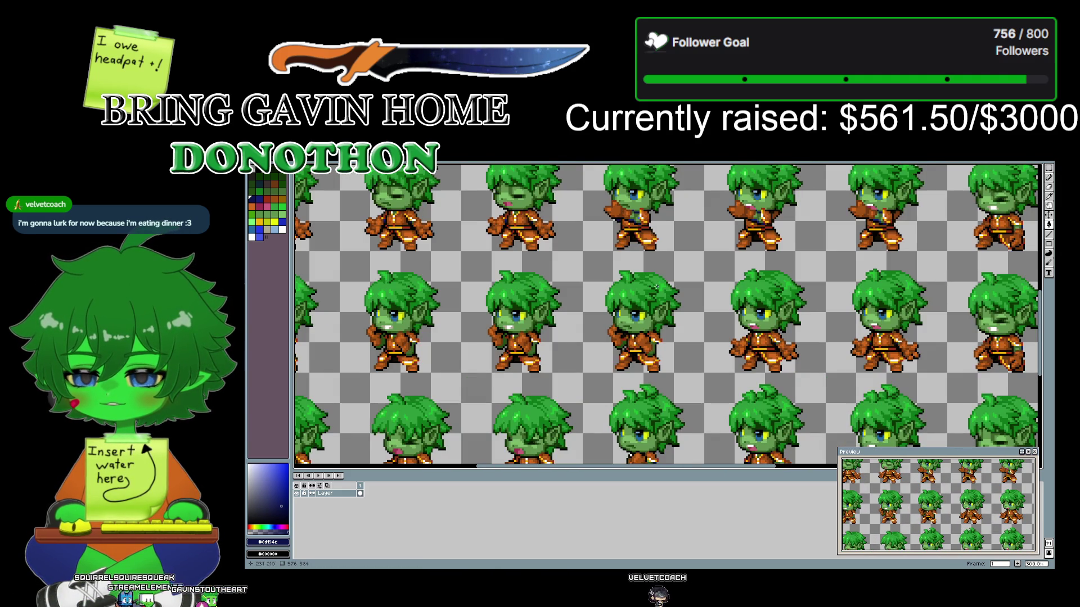
{"action": "scroll", "coordinate": [564, 289], "scroll_direction": "down", "scroll_amount": 2}
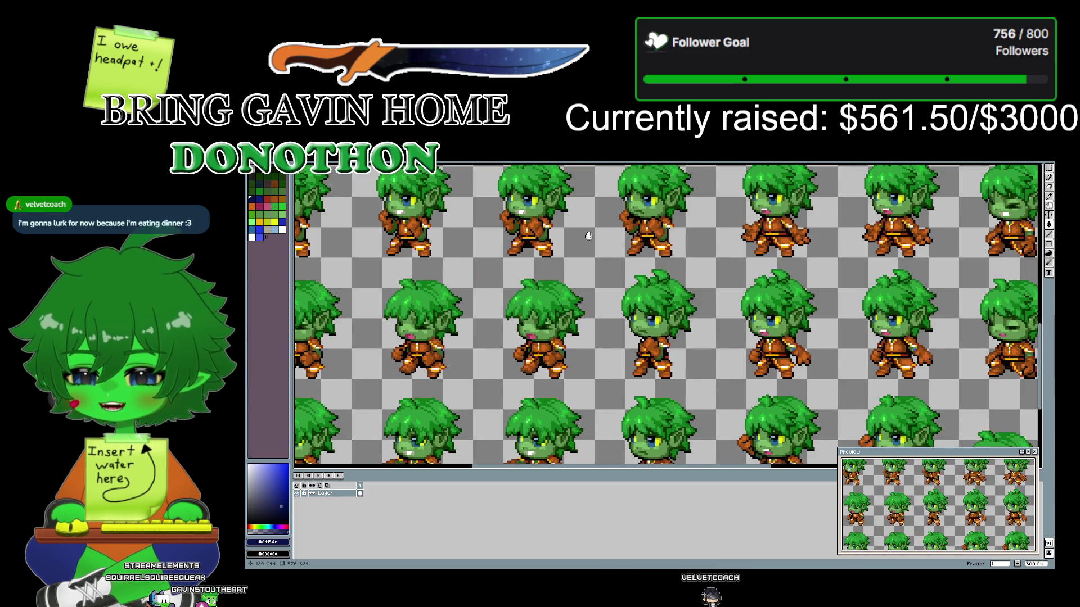
{"action": "scroll", "coordinate": [702, 256], "scroll_direction": "up", "scroll_amount": 2}
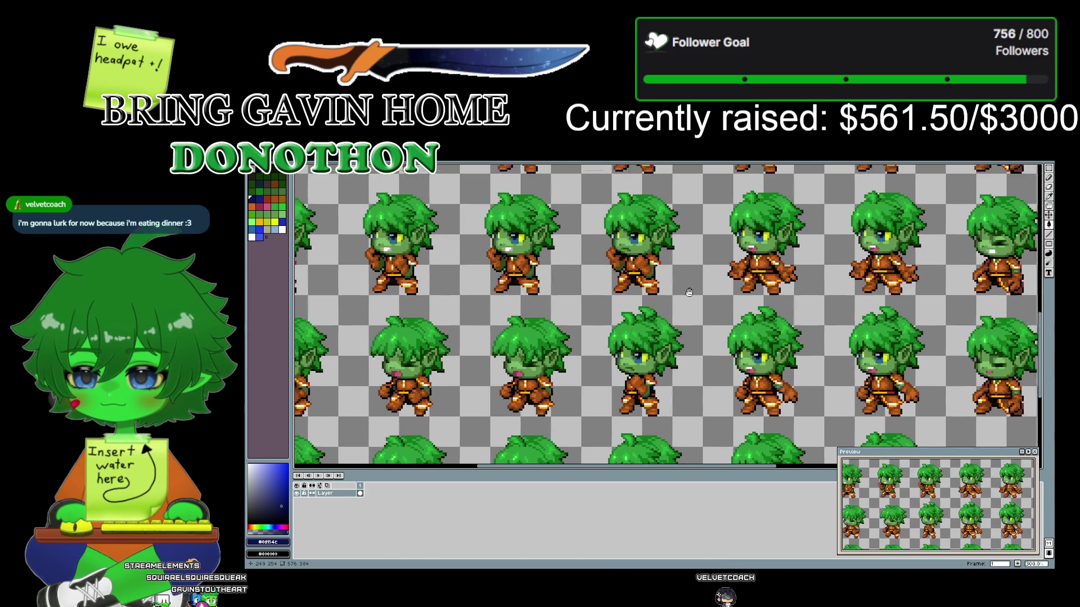
{"action": "scroll", "coordinate": [652, 284], "scroll_direction": "up", "scroll_amount": 1}
{"action": "scroll", "coordinate": [653, 284], "scroll_direction": "up", "scroll_amount": 1}
{"action": "scroll", "coordinate": [652, 284], "scroll_direction": "up", "scroll_amount": 1}
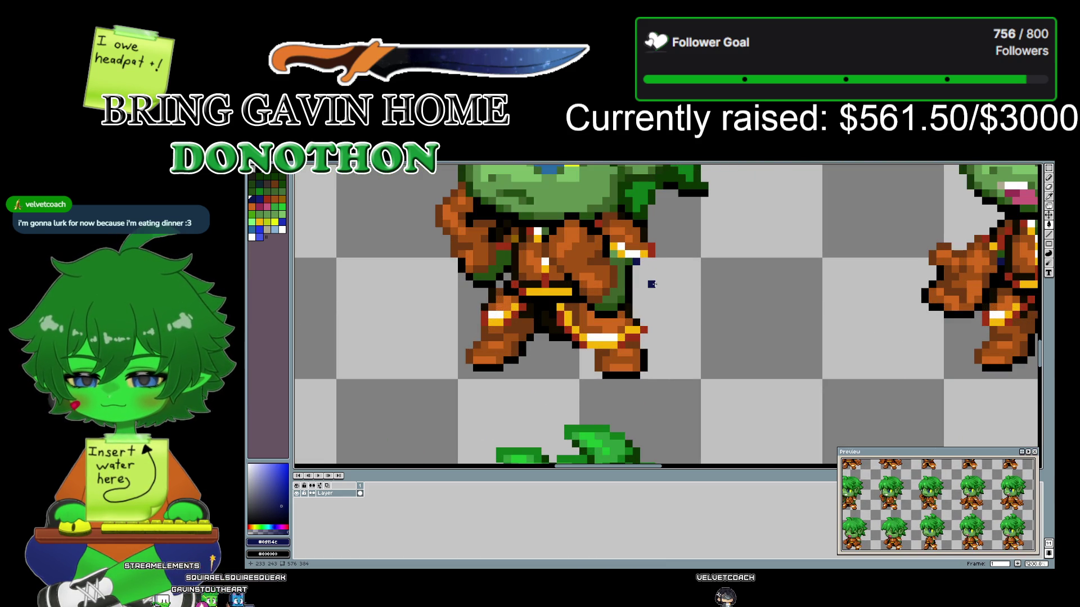
{"action": "scroll", "coordinate": [639, 272], "scroll_direction": "down", "scroll_amount": 2}
{"action": "scroll", "coordinate": [719, 292], "scroll_direction": "down", "scroll_amount": 2}
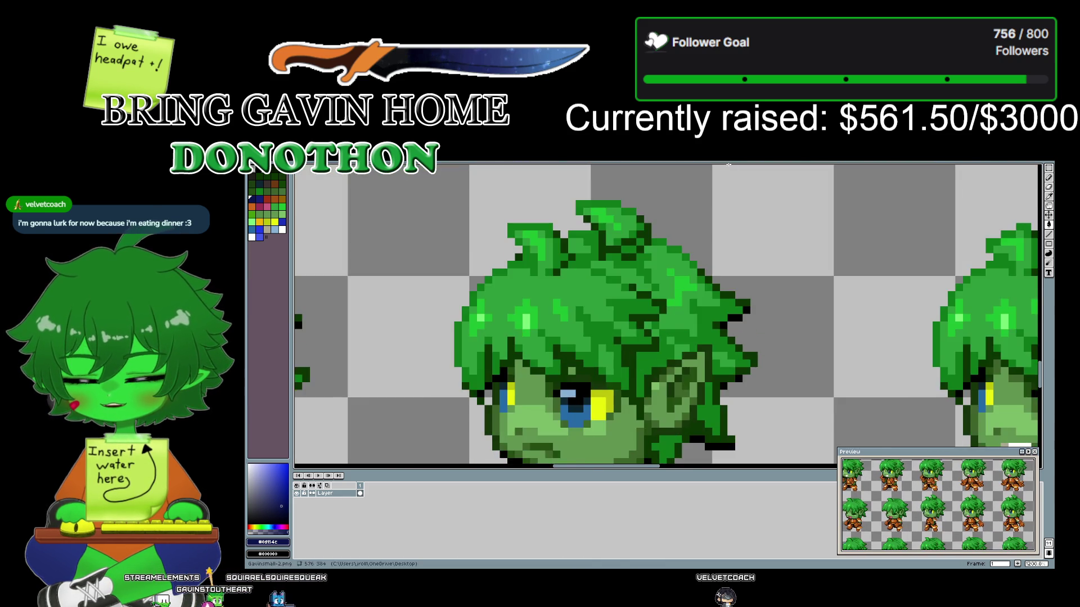
{"action": "scroll", "coordinate": [731, 365], "scroll_direction": "down", "scroll_amount": 1}
{"action": "scroll", "coordinate": [734, 397], "scroll_direction": "up", "scroll_amount": 2}
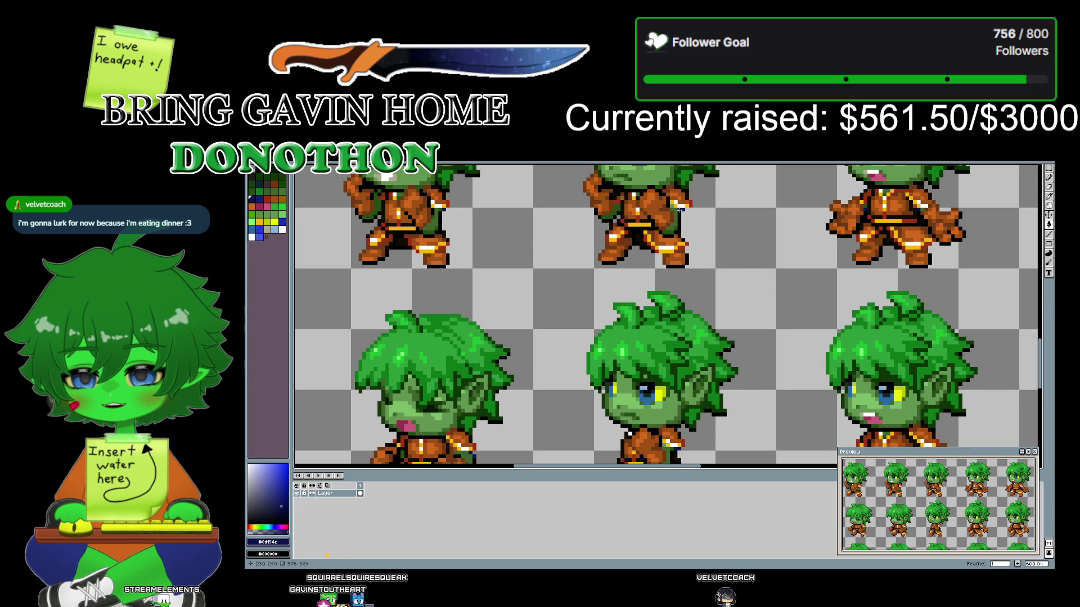
{"action": "scroll", "coordinate": [725, 281], "scroll_direction": "down", "scroll_amount": 3}
{"action": "scroll", "coordinate": [728, 428], "scroll_direction": "up", "scroll_amount": 3}
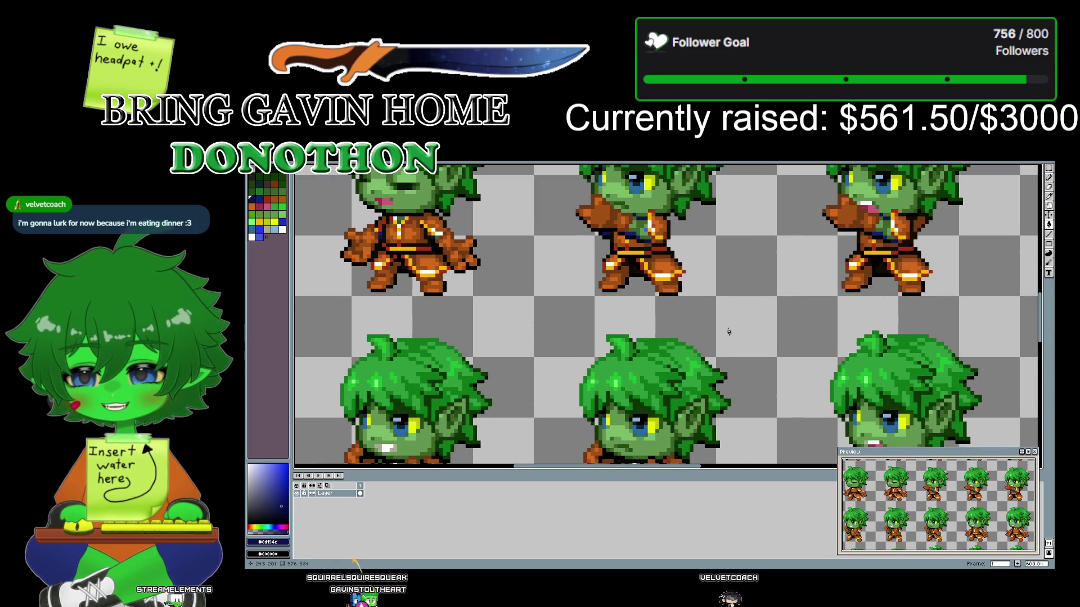
{"action": "scroll", "coordinate": [731, 354], "scroll_direction": "down", "scroll_amount": 3}
{"action": "scroll", "coordinate": [731, 355], "scroll_direction": "up", "scroll_amount": 1}
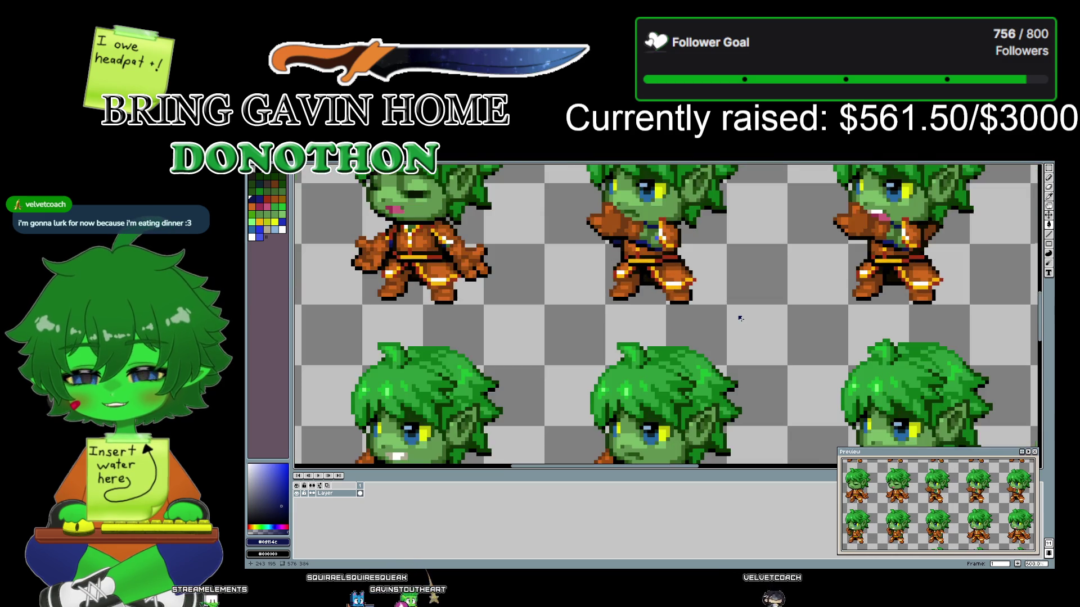
{"action": "scroll", "coordinate": [738, 316], "scroll_direction": "down", "scroll_amount": 1}
{"action": "scroll", "coordinate": [759, 387], "scroll_direction": "down", "scroll_amount": 2}
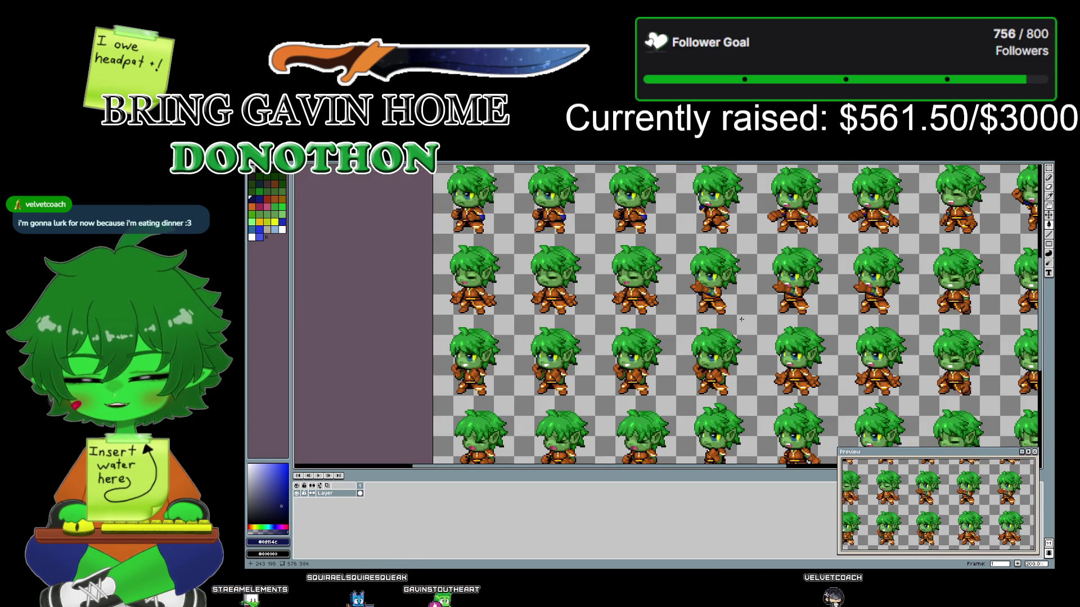
{"action": "left_click_drag", "start_coordinate": [759, 386], "coordinate": [755, 288]}
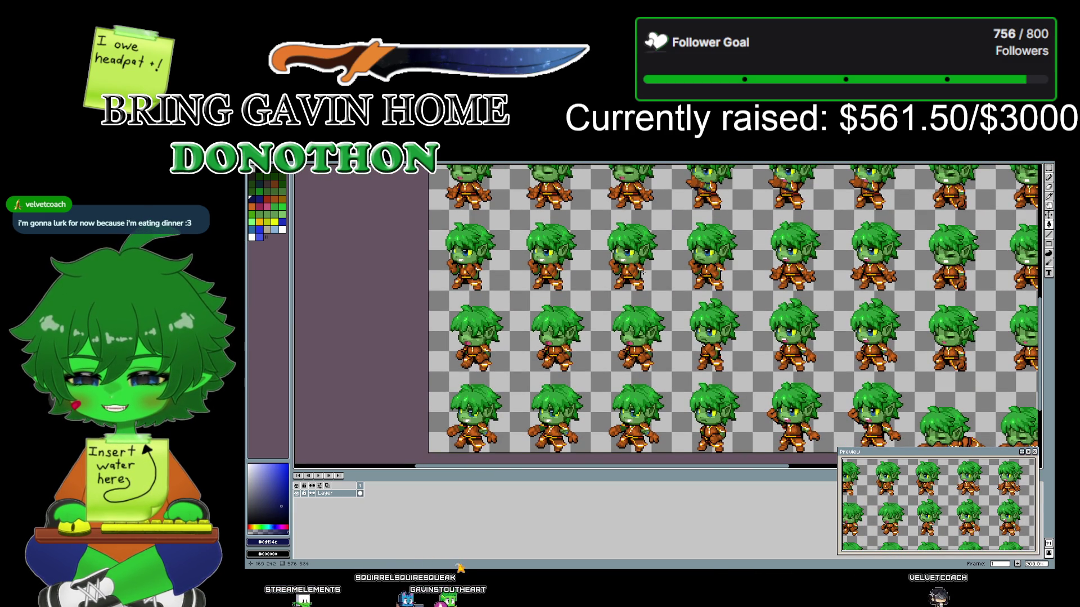
{"action": "scroll", "coordinate": [642, 272], "scroll_direction": "up", "scroll_amount": 2}
{"action": "scroll", "coordinate": [643, 273], "scroll_direction": "up", "scroll_amount": 1}
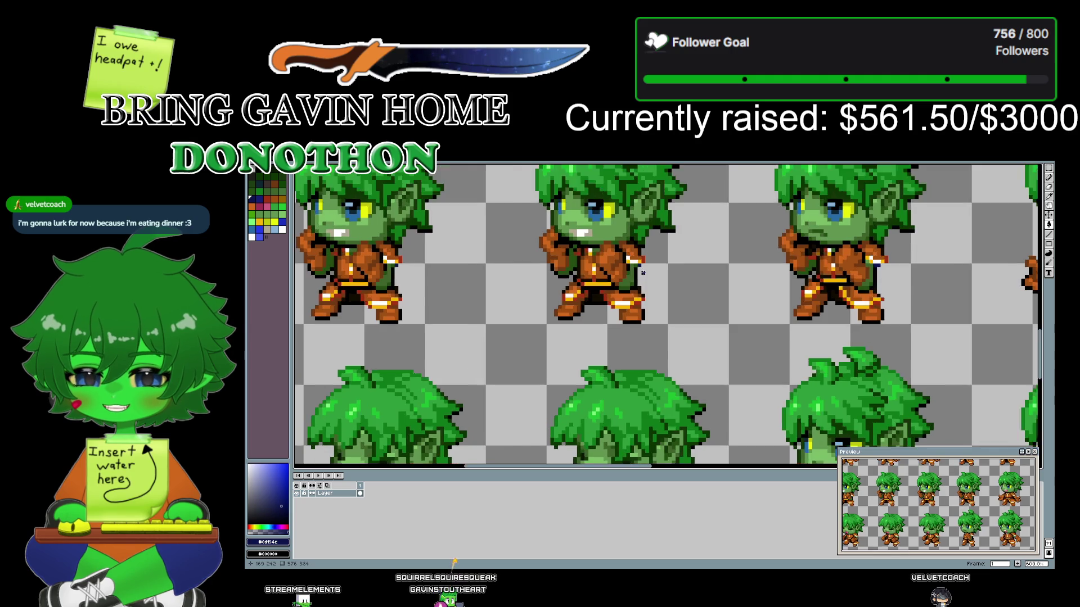
{"action": "scroll", "coordinate": [643, 273], "scroll_direction": "up", "scroll_amount": 3}
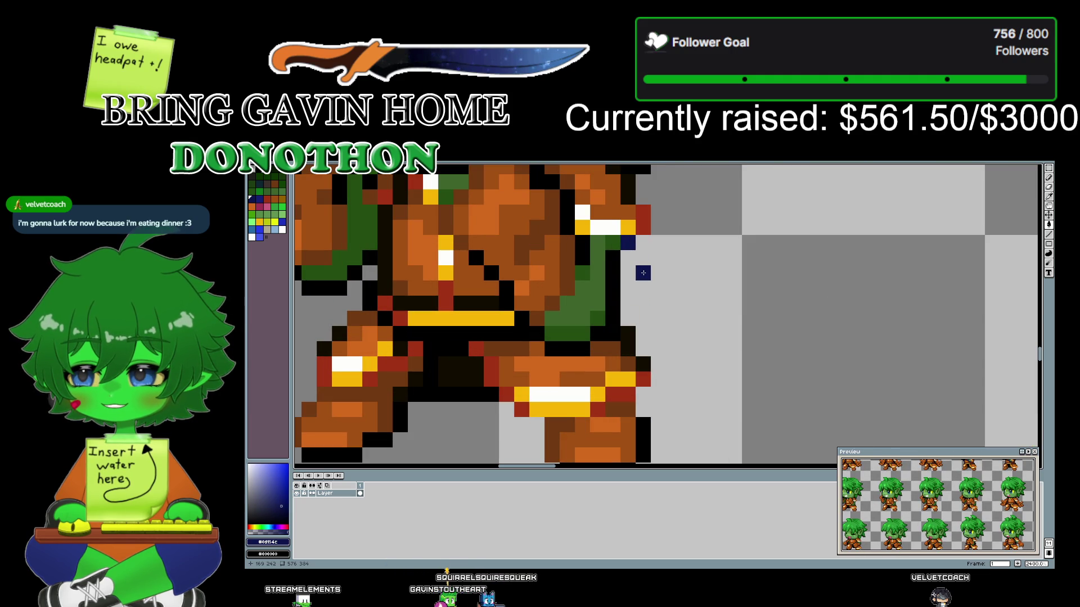
{"action": "scroll", "coordinate": [643, 273], "scroll_direction": "down", "scroll_amount": 1}
{"action": "scroll", "coordinate": [675, 281], "scroll_direction": "down", "scroll_amount": 1}
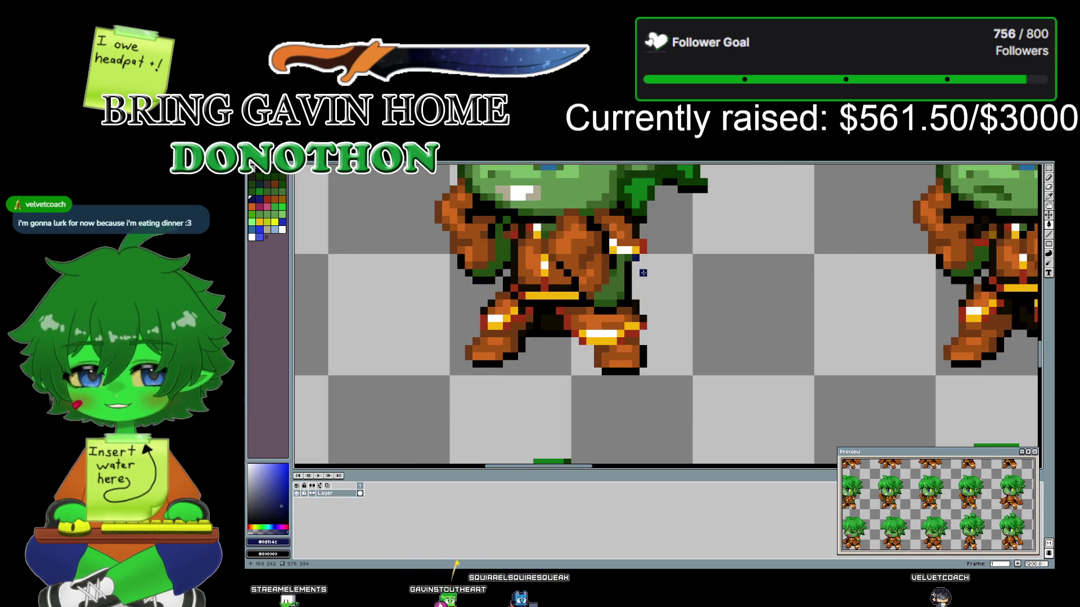
{"action": "scroll", "coordinate": [718, 293], "scroll_direction": "down", "scroll_amount": 1}
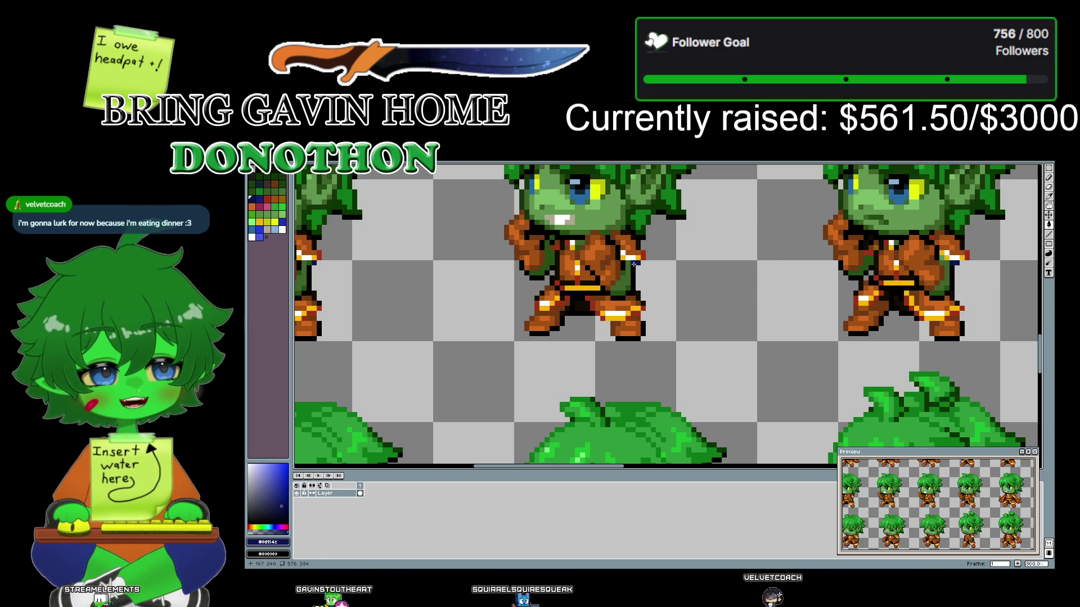
{"action": "left_click_drag", "start_coordinate": [416, 281], "coordinate": [920, 321]}
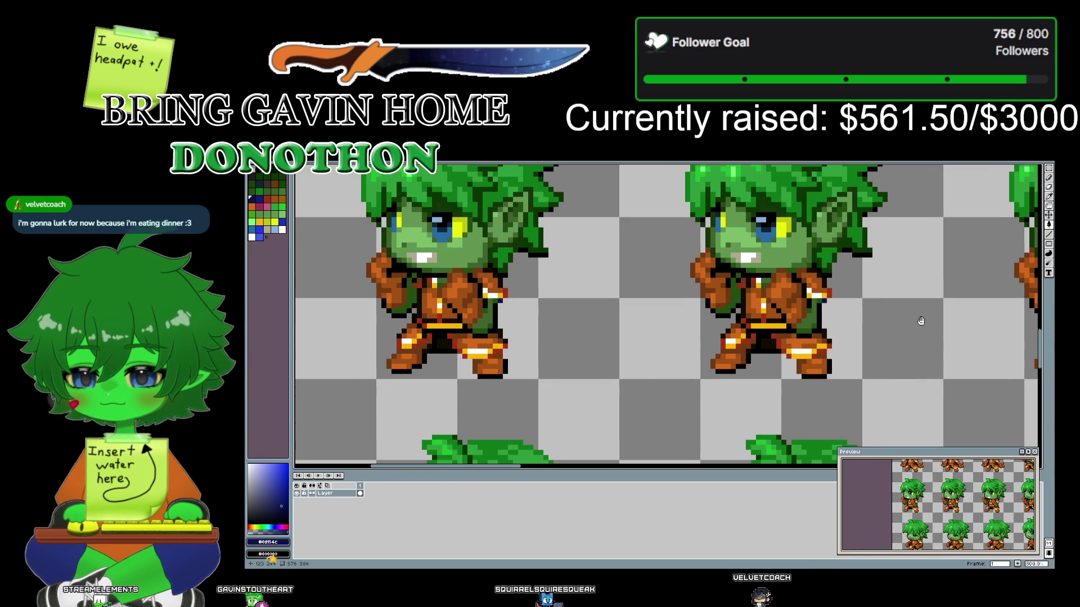
{"action": "left_click_drag", "start_coordinate": [920, 321], "coordinate": [491, 306]}
{"action": "left_click_drag", "start_coordinate": [603, 350], "coordinate": [694, 308]}
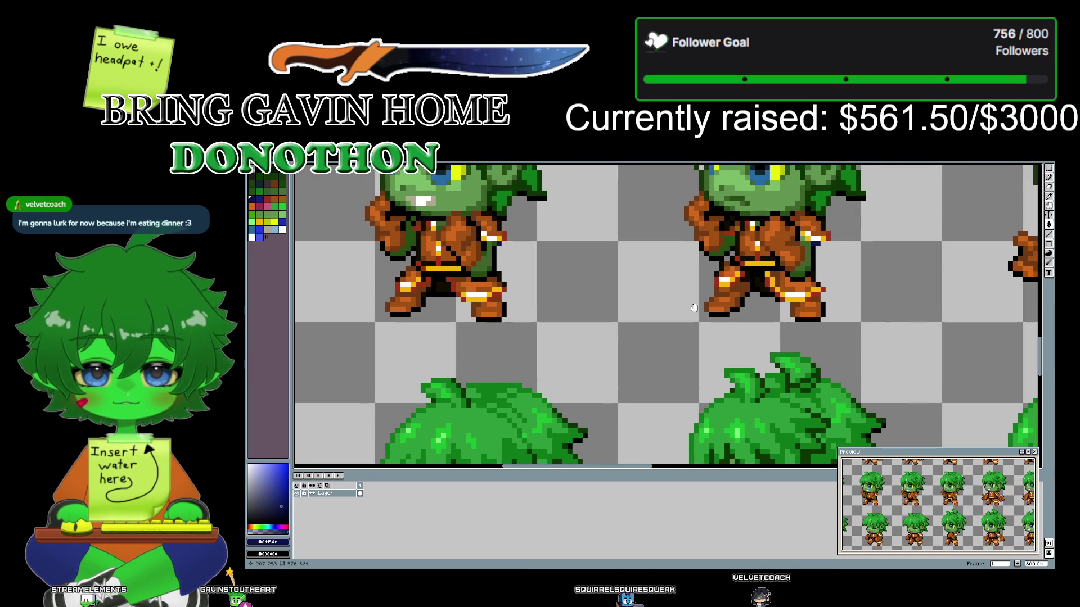
{"action": "scroll", "coordinate": [631, 243], "scroll_direction": "down", "scroll_amount": 2}
{"action": "scroll", "coordinate": [633, 242], "scroll_direction": "down", "scroll_amount": 1}
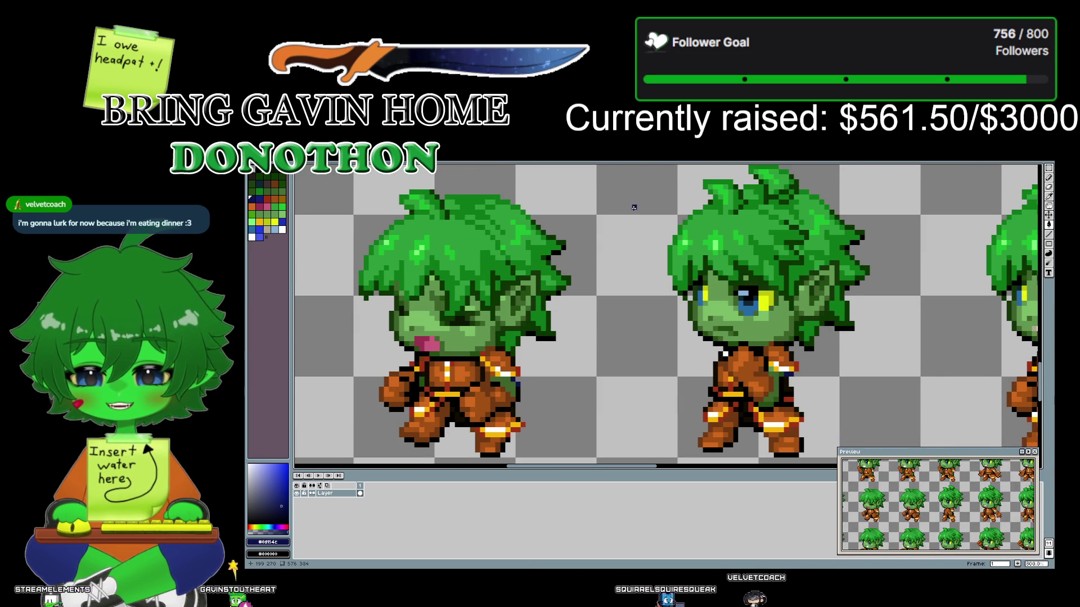
{"action": "scroll", "coordinate": [622, 260], "scroll_direction": "down", "scroll_amount": 1}
{"action": "scroll", "coordinate": [625, 263], "scroll_direction": "down", "scroll_amount": 1}
{"action": "scroll", "coordinate": [625, 263], "scroll_direction": "down", "scroll_amount": 1}
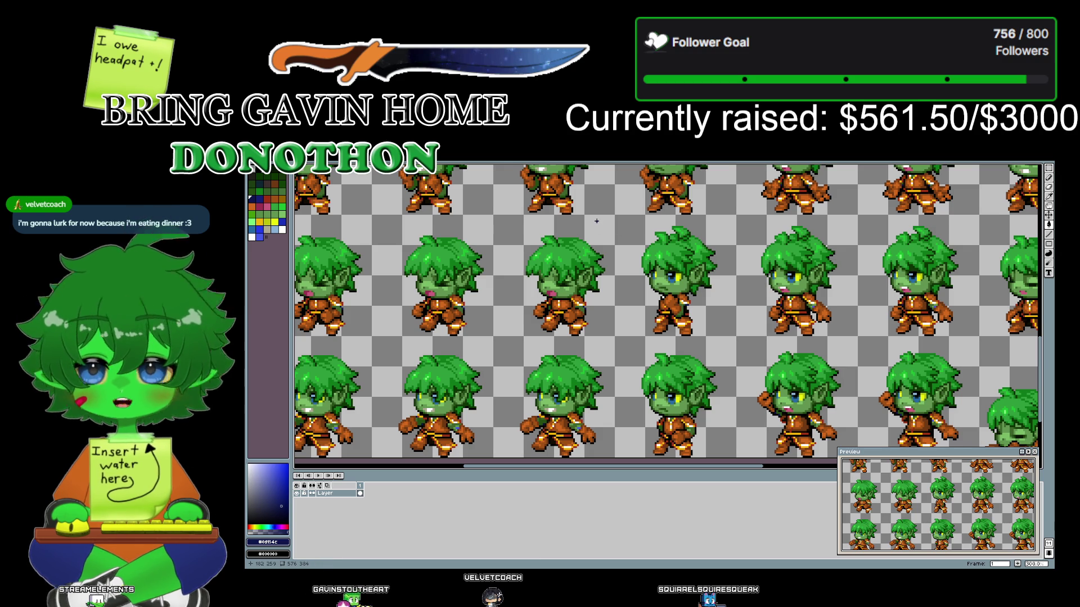
{"action": "scroll", "coordinate": [599, 247], "scroll_direction": "up", "scroll_amount": 2}
{"action": "scroll", "coordinate": [599, 269], "scroll_direction": "up", "scroll_amount": 2}
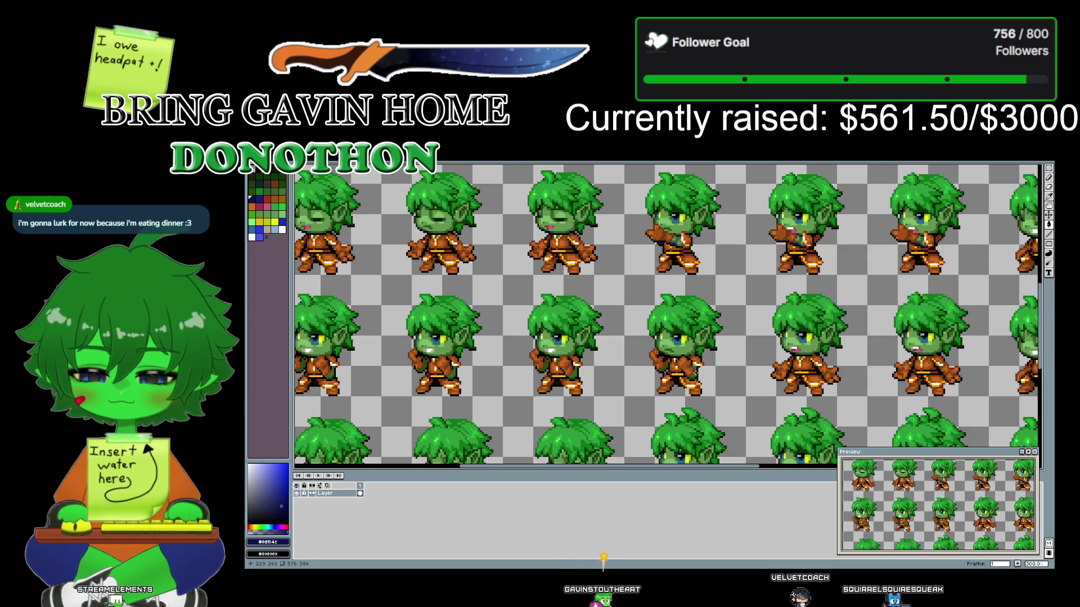
{"action": "left_click_drag", "start_coordinate": [605, 294], "coordinate": [655, 464]}
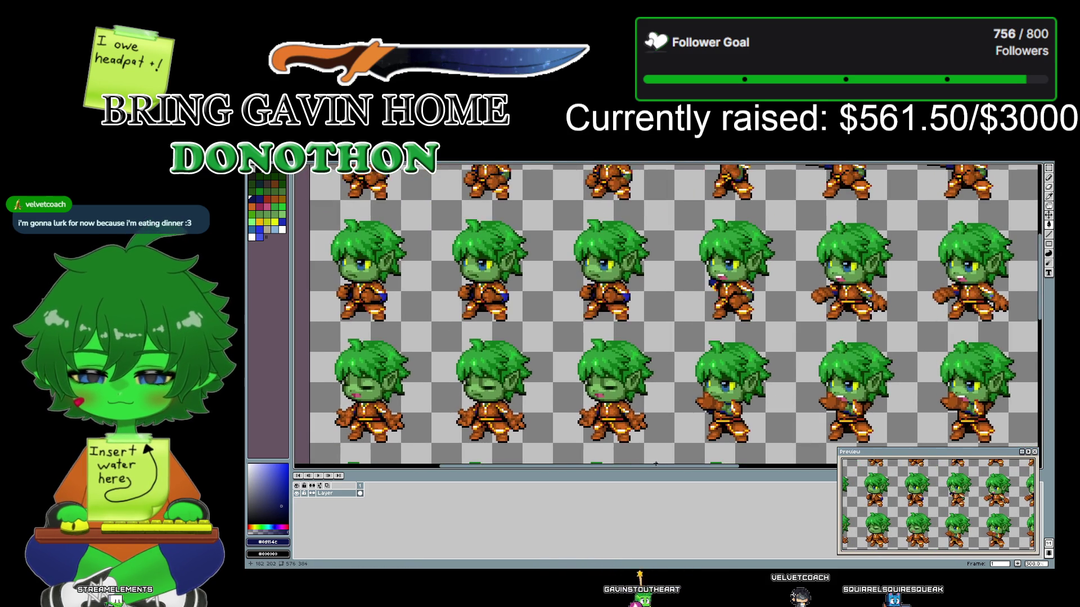
{"action": "left_click_drag", "start_coordinate": [663, 390], "coordinate": [661, 416]}
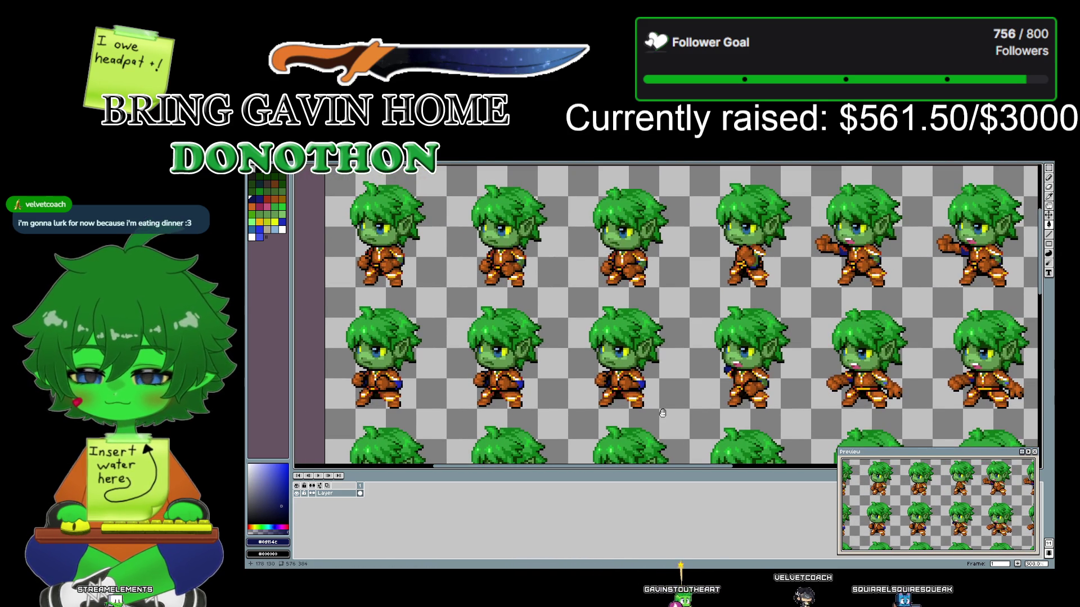
{"action": "scroll", "coordinate": [666, 378], "scroll_direction": "up", "scroll_amount": 2}
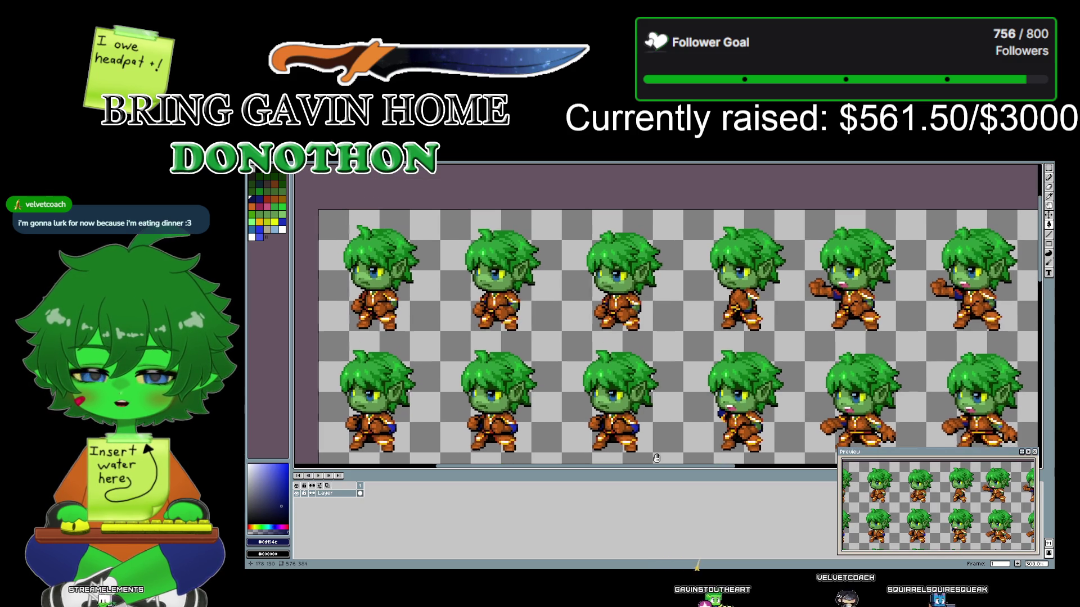
- Zoom in and eyedrop the dark blue from the sprite's side
{"action": "scroll", "coordinate": [641, 341], "scroll_direction": "up", "scroll_amount": 1}
{"action": "scroll", "coordinate": [624, 332], "scroll_direction": "up", "scroll_amount": 1}
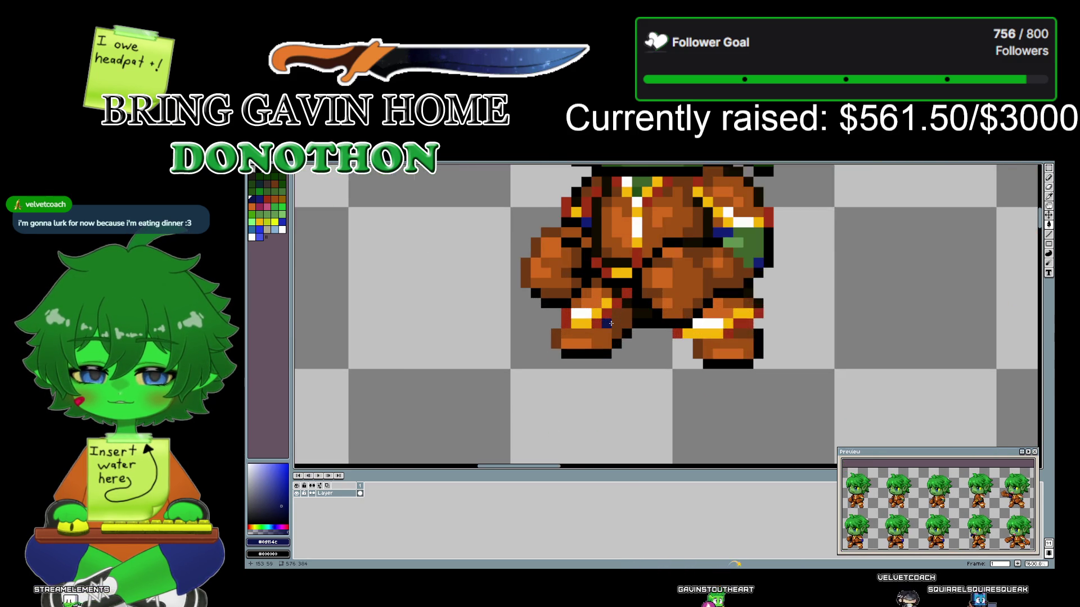
{"action": "scroll", "coordinate": [611, 323], "scroll_direction": "up", "scroll_amount": 1}
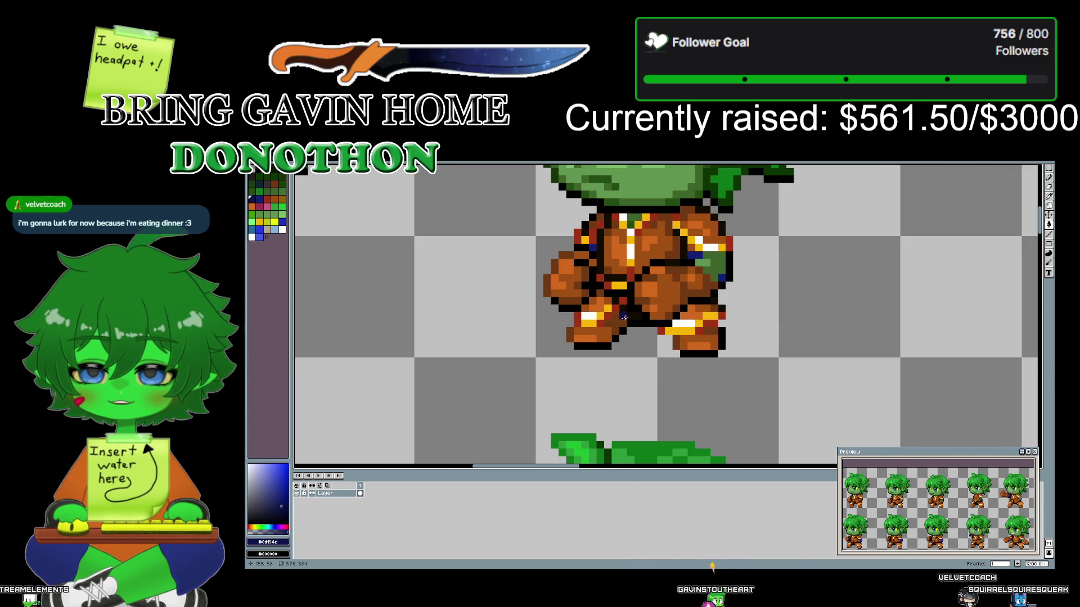
{"action": "key", "text": "alt"}
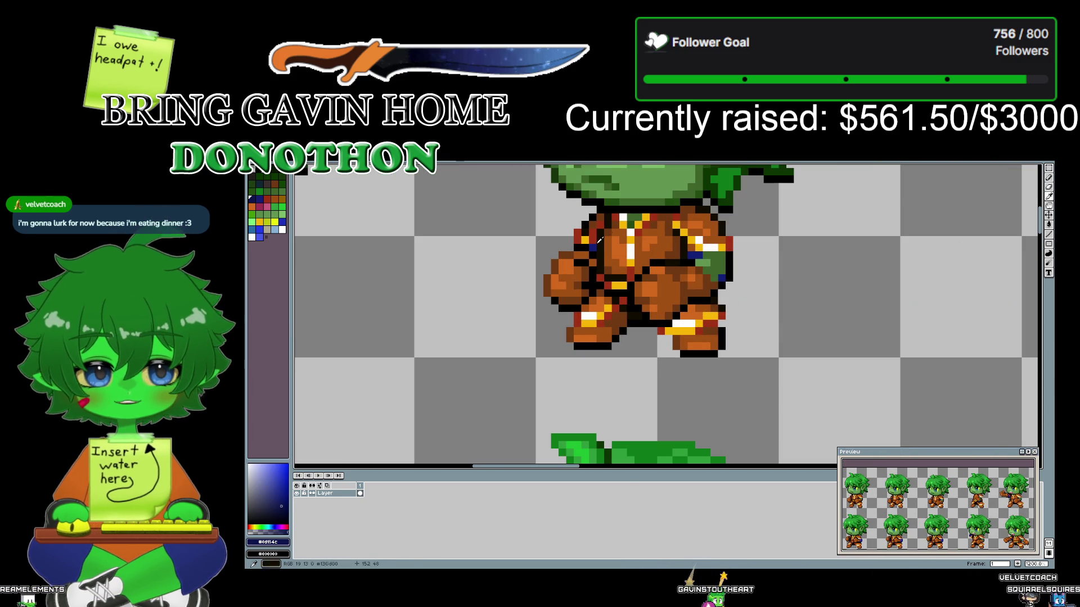
{"action": "left_click", "coordinate": [700, 253], "text": "alt"}
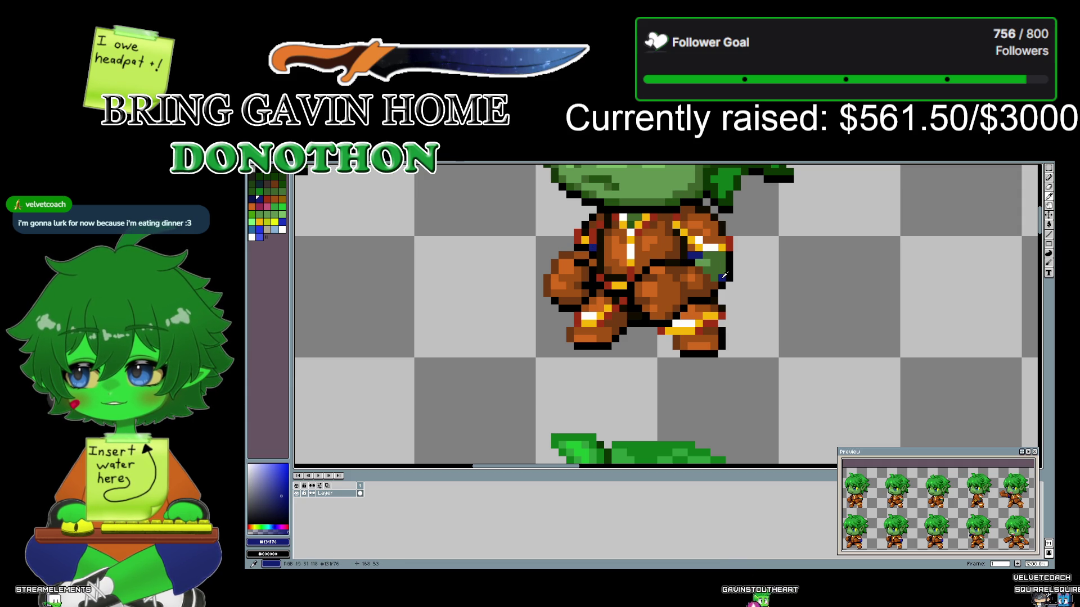
- Bring the lower sprite rows into view and sample the goblin's green face colour
{"action": "scroll", "coordinate": [725, 294], "scroll_direction": "down", "scroll_amount": 2}
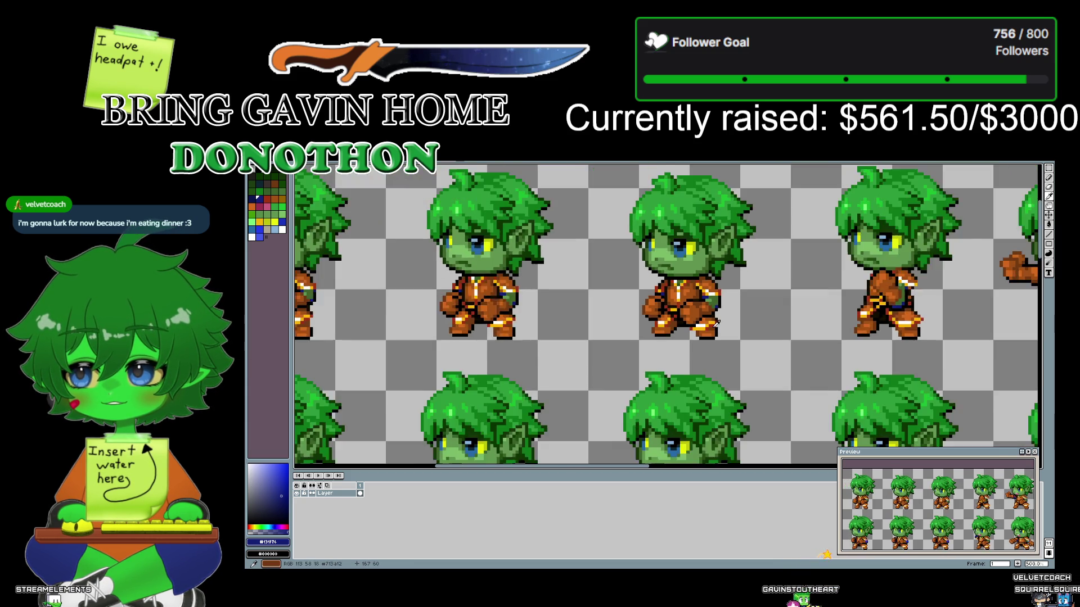
{"action": "scroll", "coordinate": [656, 326], "scroll_direction": "down", "scroll_amount": 2}
{"action": "mouse_move", "coordinate": [617, 372]}
{"action": "left_mouse_down"}
{"action": "mouse_move", "coordinate": [608, 348]}
{"action": "mouse_move", "coordinate": [548, 300]}
{"action": "left_mouse_up"}
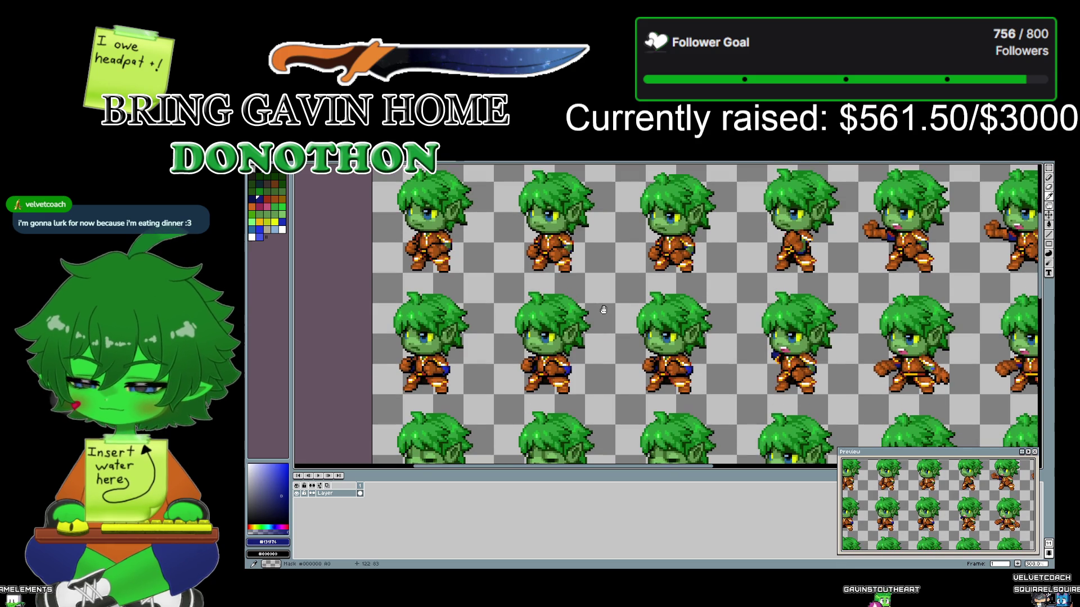
{"action": "scroll", "coordinate": [456, 375], "scroll_direction": "up", "scroll_amount": 1}
{"action": "scroll", "coordinate": [455, 375], "scroll_direction": "up", "scroll_amount": 1}
{"action": "scroll", "coordinate": [455, 375], "scroll_direction": "up", "scroll_amount": 1}
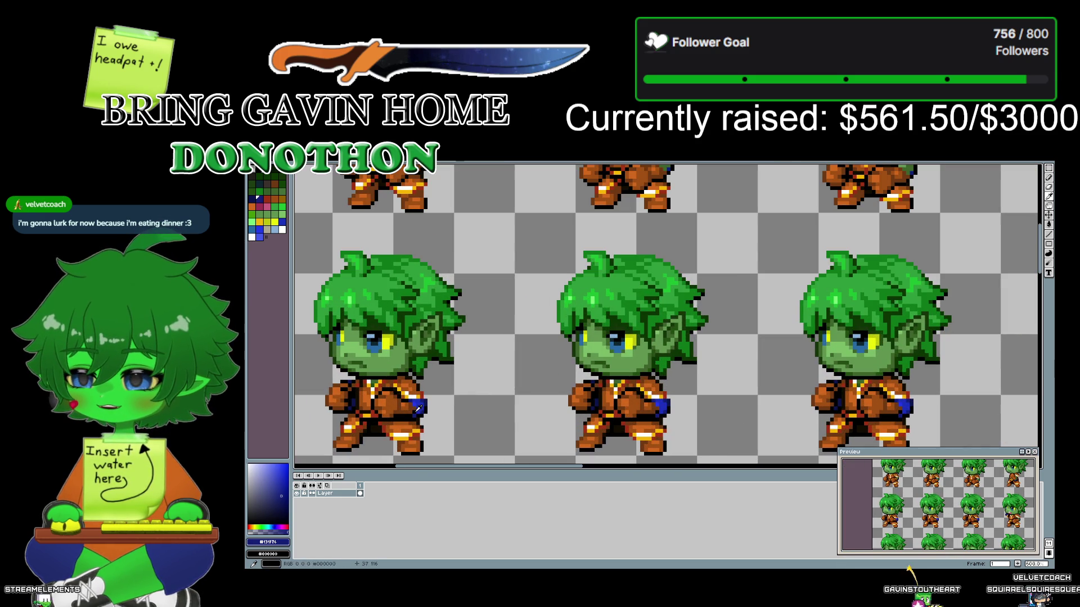
{"action": "scroll", "coordinate": [657, 227], "scroll_direction": "down", "scroll_amount": 3}
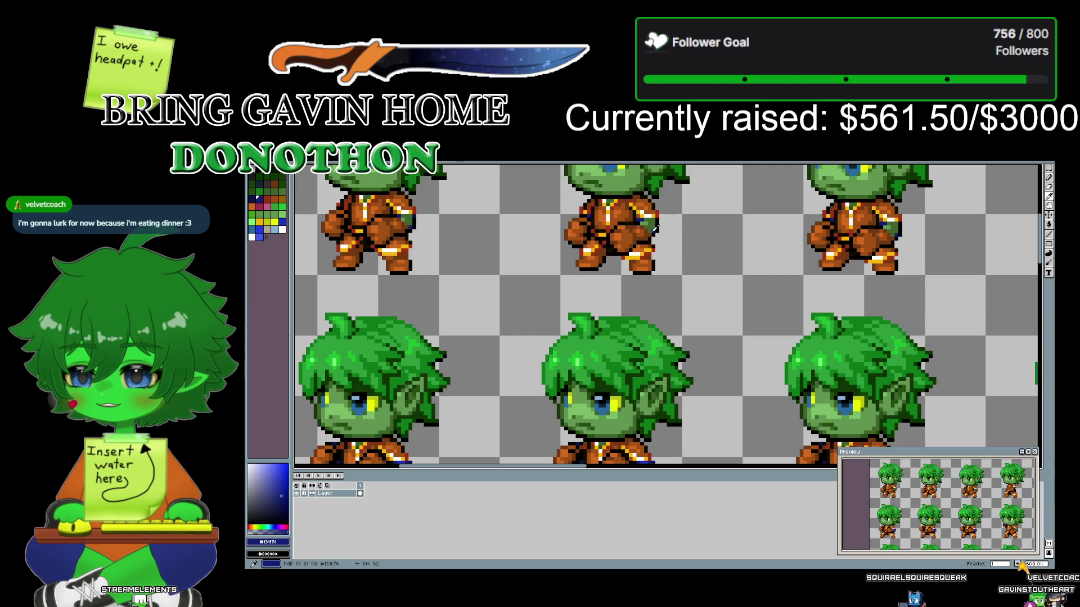
{"action": "left_click", "coordinate": [619, 178]}
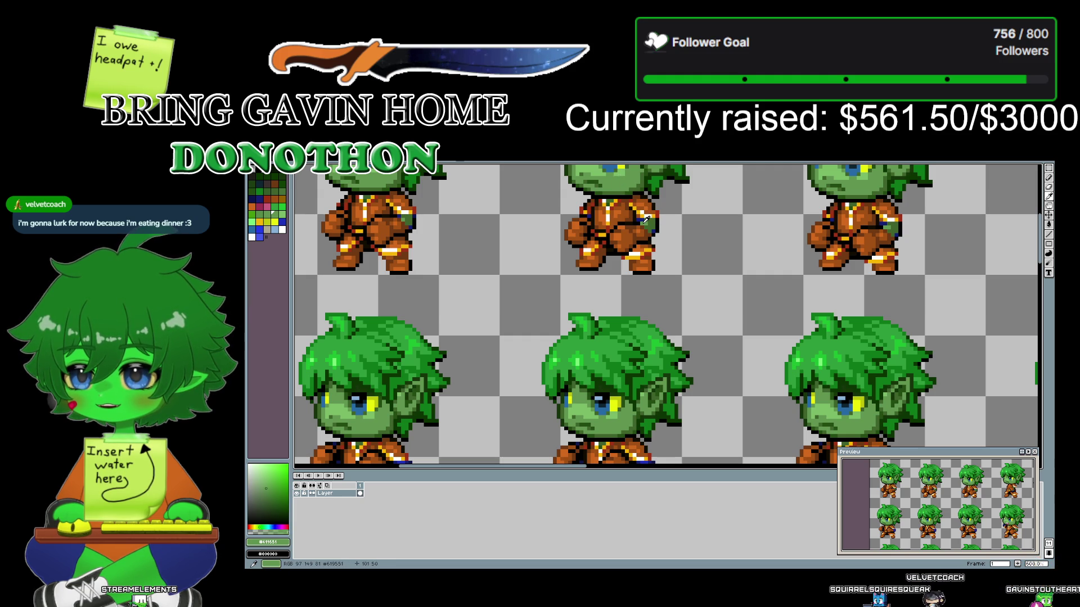
- Set the foreground colour to the outfit blue #1d30bc from the goblin
{"action": "scroll", "coordinate": [540, 215], "scroll_direction": "down", "scroll_amount": 3}
{"action": "scroll", "coordinate": [506, 309], "scroll_direction": "left", "scroll_amount": 3}
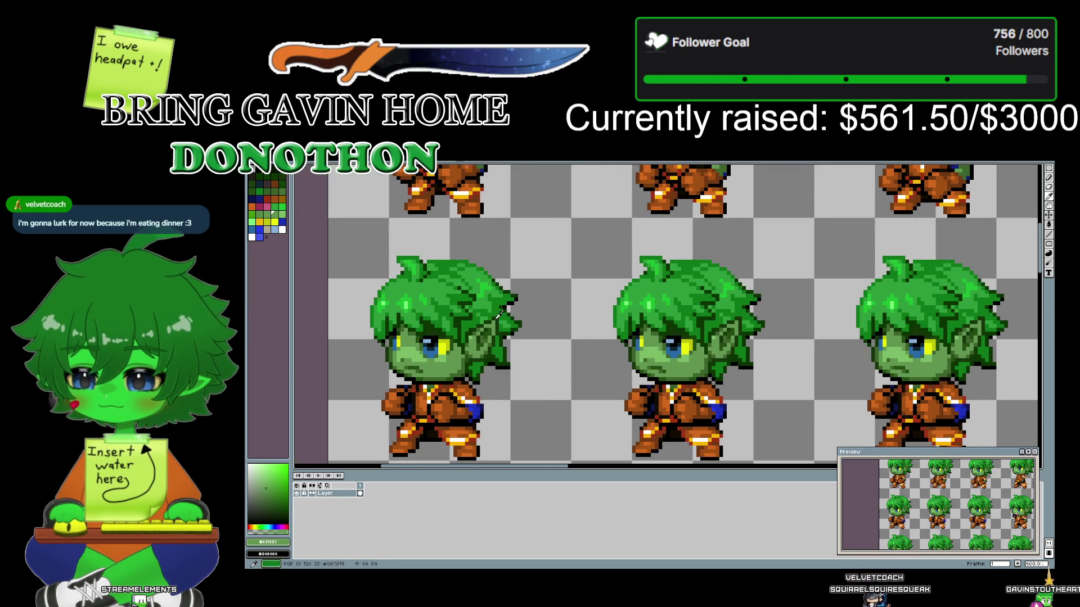
{"action": "left_click", "coordinate": [477, 409]}
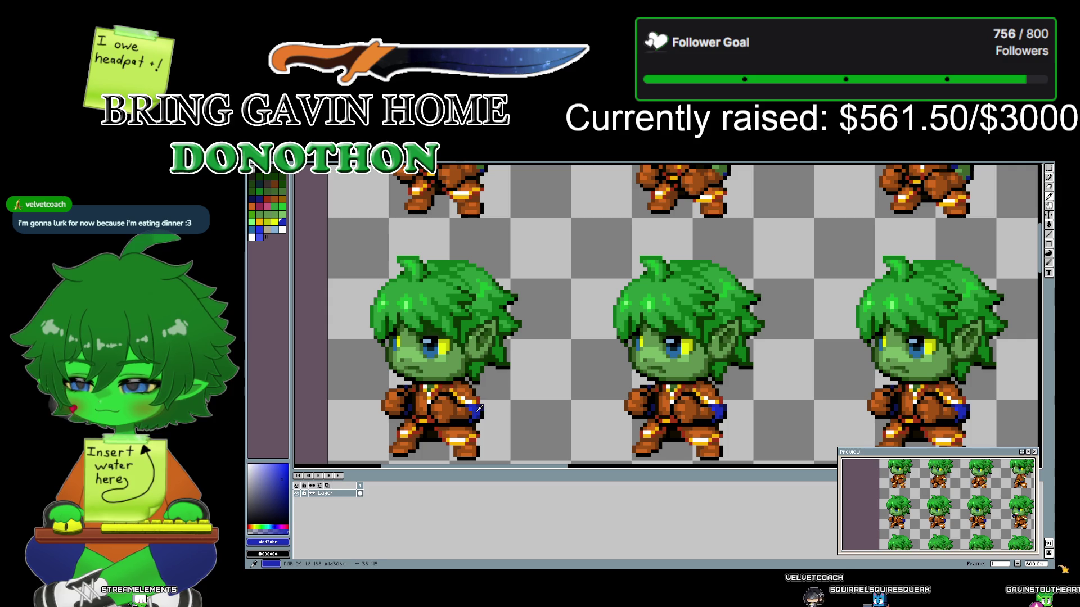
{"action": "scroll", "coordinate": [726, 324], "scroll_direction": "up", "scroll_amount": 2}
{"action": "scroll", "coordinate": [725, 324], "scroll_direction": "down", "scroll_amount": 1}
{"action": "scroll", "coordinate": [725, 324], "scroll_direction": "down", "scroll_amount": 1}
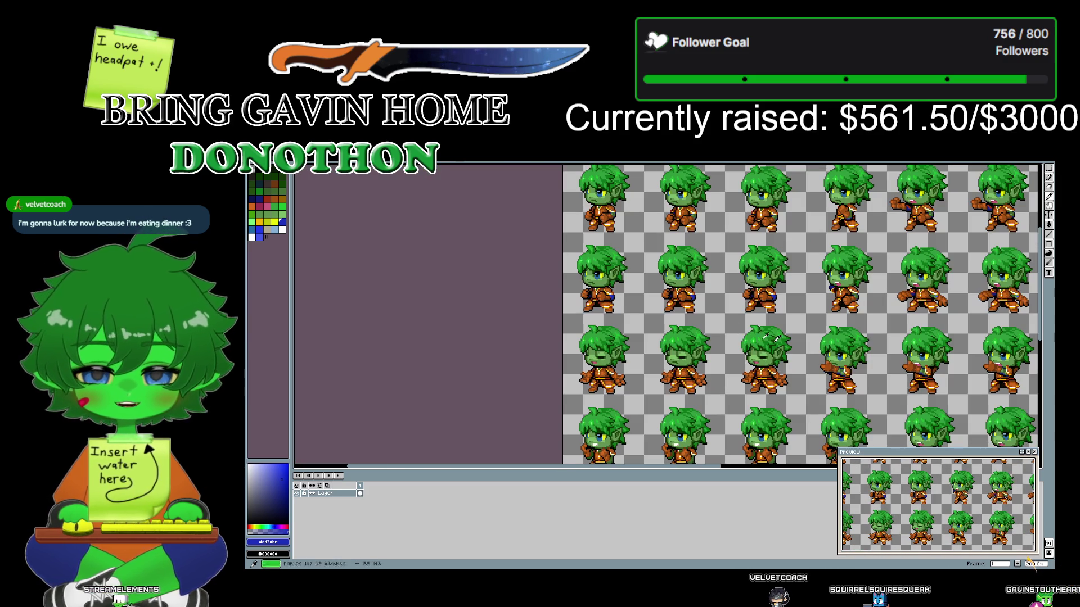
{"action": "scroll", "coordinate": [501, 331], "scroll_direction": "down", "scroll_amount": 1}
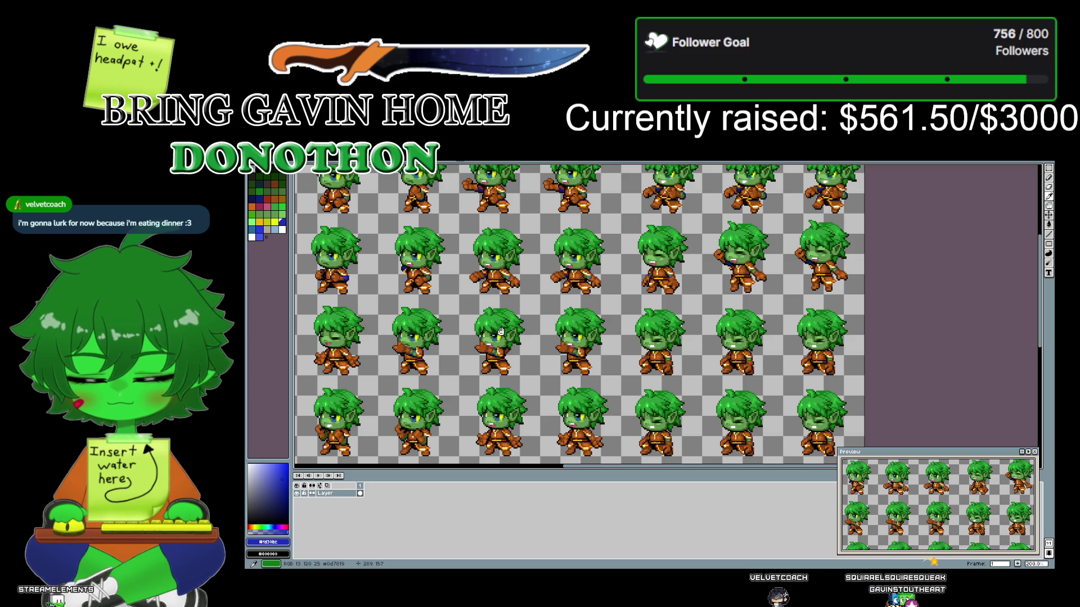
{"action": "left_click_drag", "start_coordinate": [501, 332], "coordinate": [818, 394]}
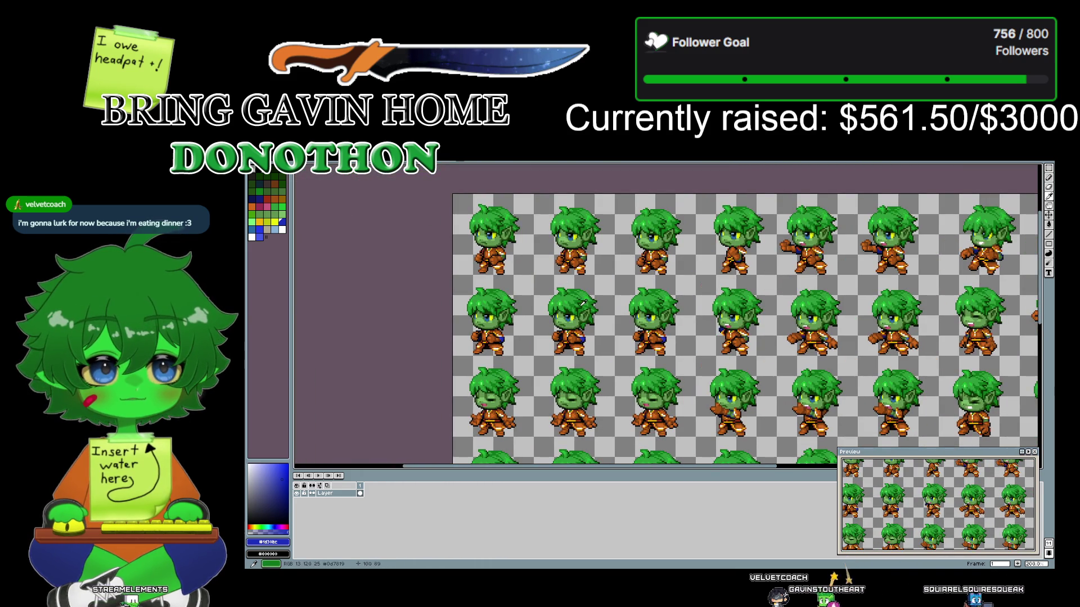
{"action": "scroll", "coordinate": [513, 259], "scroll_direction": "up", "scroll_amount": 3}
{"action": "scroll", "coordinate": [514, 258], "scroll_direction": "up", "scroll_amount": 2}
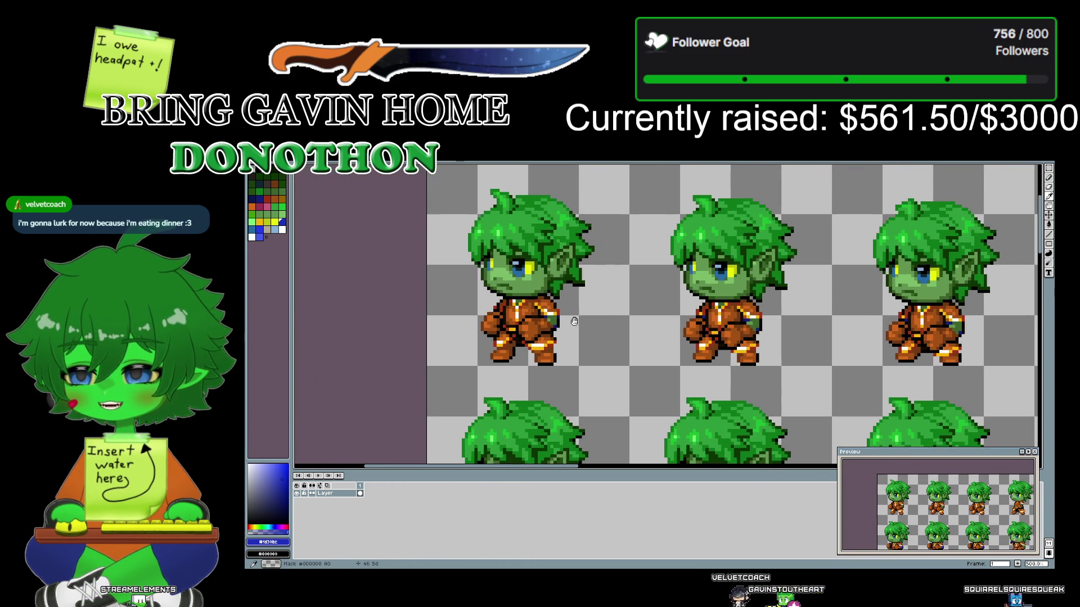
{"action": "scroll", "coordinate": [513, 283], "scroll_direction": "up", "scroll_amount": 2}
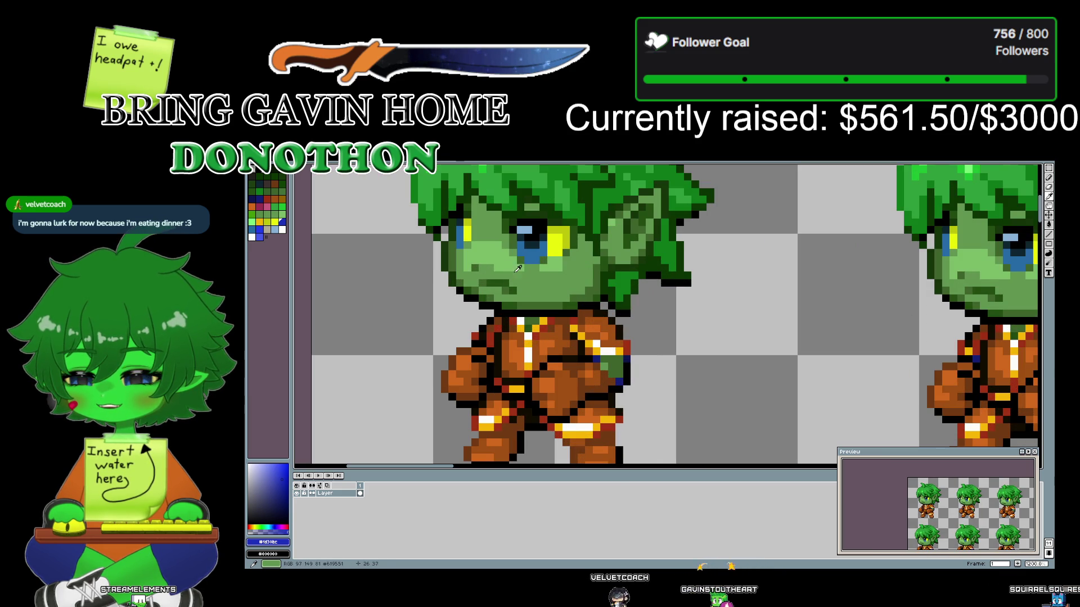
{"action": "left_click", "coordinate": [531, 282]}
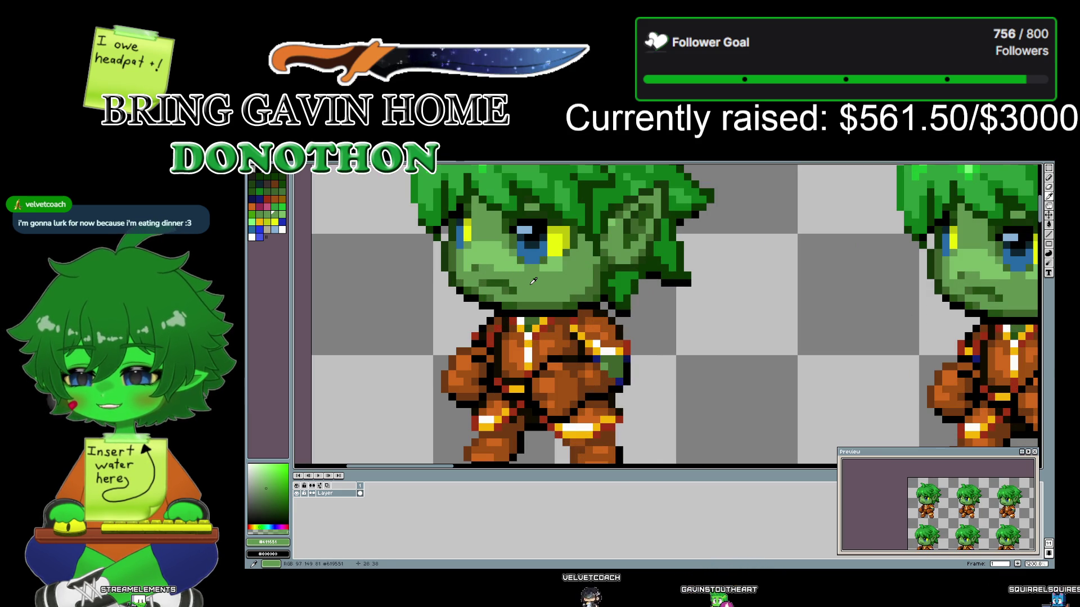
{"action": "left_click", "coordinate": [498, 255]}
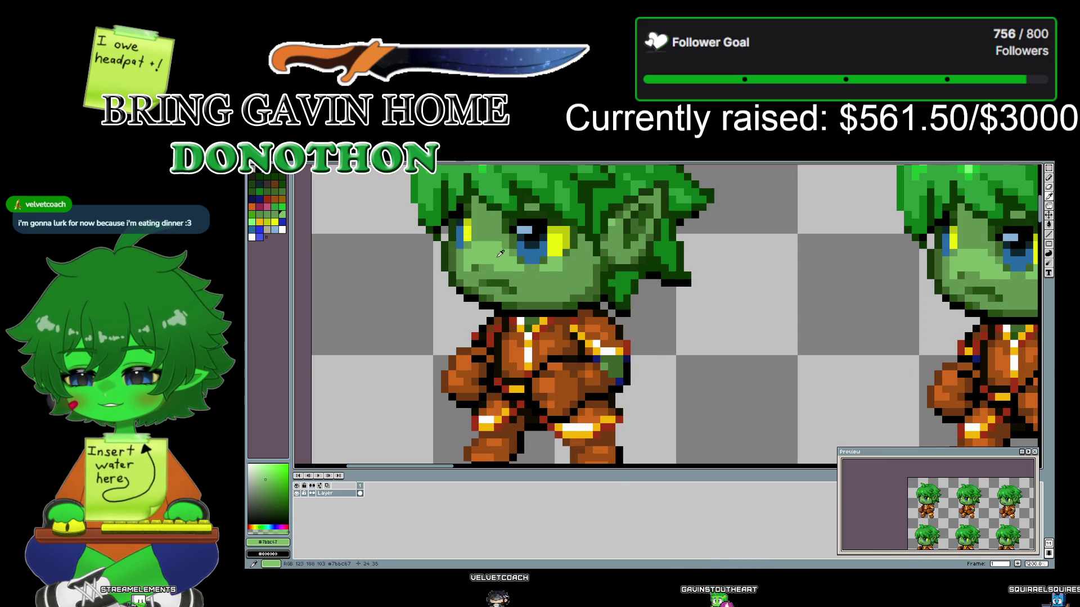
{"action": "left_click", "coordinate": [546, 282]}
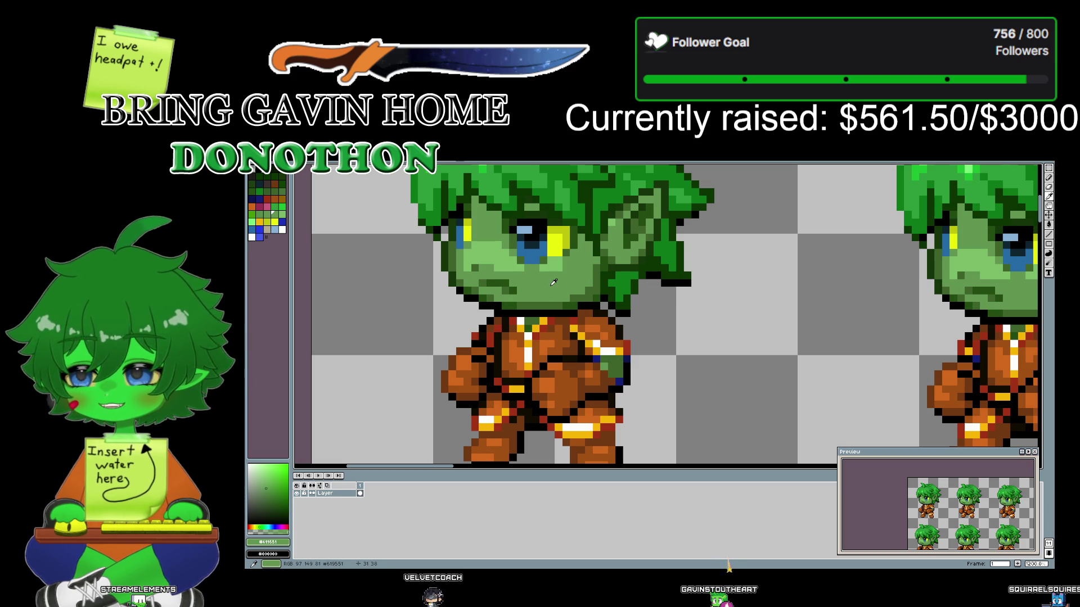
{"action": "scroll", "coordinate": [730, 385], "scroll_direction": "down", "scroll_amount": 2}
{"action": "scroll", "coordinate": [682, 289], "scroll_direction": "down", "scroll_amount": 2}
{"action": "scroll", "coordinate": [685, 377], "scroll_direction": "up", "scroll_amount": 1}
{"action": "scroll", "coordinate": [684, 377], "scroll_direction": "up", "scroll_amount": 2}
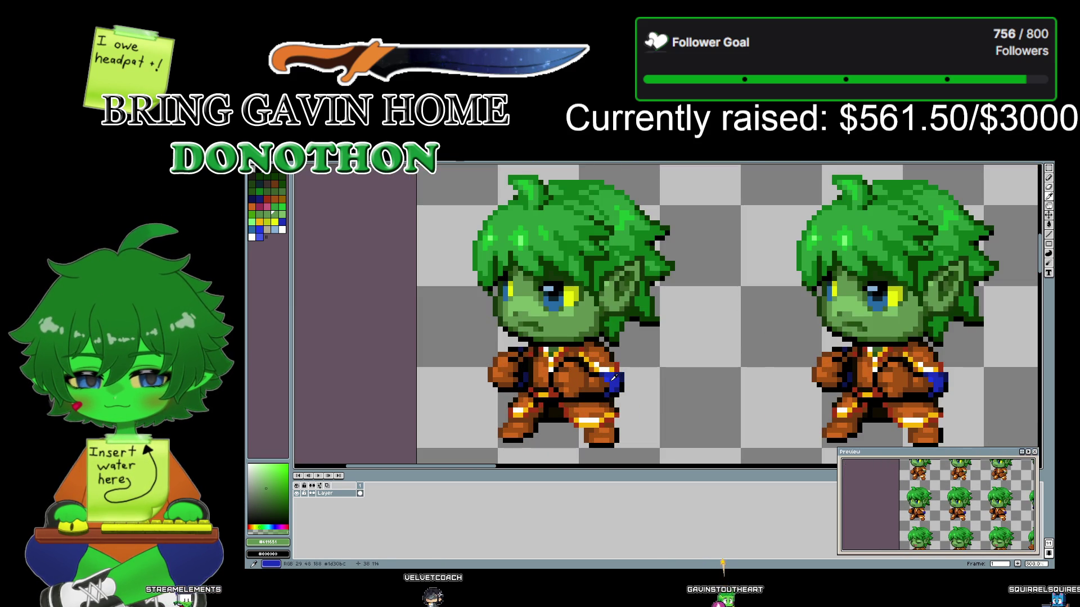
{"action": "left_click", "coordinate": [616, 378]}
{"action": "scroll", "coordinate": [702, 262], "scroll_direction": "down", "scroll_amount": 1}
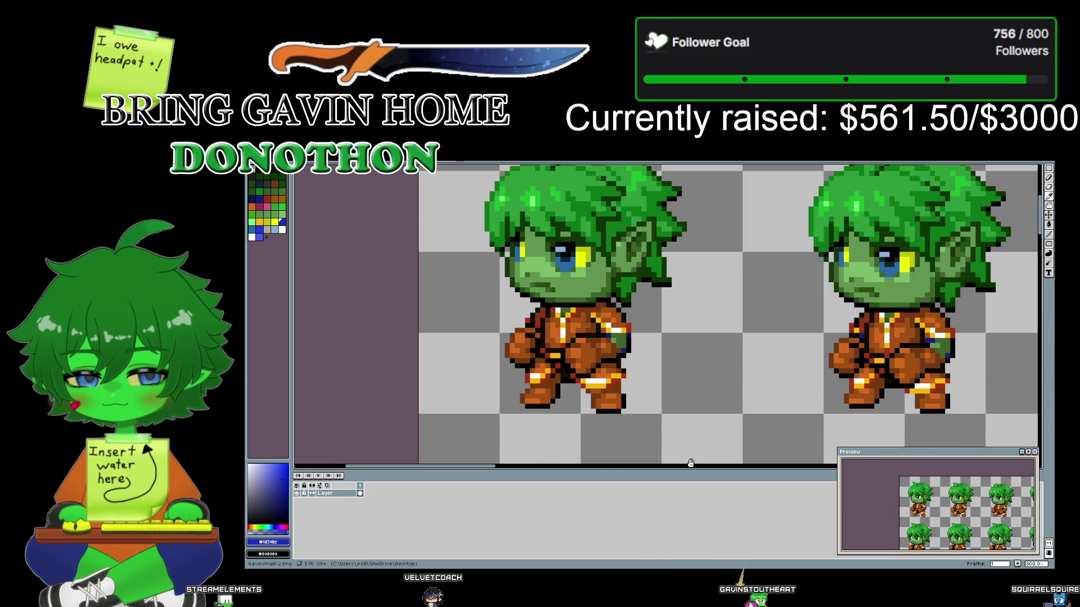
{"action": "left_click_drag", "start_coordinate": [702, 262], "coordinate": [689, 312]}
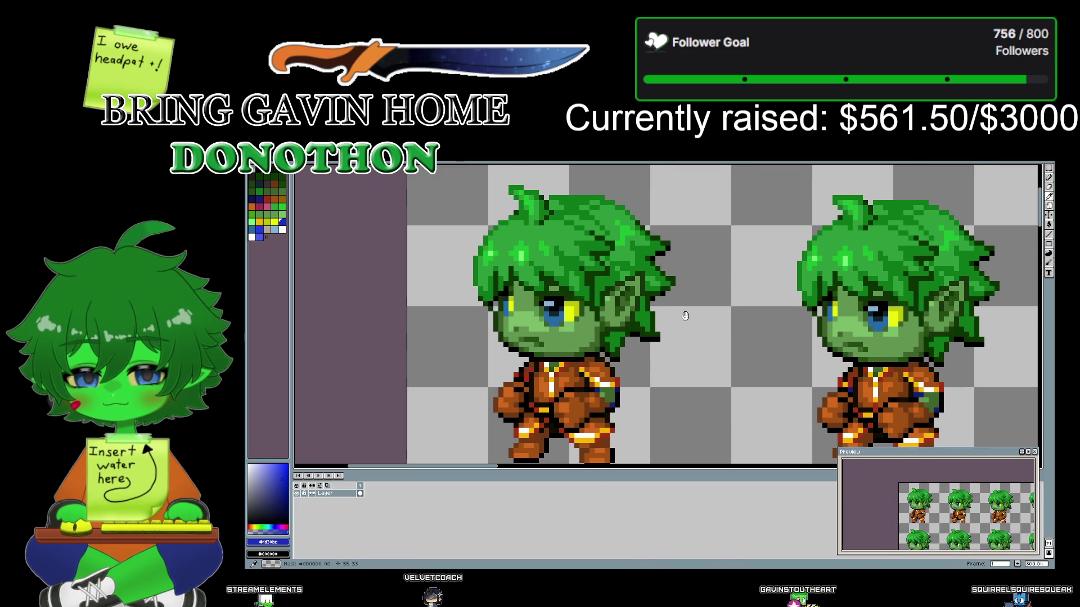
{"action": "left_click", "coordinate": [608, 388]}
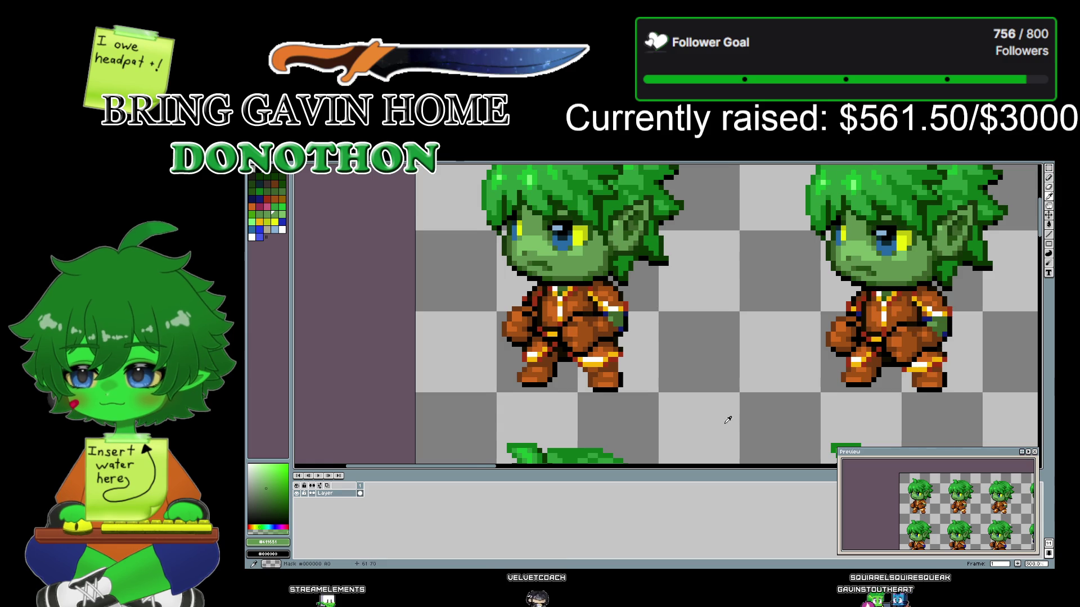
{"action": "left_click_drag", "start_coordinate": [641, 329], "coordinate": [709, 186]}
{"action": "key", "text": "ctrl+z"}
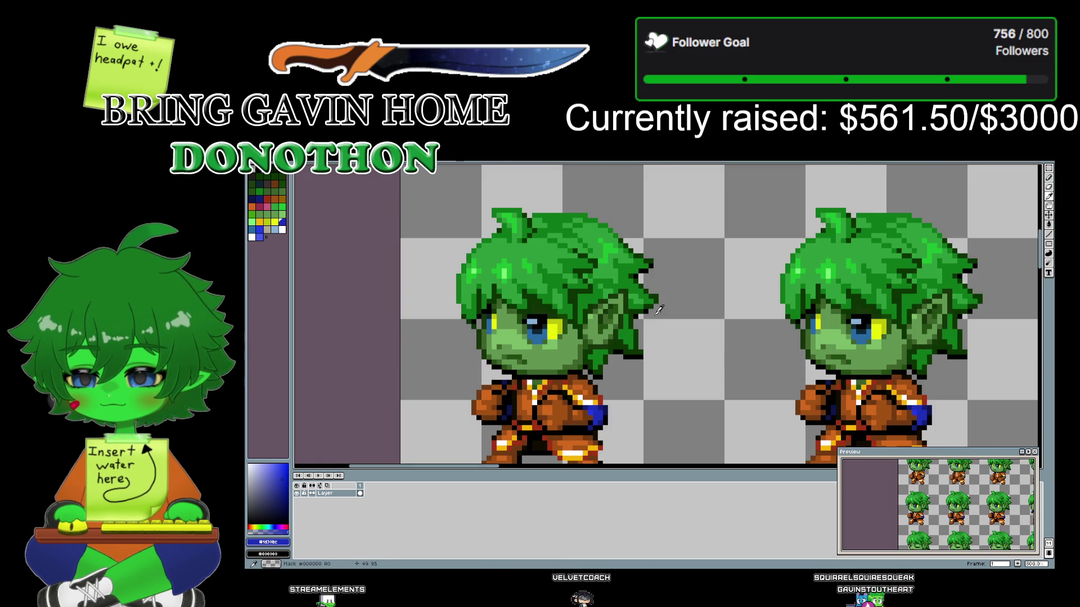
{"action": "left_click_drag", "start_coordinate": [687, 219], "coordinate": [680, 254]}
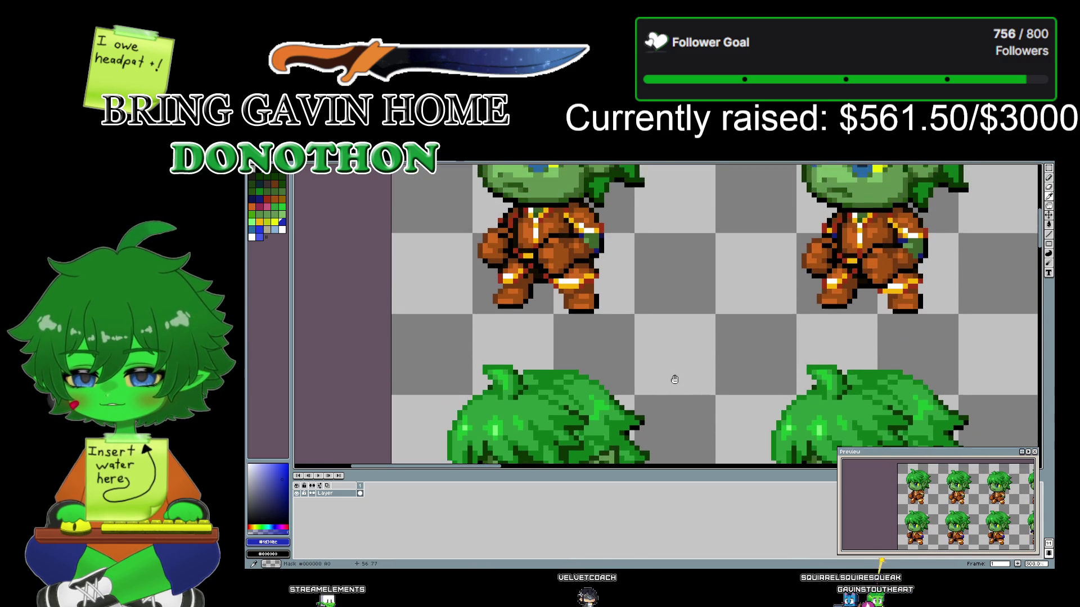
{"action": "scroll", "coordinate": [678, 282], "scroll_direction": "down", "scroll_amount": 4}
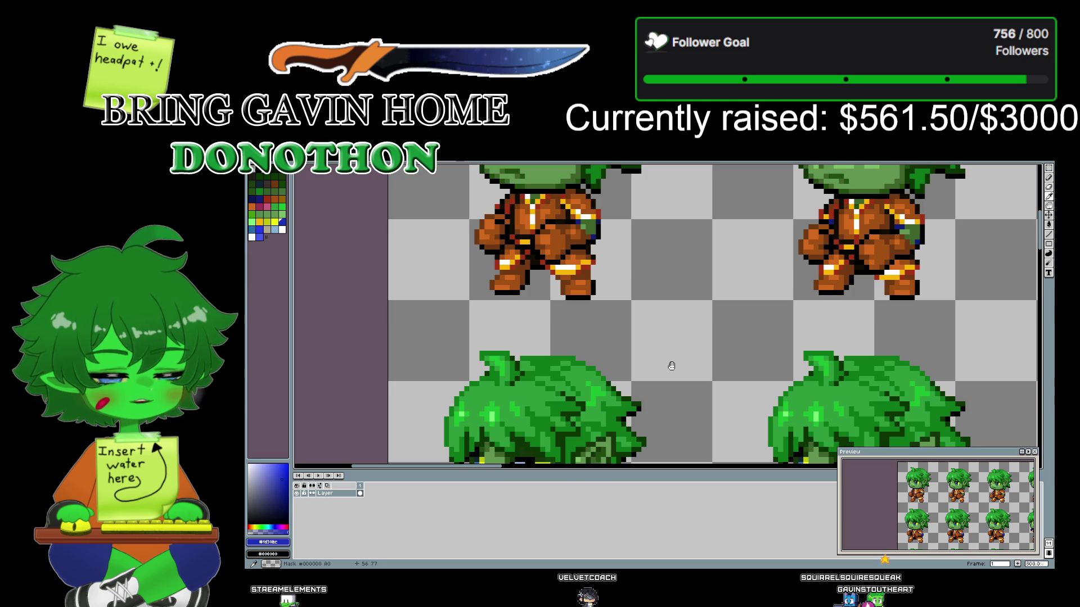
- Bring the sprite's head into view and sample its green skin and a dark blue
{"action": "mouse_move", "coordinate": [671, 366]}
{"action": "left_mouse_down"}
{"action": "mouse_move", "coordinate": [679, 248]}
{"action": "mouse_move", "coordinate": [538, 199]}
{"action": "mouse_move", "coordinate": [432, 378]}
{"action": "mouse_move", "coordinate": [554, 202]}
{"action": "mouse_move", "coordinate": [599, 374]}
{"action": "left_mouse_up"}
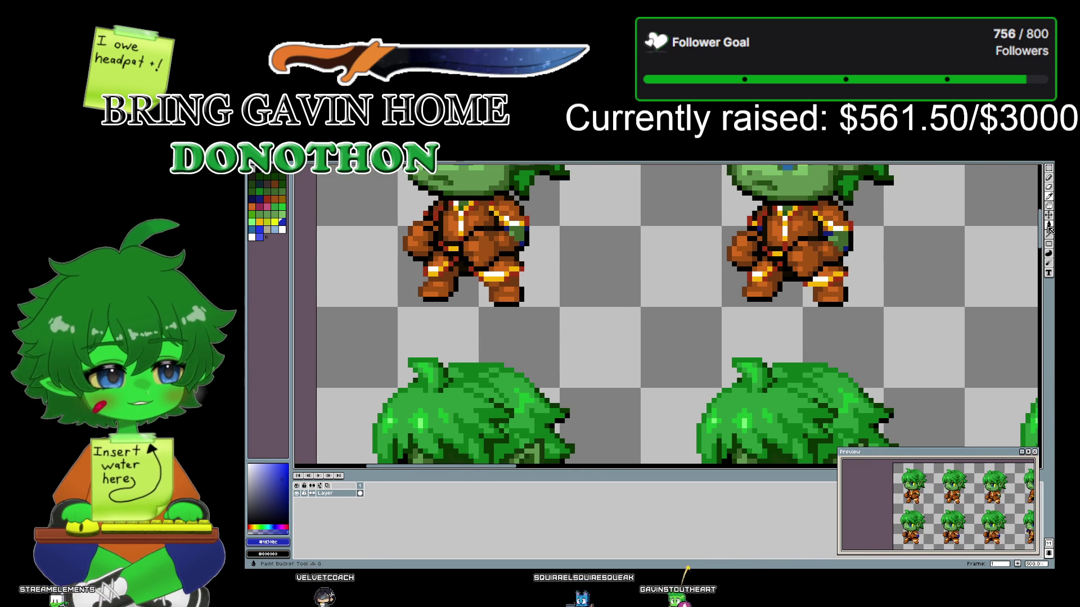
{"action": "left_click", "coordinate": [1049, 225]}
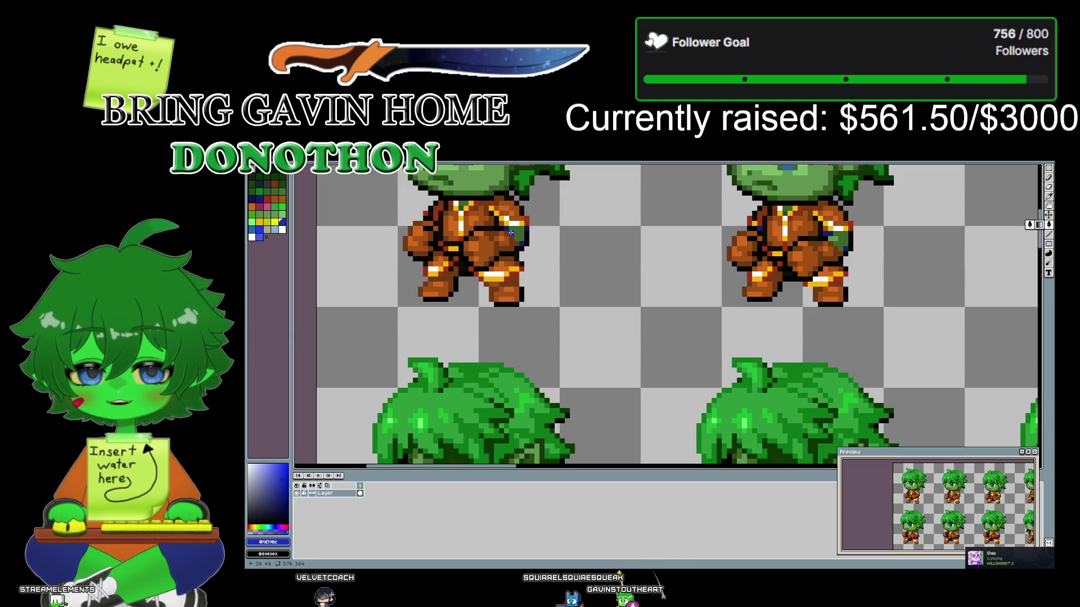
{"action": "scroll", "coordinate": [567, 274], "scroll_direction": "up", "scroll_amount": 1}
{"action": "scroll", "coordinate": [561, 274], "scroll_direction": "up", "scroll_amount": 1}
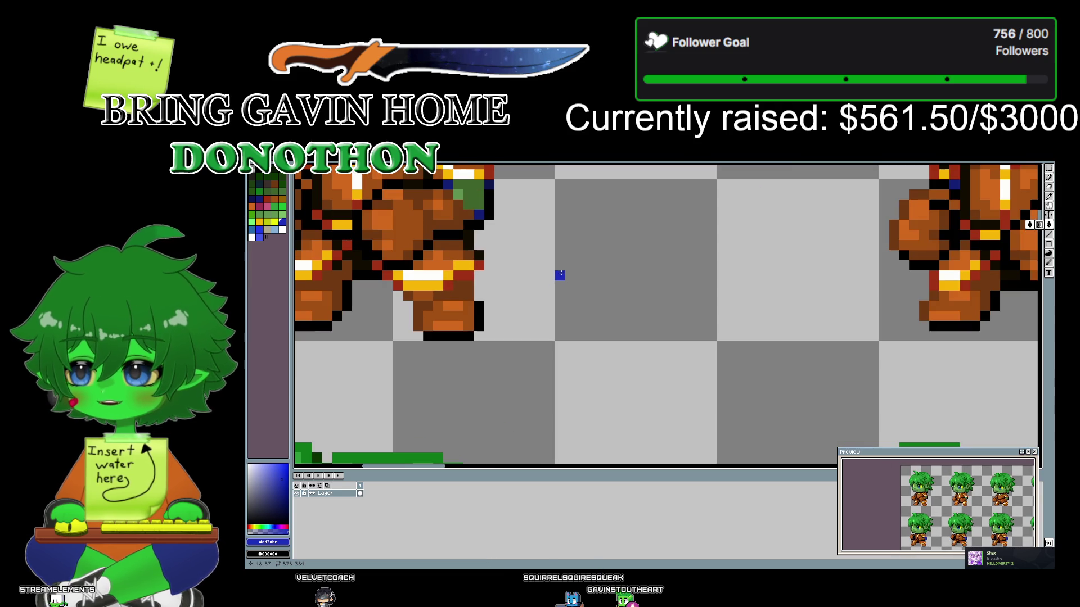
{"action": "left_click_drag", "start_coordinate": [534, 228], "coordinate": [597, 364]}
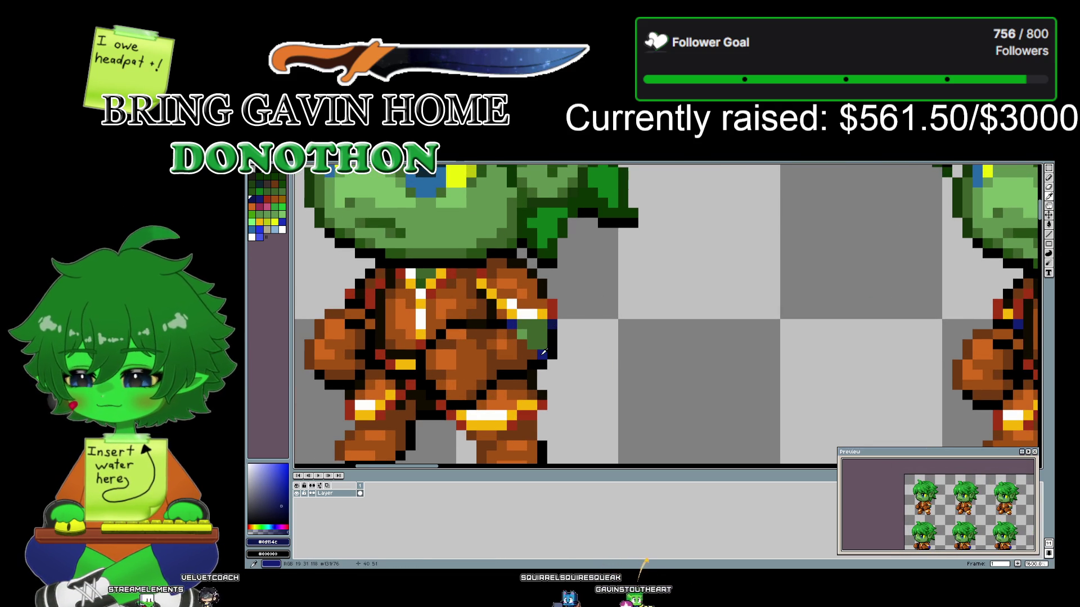
{"action": "left_click", "coordinate": [522, 334]}
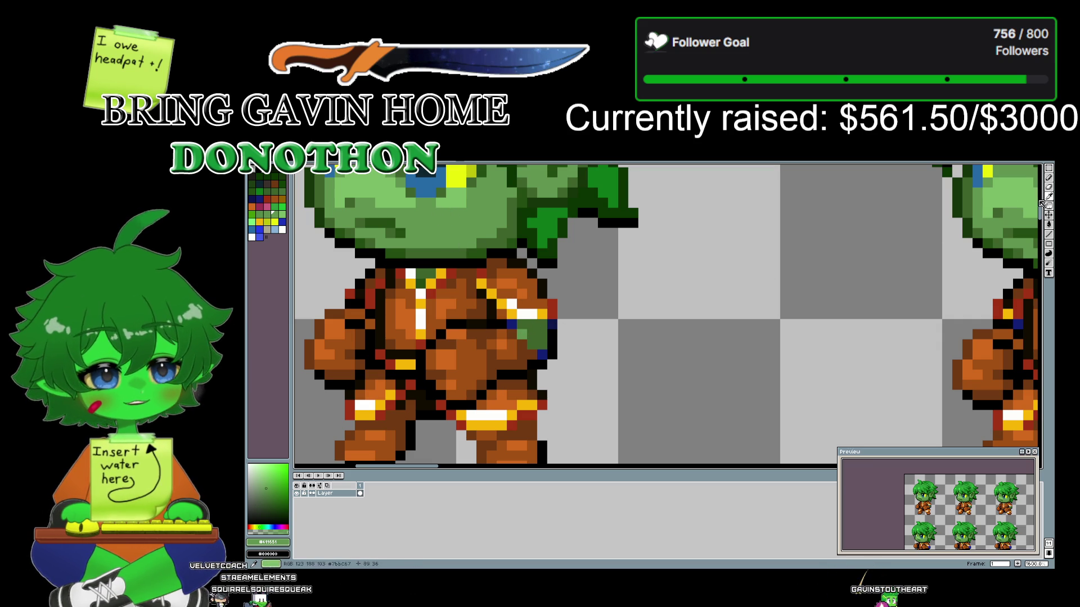
{"action": "left_click", "coordinate": [554, 323]}
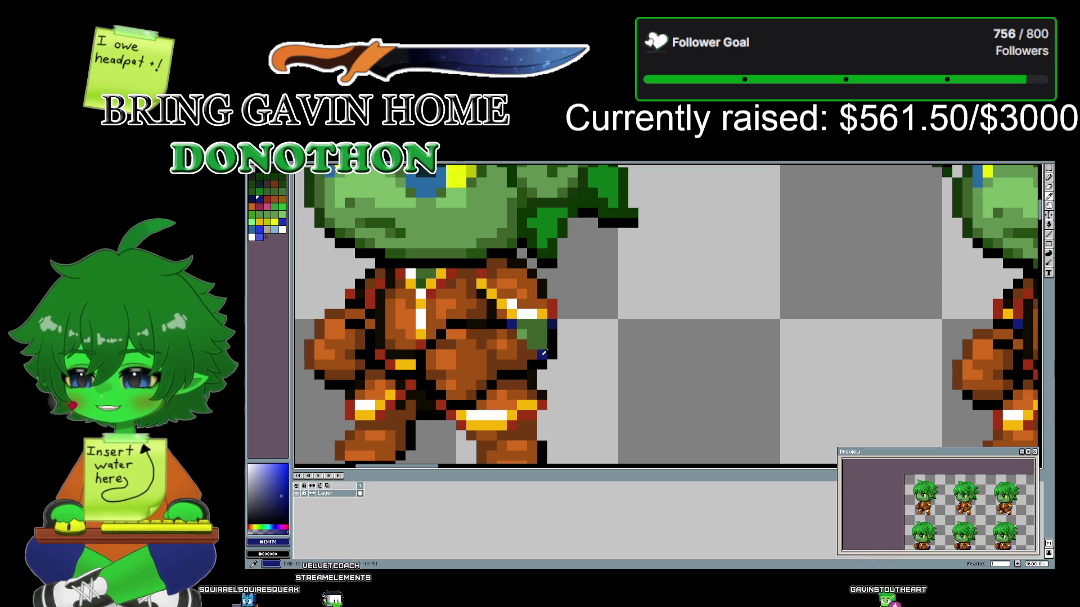
- Fill the arm's green patch dark blue, undo it, and sample a darker navy
{"action": "key", "text": "f"}
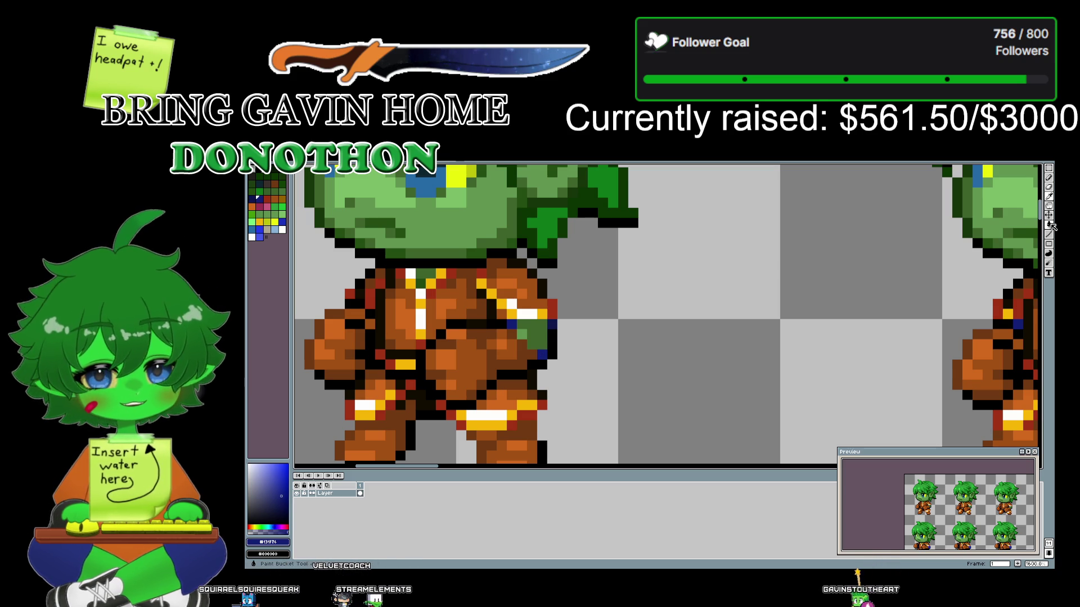
{"action": "left_click", "coordinate": [538, 332]}
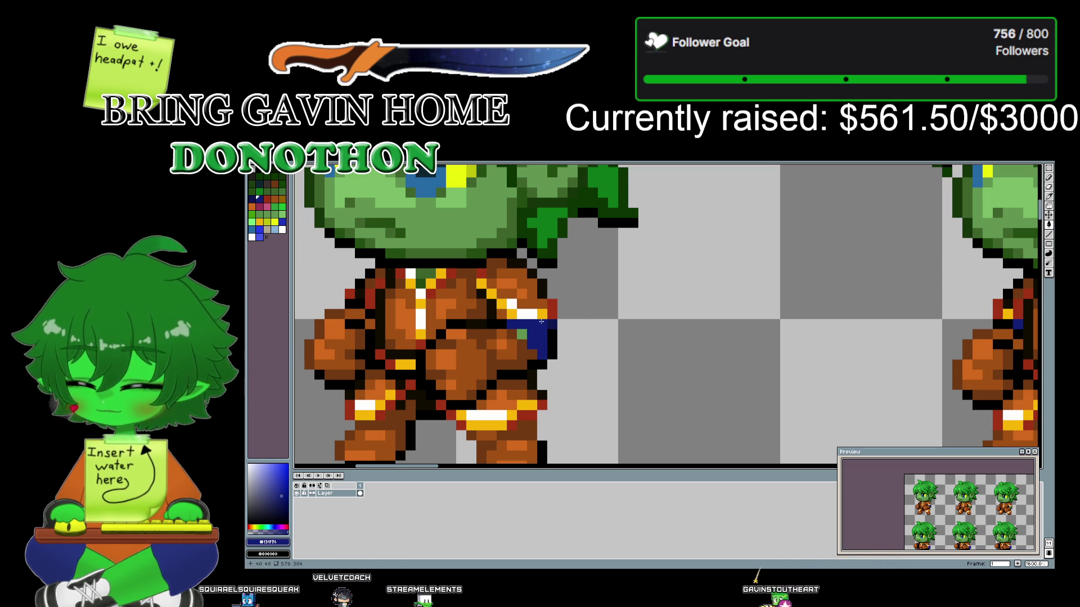
{"action": "key", "text": "ctrl+z"}
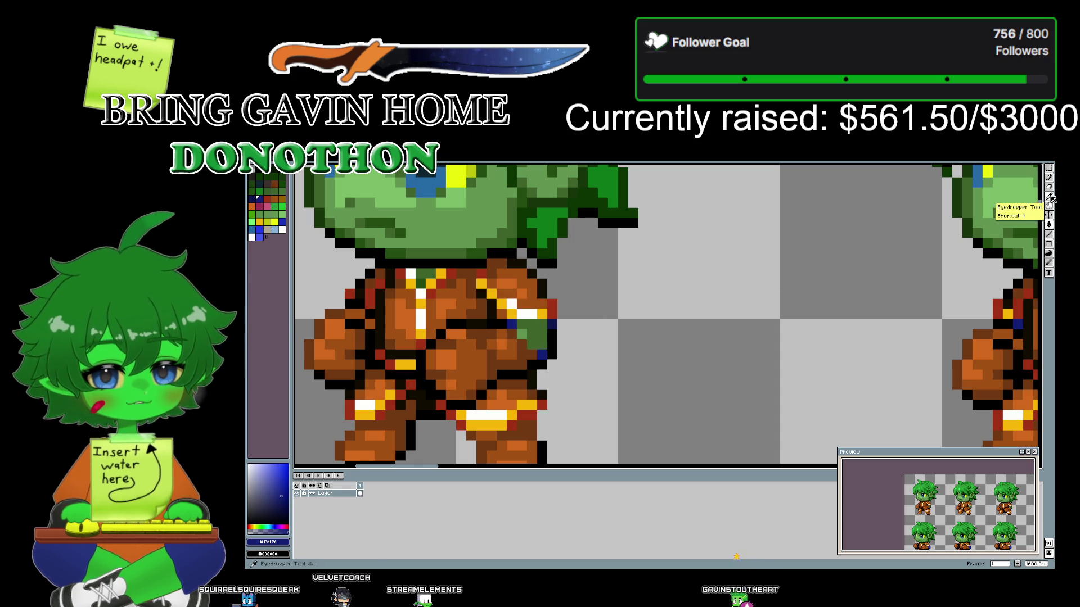
{"action": "left_click", "coordinate": [549, 326], "text": "alt"}
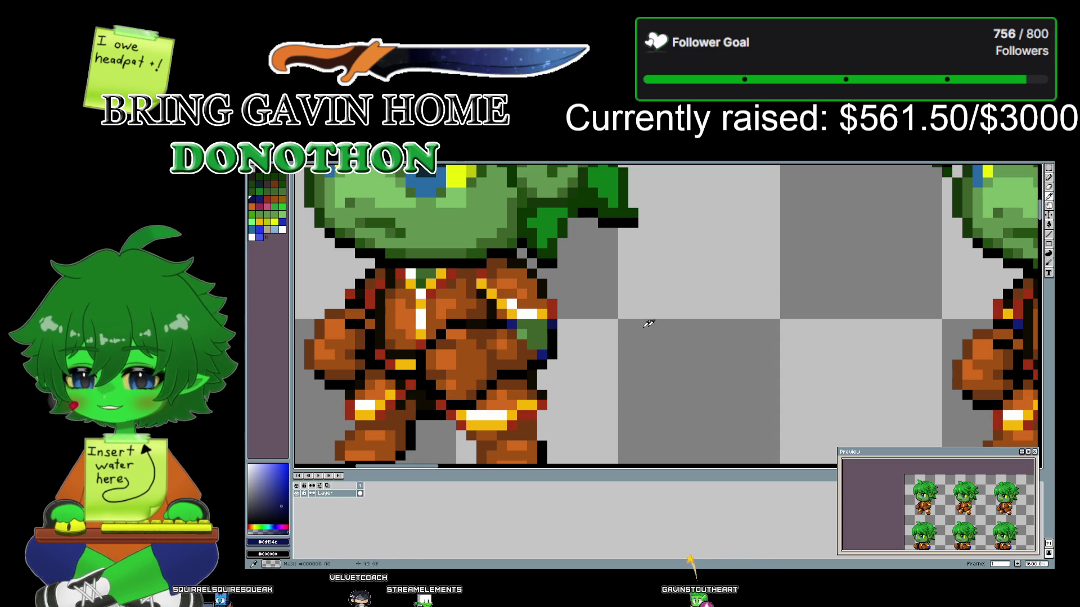
{"action": "key", "text": "g"}
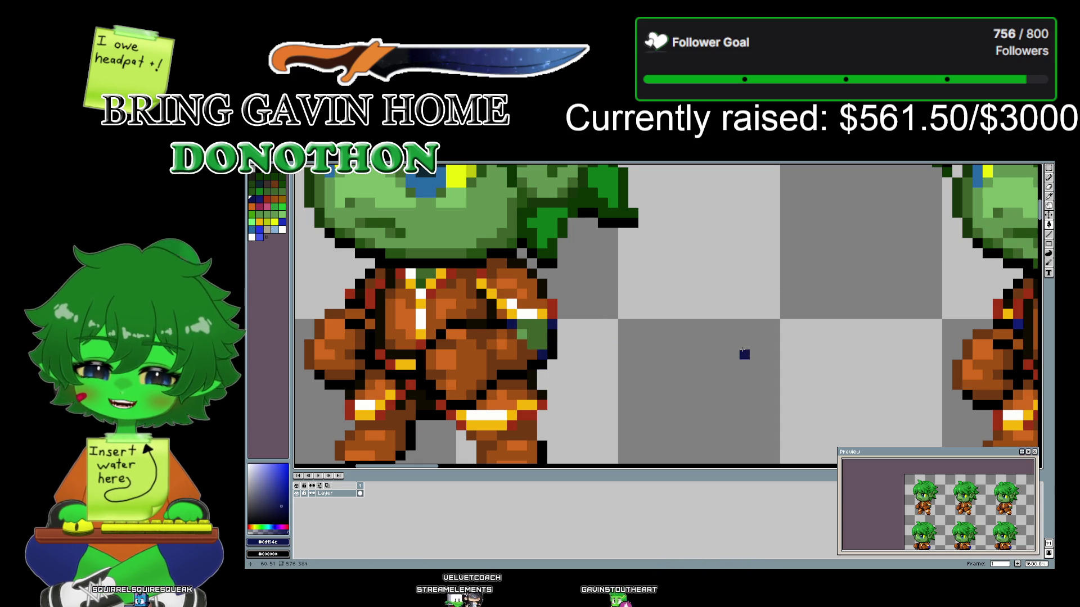
- Bucket-fill the green patch on the sprite's side with the navy blue
{"action": "left_click_drag", "start_coordinate": [742, 355], "coordinate": [444, 340]}
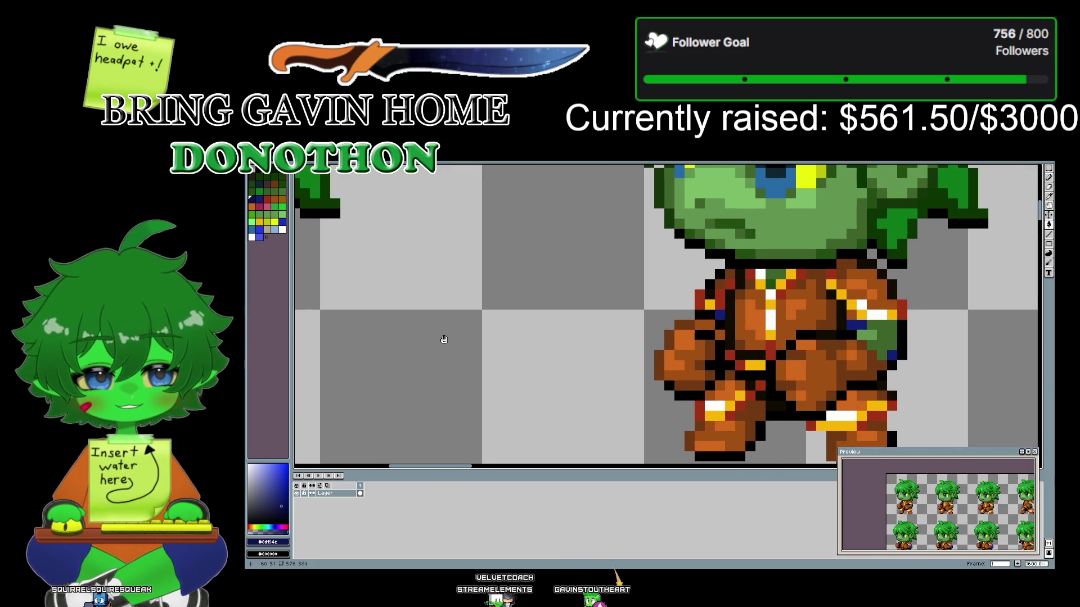
{"action": "left_click_drag", "start_coordinate": [443, 339], "coordinate": [757, 372]}
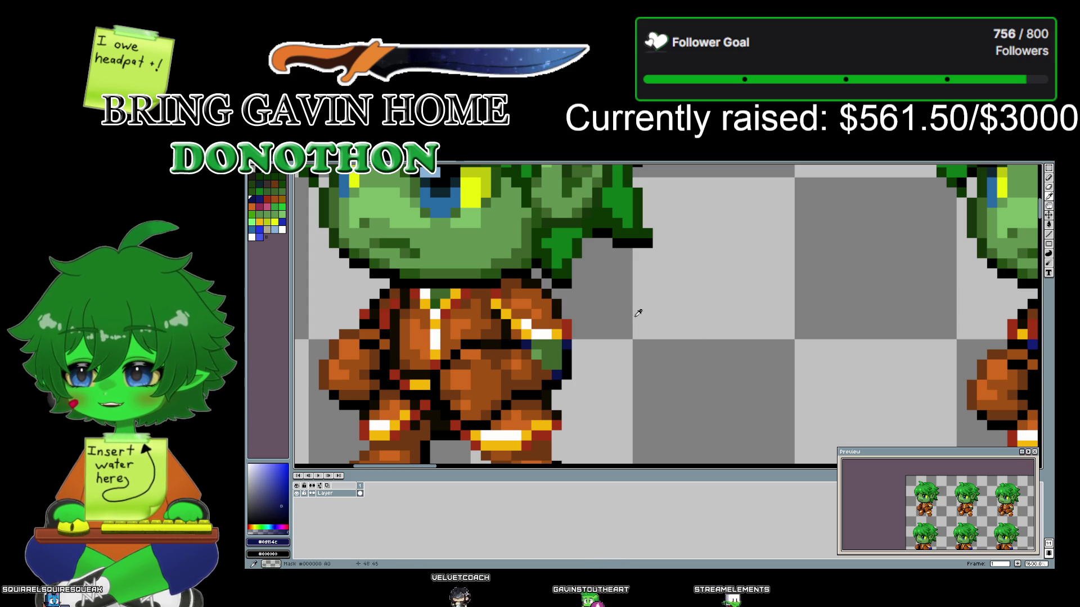
{"action": "scroll", "coordinate": [749, 362], "scroll_direction": "down", "scroll_amount": 3}
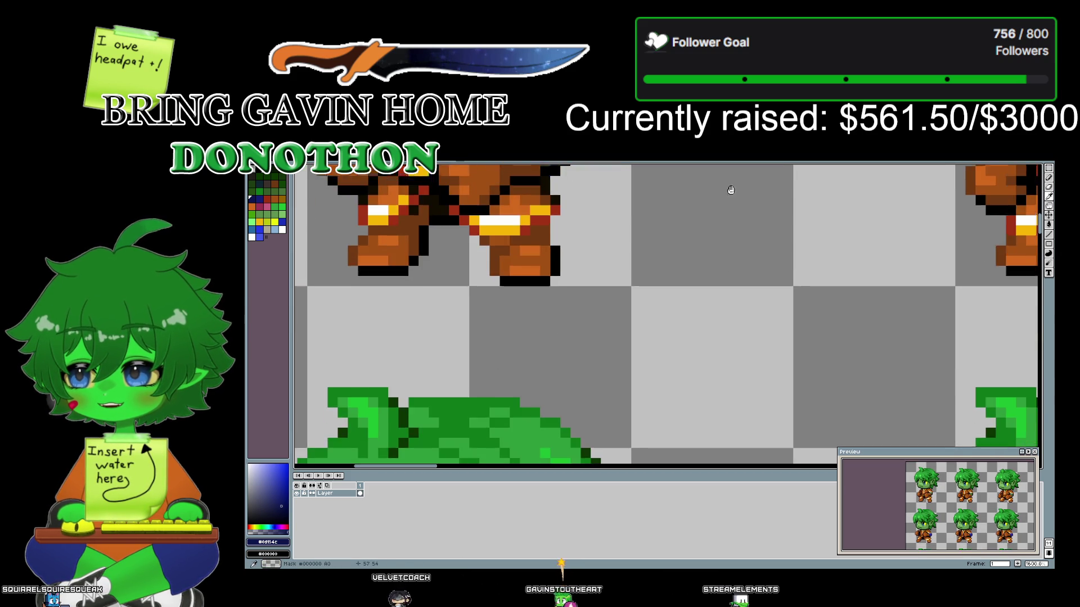
{"action": "scroll", "coordinate": [655, 273], "scroll_direction": "down", "scroll_amount": 3}
{"action": "scroll", "coordinate": [692, 393], "scroll_direction": "down", "scroll_amount": 3}
{"action": "scroll", "coordinate": [668, 267], "scroll_direction": "down", "scroll_amount": 3}
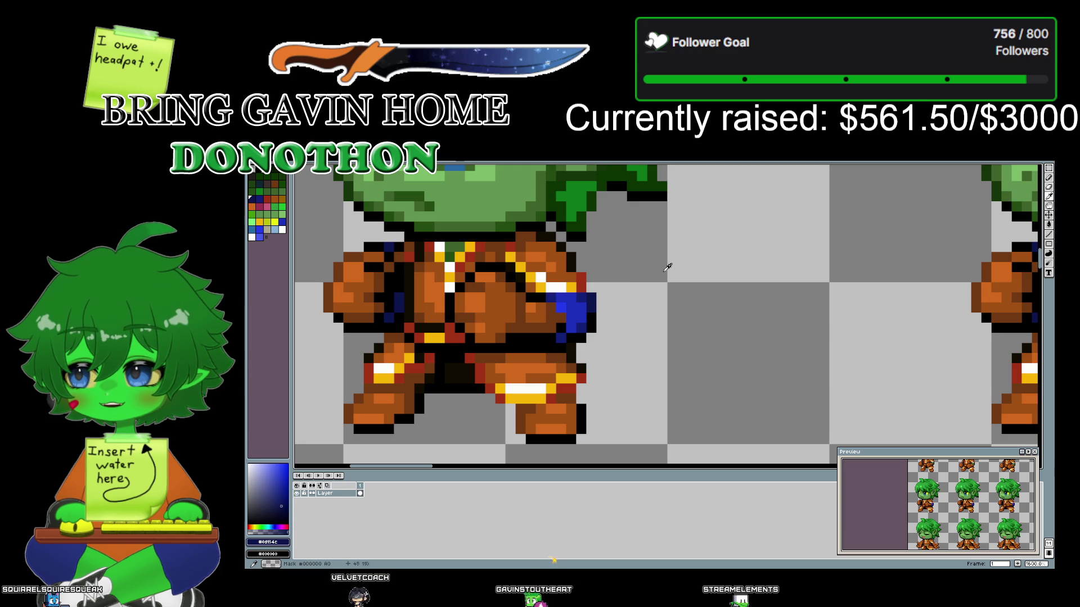
{"action": "left_click", "coordinate": [583, 294]}
{"action": "scroll", "coordinate": [717, 203], "scroll_direction": "down", "scroll_amount": 3}
{"action": "scroll", "coordinate": [728, 310], "scroll_direction": "down", "scroll_amount": 3}
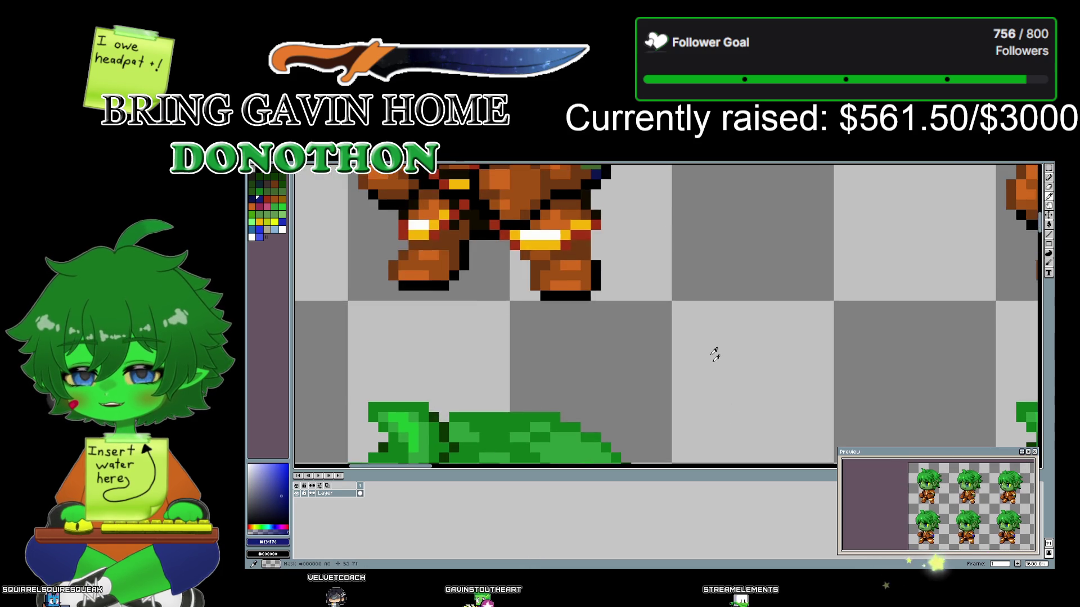
{"action": "scroll", "coordinate": [703, 394], "scroll_direction": "down", "scroll_amount": 3}
{"action": "left_click_drag", "start_coordinate": [676, 384], "coordinate": [674, 392]}
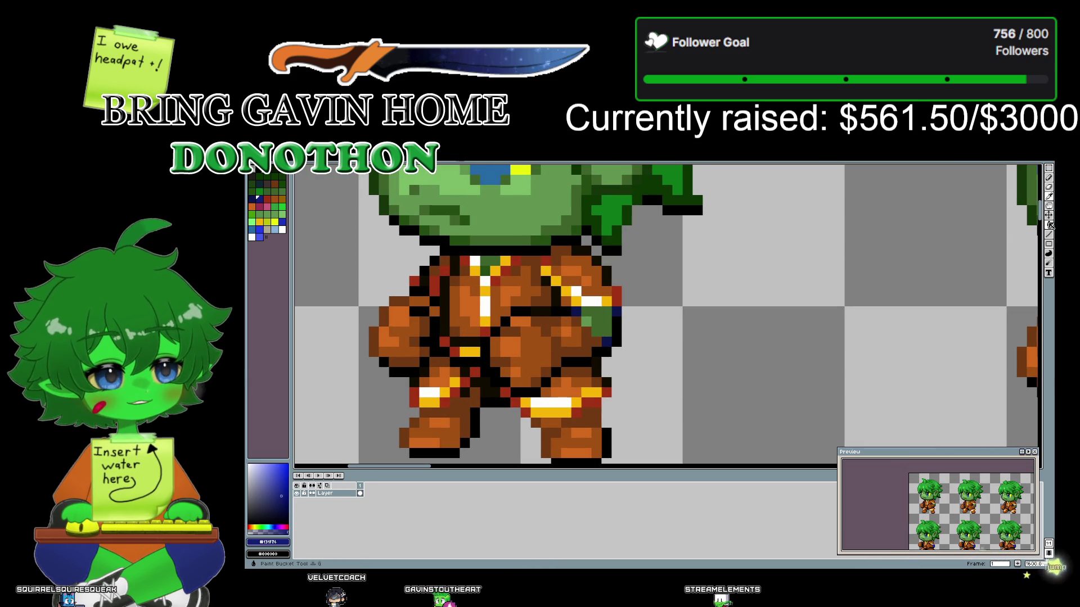
{"action": "key", "text": "g"}
{"action": "left_click", "coordinate": [603, 326]}
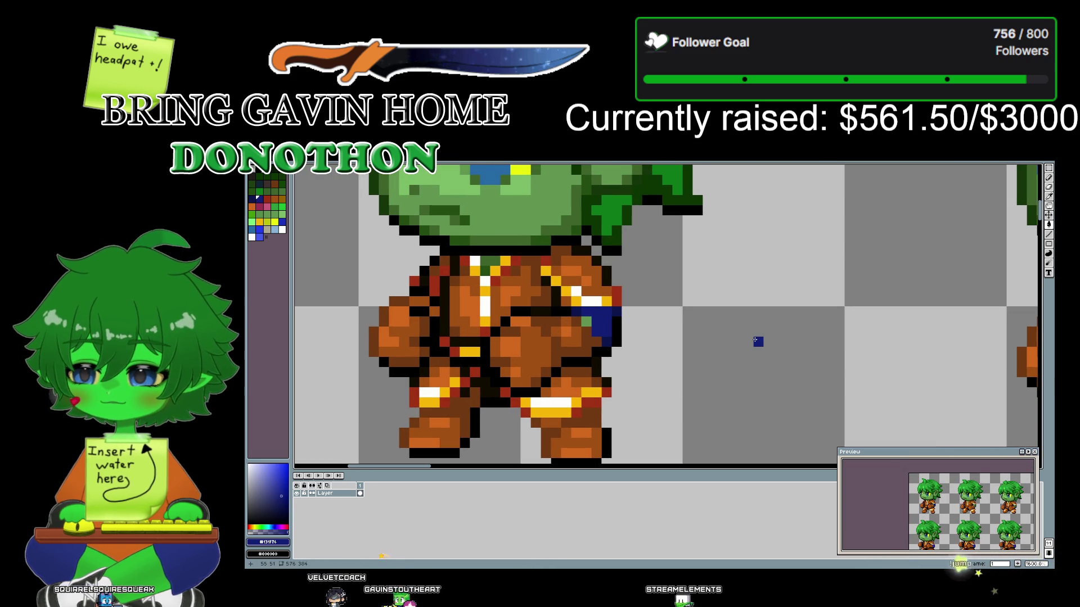
- Pan down to bring the sprite's legs into view
{"action": "scroll", "coordinate": [430, 329], "scroll_direction": "left", "scroll_amount": 5}
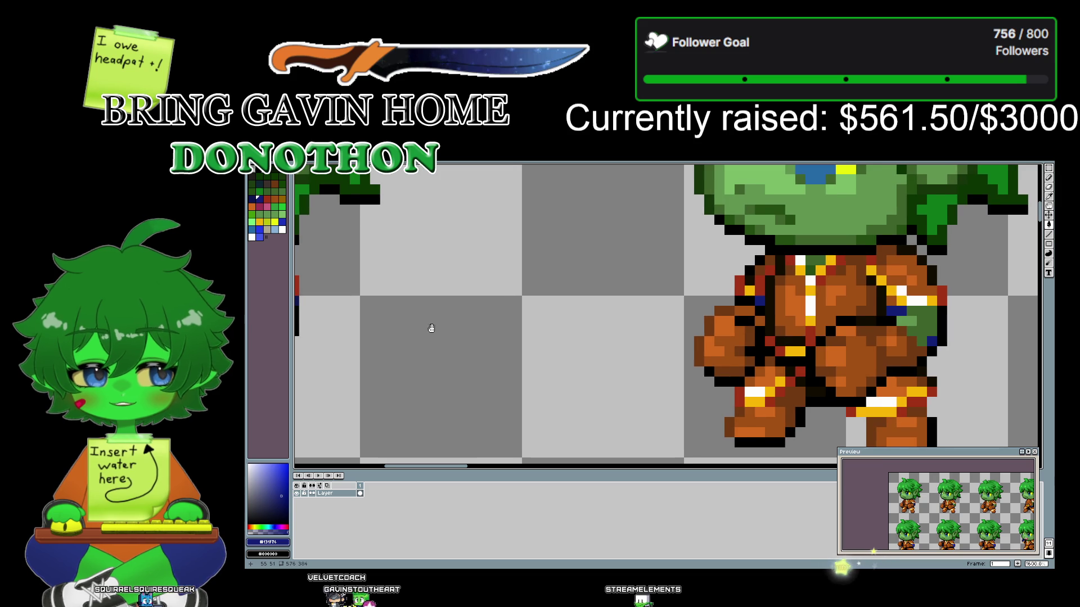
{"action": "scroll", "coordinate": [634, 357], "scroll_direction": "right", "scroll_amount": 5}
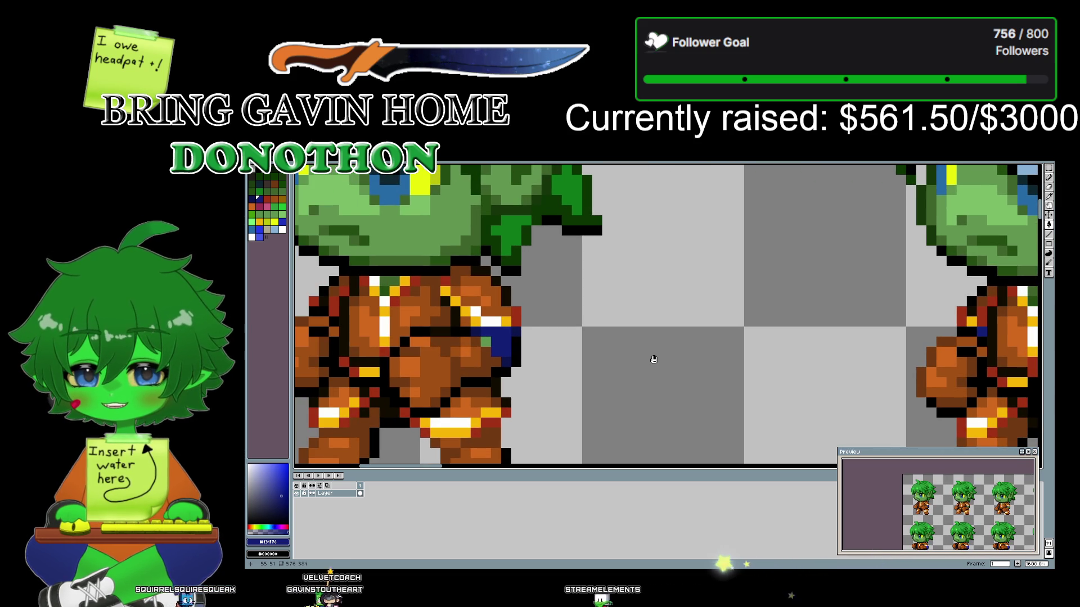
{"action": "left_click_drag", "start_coordinate": [653, 359], "coordinate": [753, 219]}
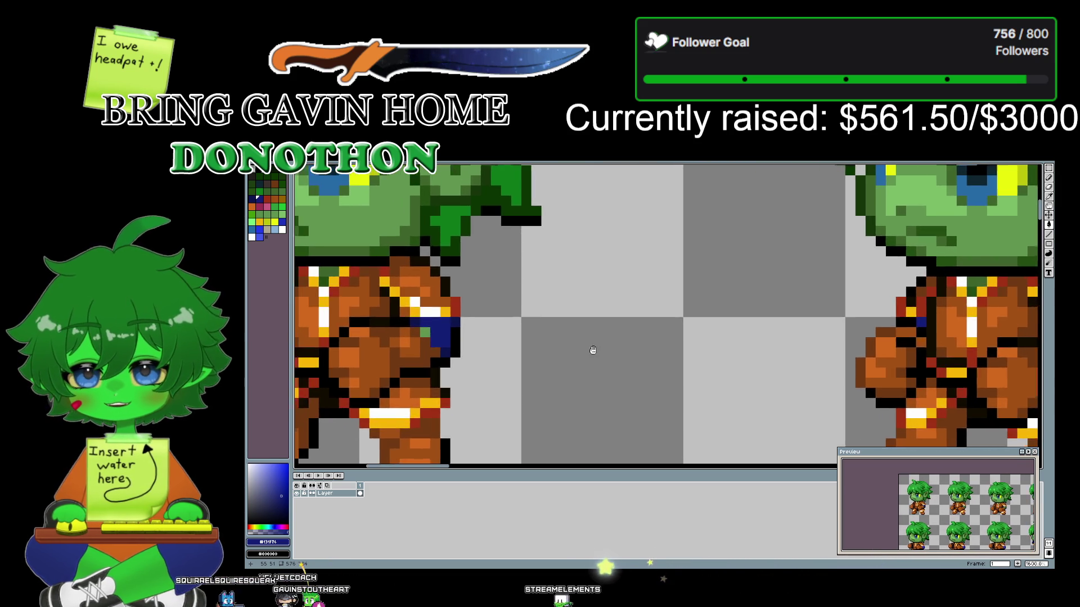
{"action": "scroll", "coordinate": [753, 219], "scroll_direction": "up", "scroll_amount": 3}
{"action": "scroll", "coordinate": [732, 352], "scroll_direction": "down", "scroll_amount": 3}
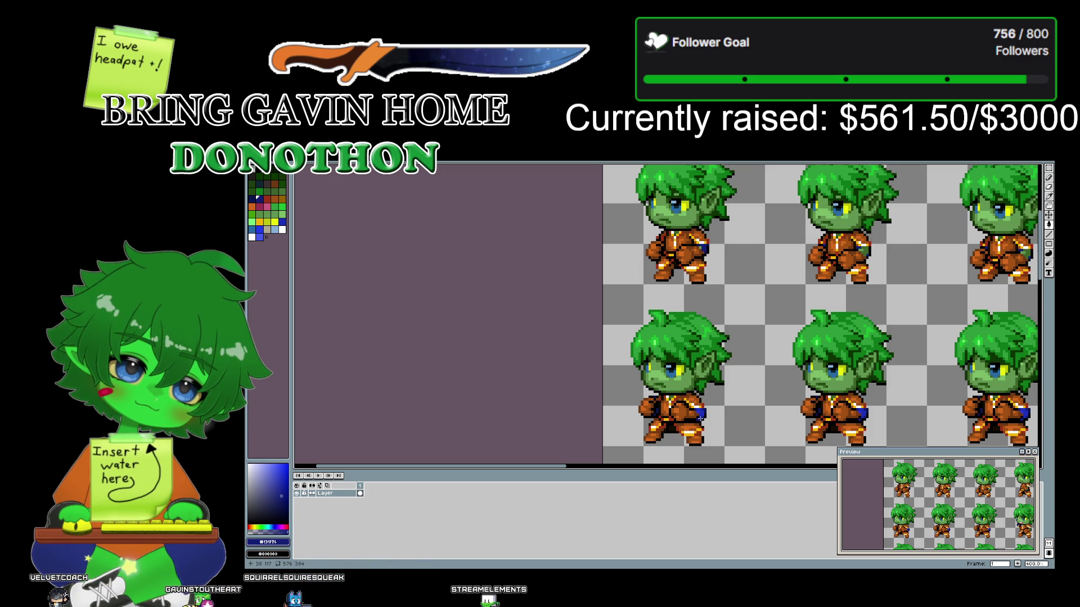
- Pan and zoom across the goblin sprite grid to check the navy torso patches, then open the File menu
{"action": "left_click_drag", "start_coordinate": [748, 388], "coordinate": [512, 270]}
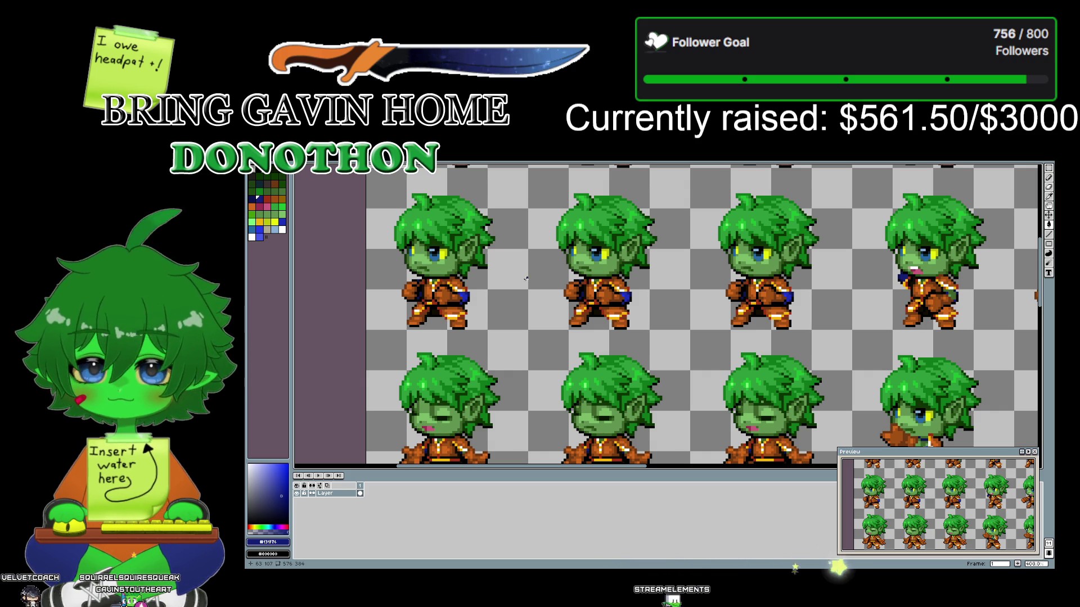
{"action": "left_click_drag", "start_coordinate": [509, 237], "coordinate": [552, 329]}
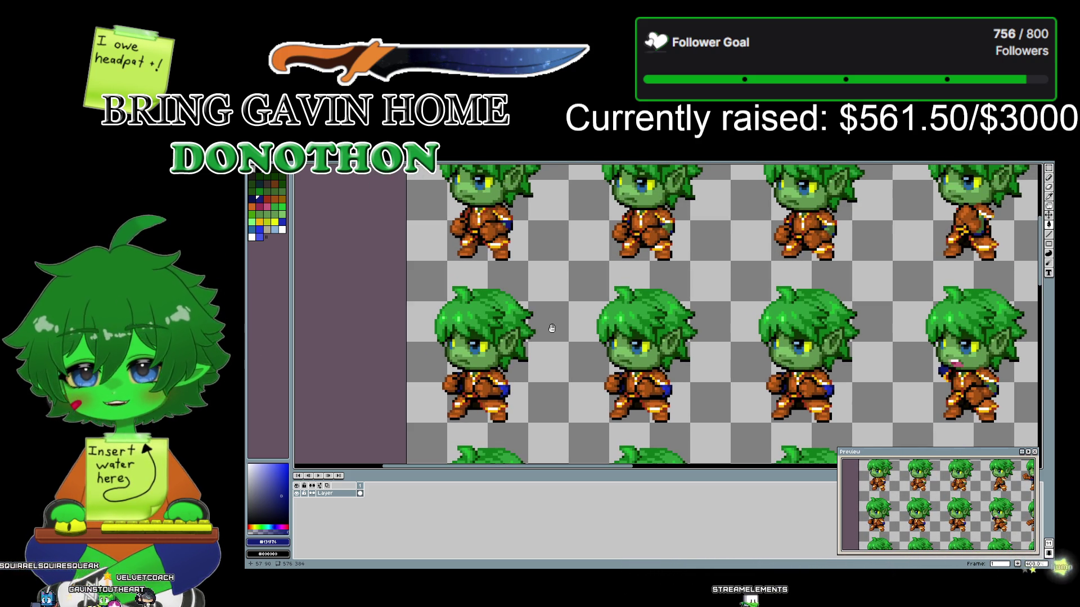
{"action": "scroll", "coordinate": [552, 328], "scroll_direction": "up", "scroll_amount": 1}
{"action": "scroll", "coordinate": [548, 340], "scroll_direction": "up", "scroll_amount": 1}
{"action": "scroll", "coordinate": [549, 340], "scroll_direction": "up", "scroll_amount": 2}
{"action": "scroll", "coordinate": [561, 335], "scroll_direction": "up", "scroll_amount": 1}
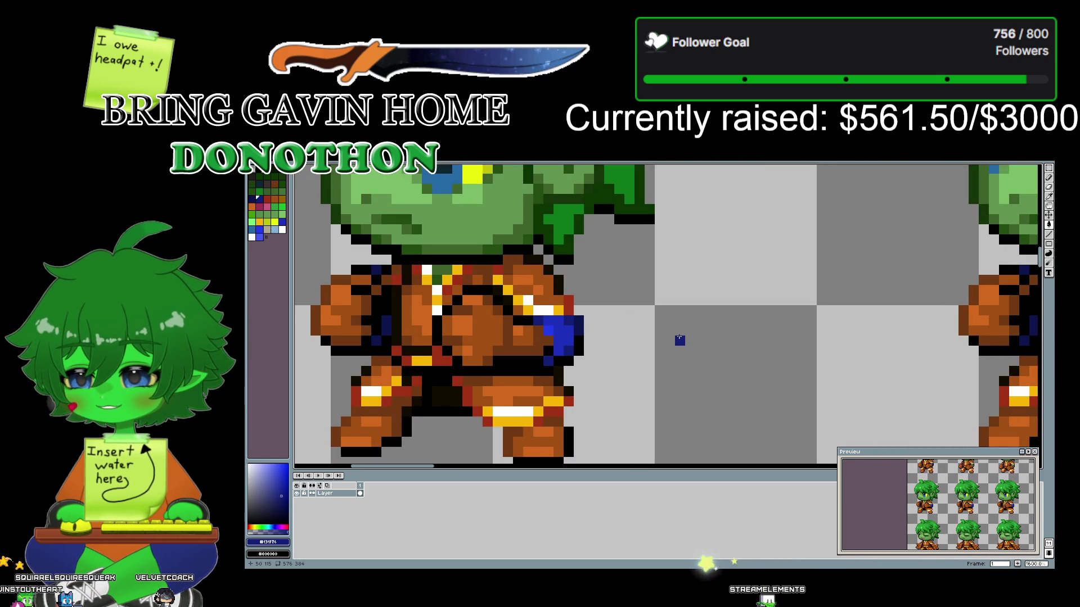
{"action": "key", "text": "alt"}
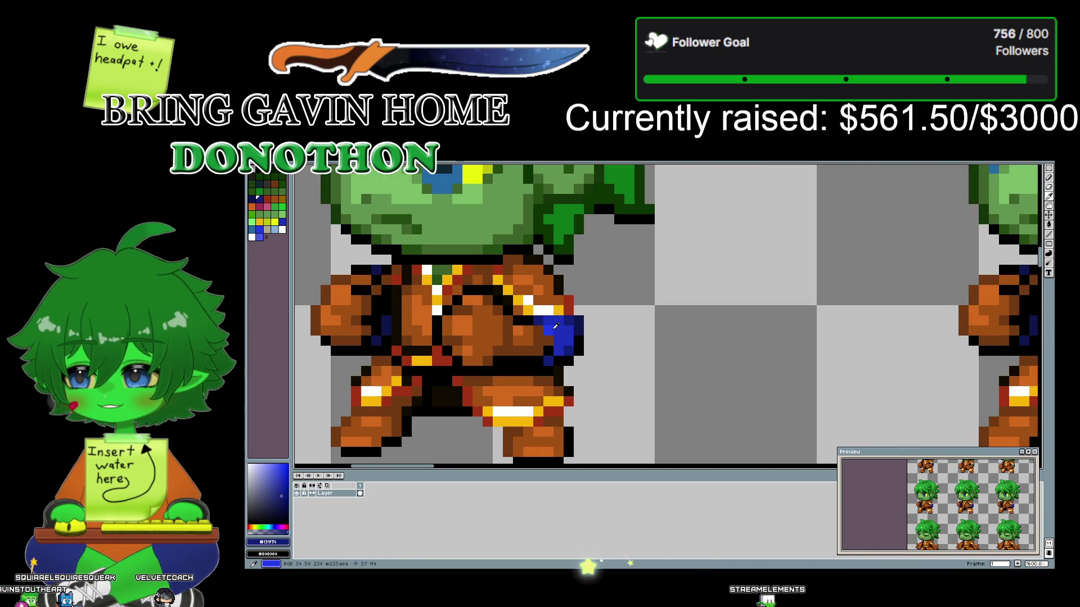
{"action": "scroll", "coordinate": [645, 338], "scroll_direction": "down", "scroll_amount": 3}
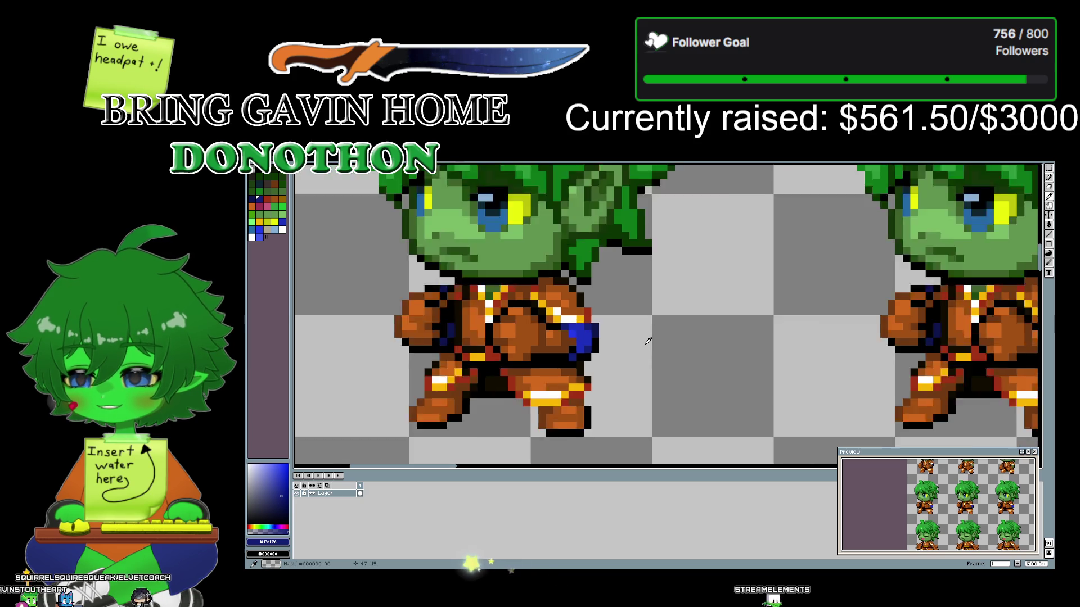
{"action": "left_click", "coordinate": [254, 160]}
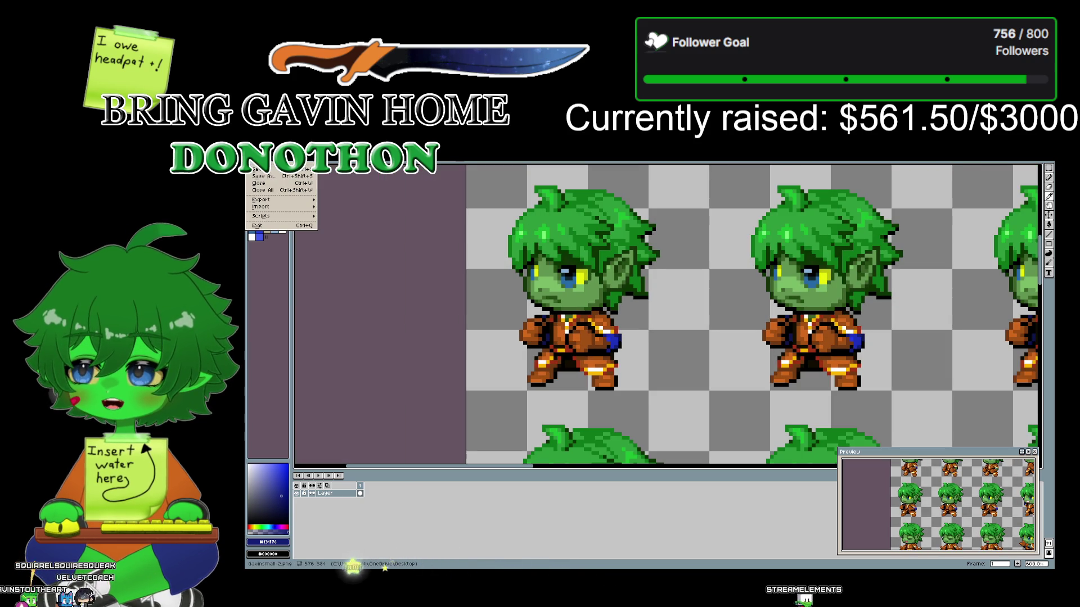
- Open Rinalt from Desktop > RPGMaker Games > Gavin the Goblin > Stoutheart > img > sv_actors
{"action": "left_click", "coordinate": [260, 163]}
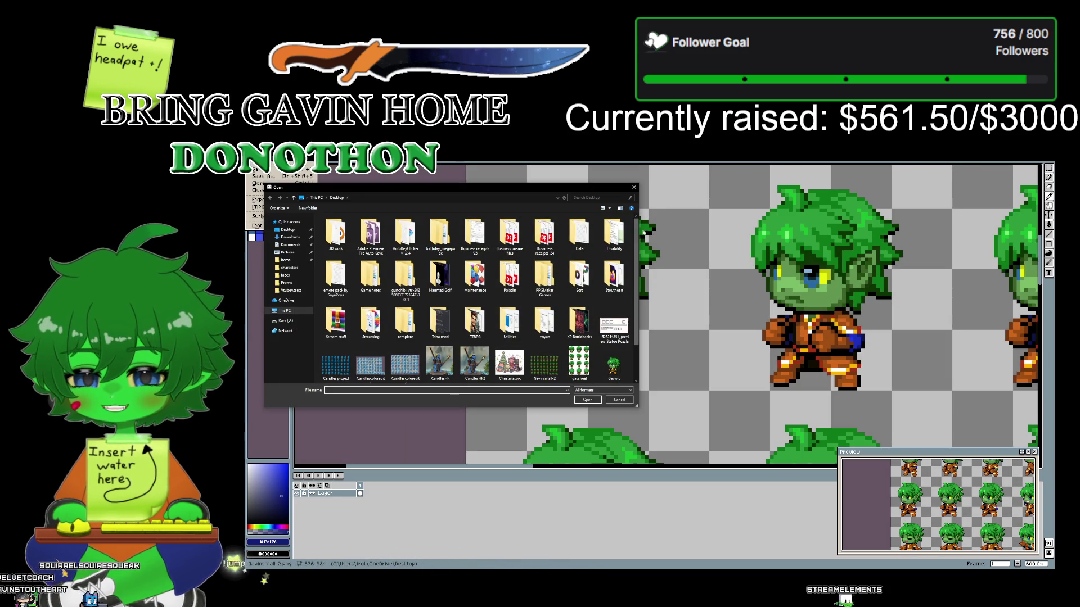
{"action": "left_click_drag", "start_coordinate": [634, 240], "coordinate": [637, 278]}
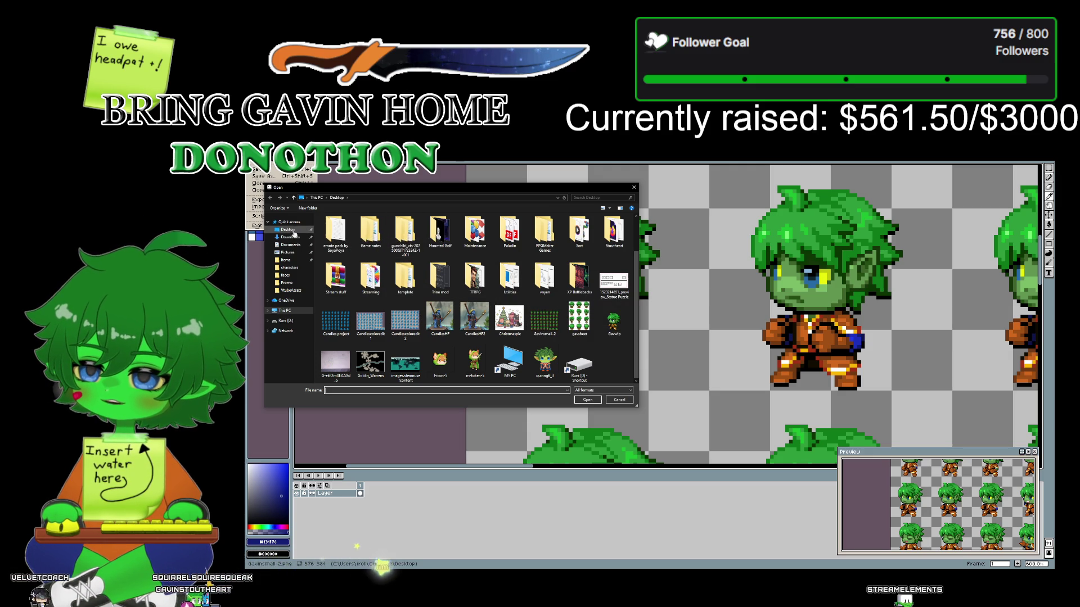
{"action": "left_click", "coordinate": [634, 243]}
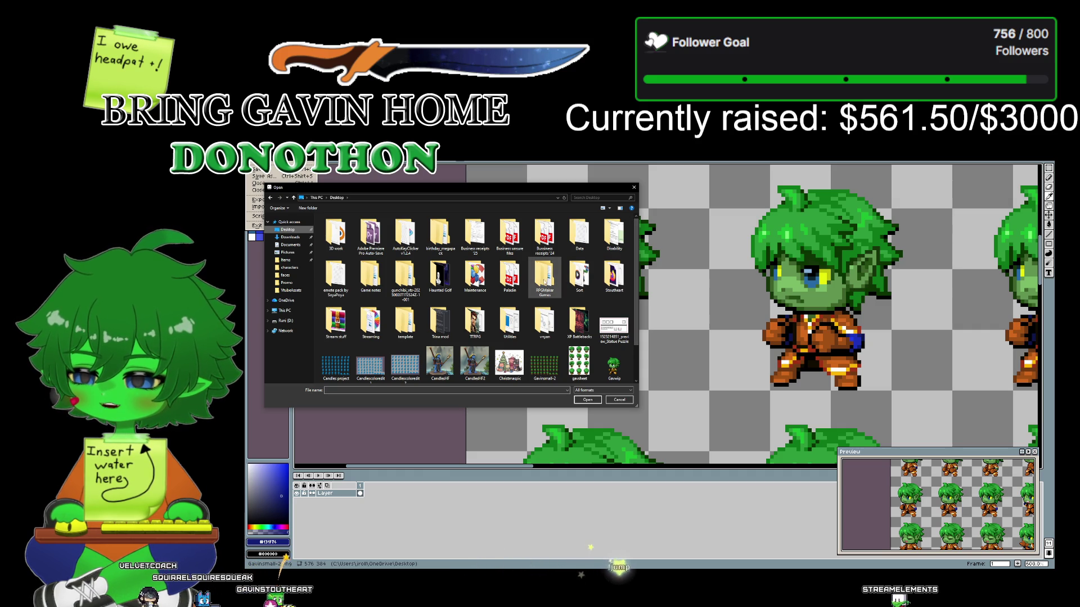
{"action": "double_click", "coordinate": [544, 277]}
{"action": "double_click", "coordinate": [343, 233]}
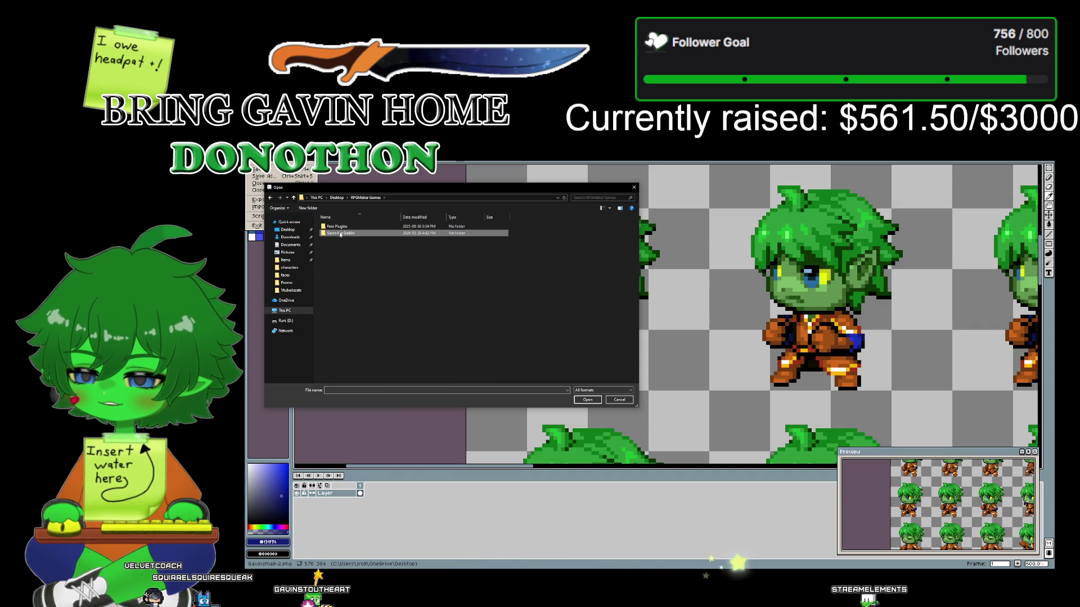
{"action": "double_click", "coordinate": [346, 227]}
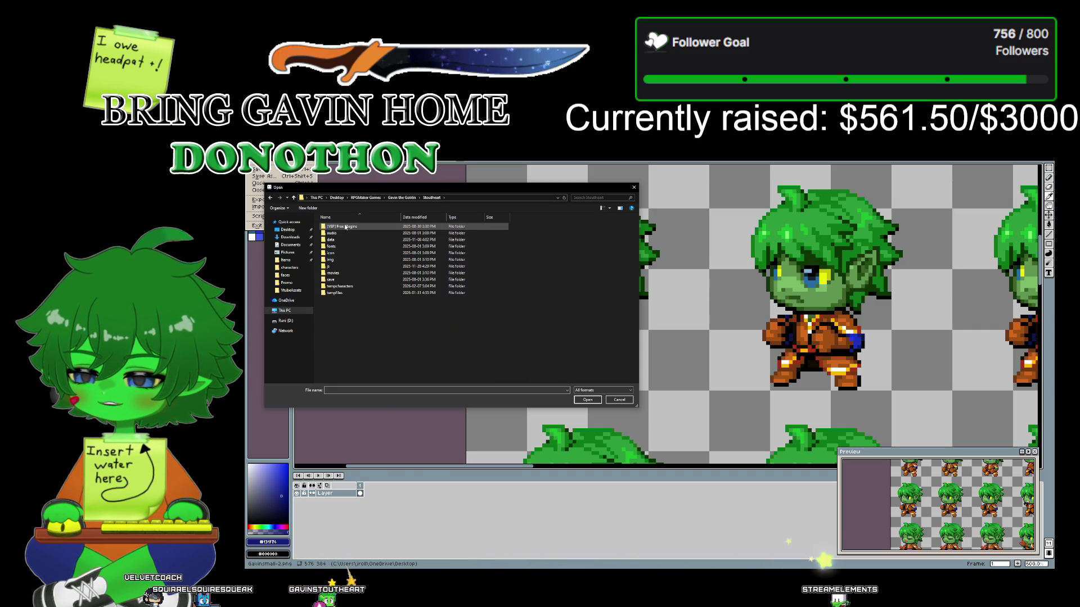
{"action": "double_click", "coordinate": [337, 262]}
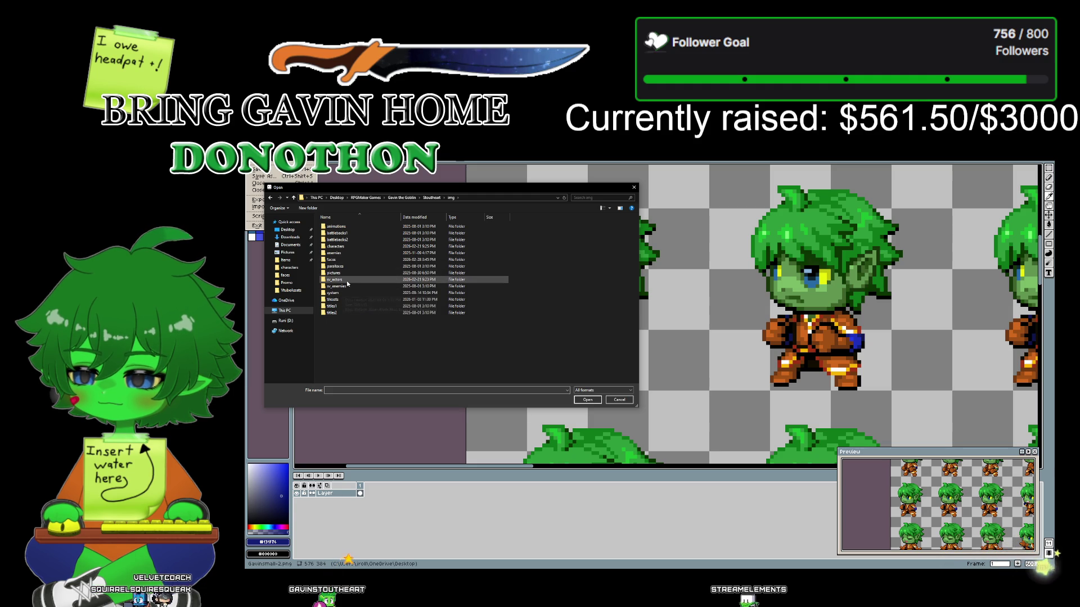
{"action": "double_click", "coordinate": [346, 280]}
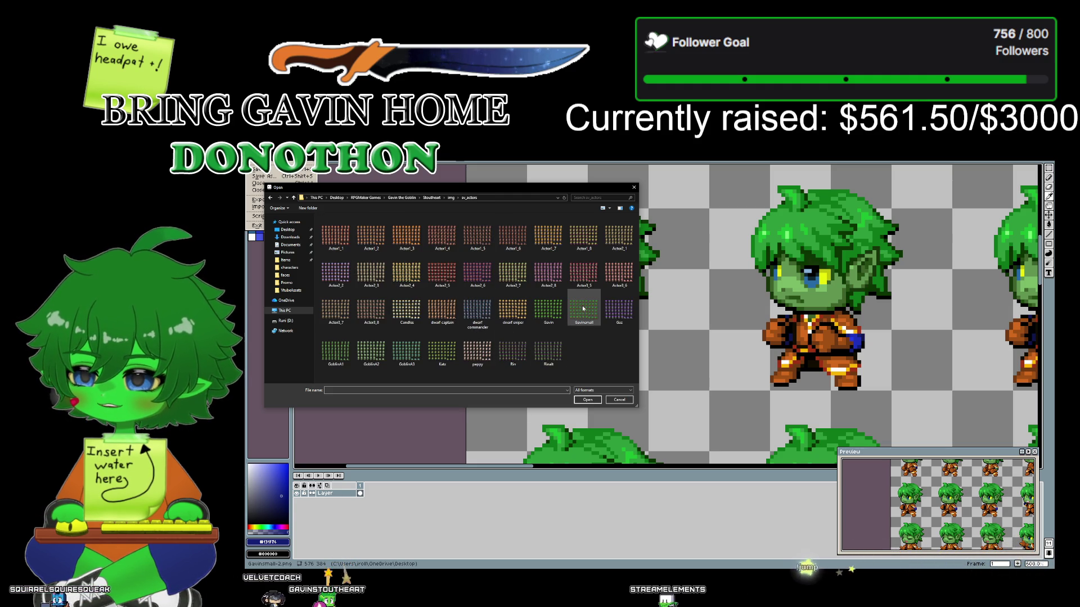
{"action": "double_click", "coordinate": [559, 344]}
{"action": "scroll", "coordinate": [568, 313], "scroll_direction": "up", "scroll_amount": 1}
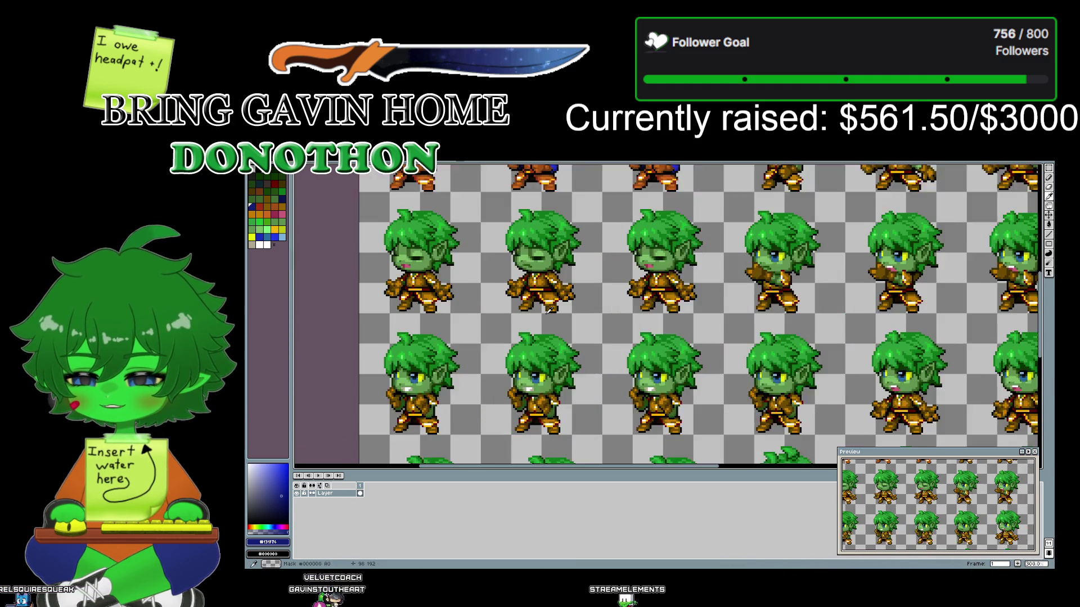
{"action": "scroll", "coordinate": [569, 313], "scroll_direction": "up", "scroll_amount": 1}
{"action": "mouse_move", "coordinate": [479, 331]}
{"action": "left_mouse_down"}
{"action": "mouse_move", "coordinate": [489, 327]}
{"action": "mouse_move", "coordinate": [570, 411]}
{"action": "mouse_move", "coordinate": [569, 428]}
{"action": "left_mouse_up"}
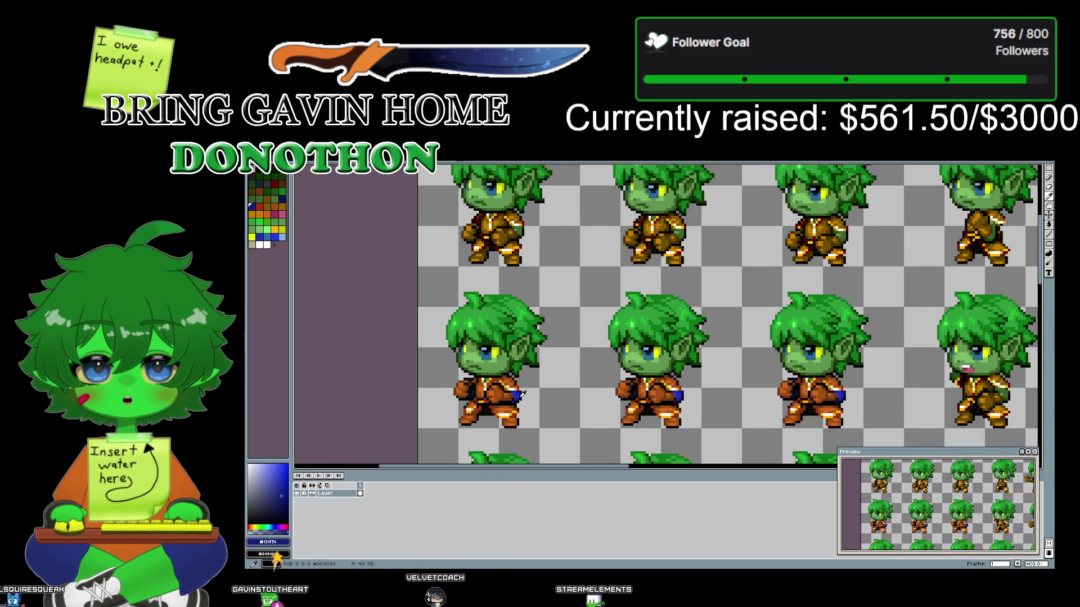
{"action": "scroll", "coordinate": [522, 396], "scroll_direction": "up", "scroll_amount": 1}
{"action": "scroll", "coordinate": [523, 397], "scroll_direction": "down", "scroll_amount": 1}
{"action": "scroll", "coordinate": [523, 397], "scroll_direction": "down", "scroll_amount": 1}
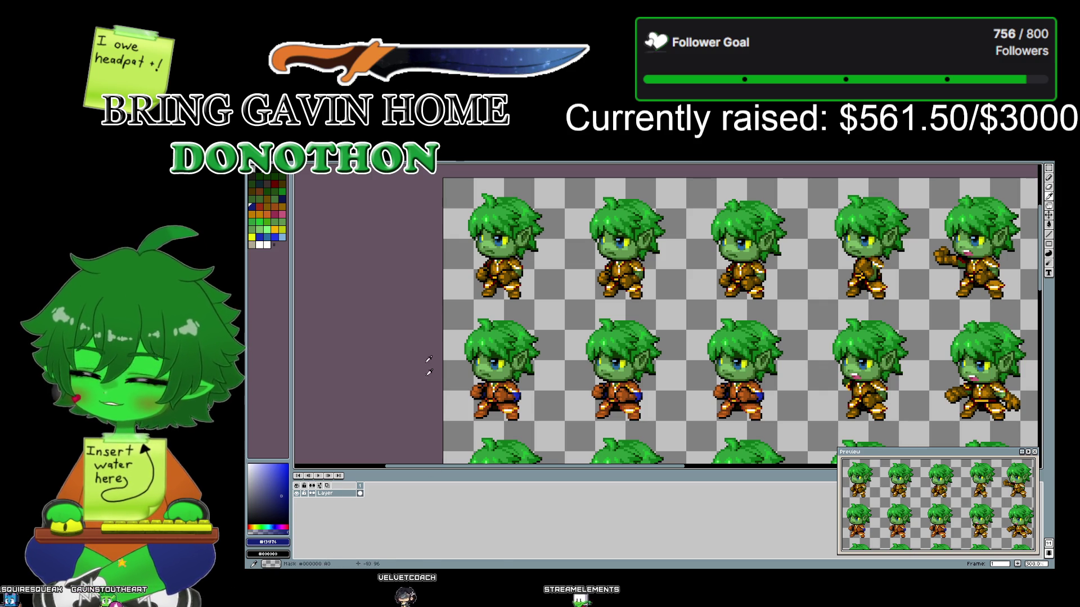
{"action": "key", "text": "alt+Tab"}
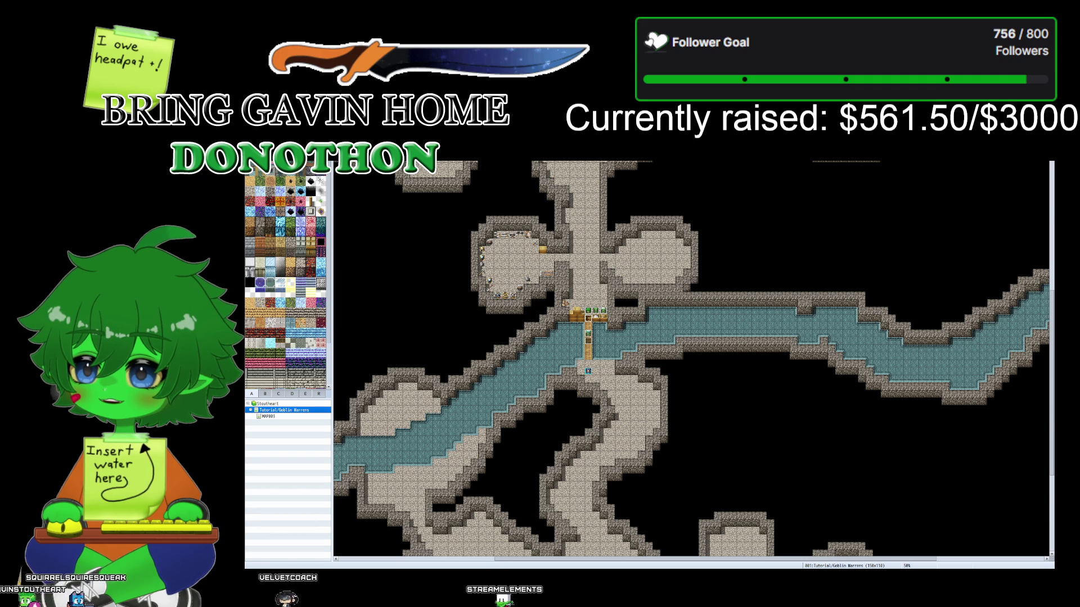
- Load the saved green-haired kid settings in the Character Generator and start the battler sheet Export
{"action": "key", "text": "F11"}
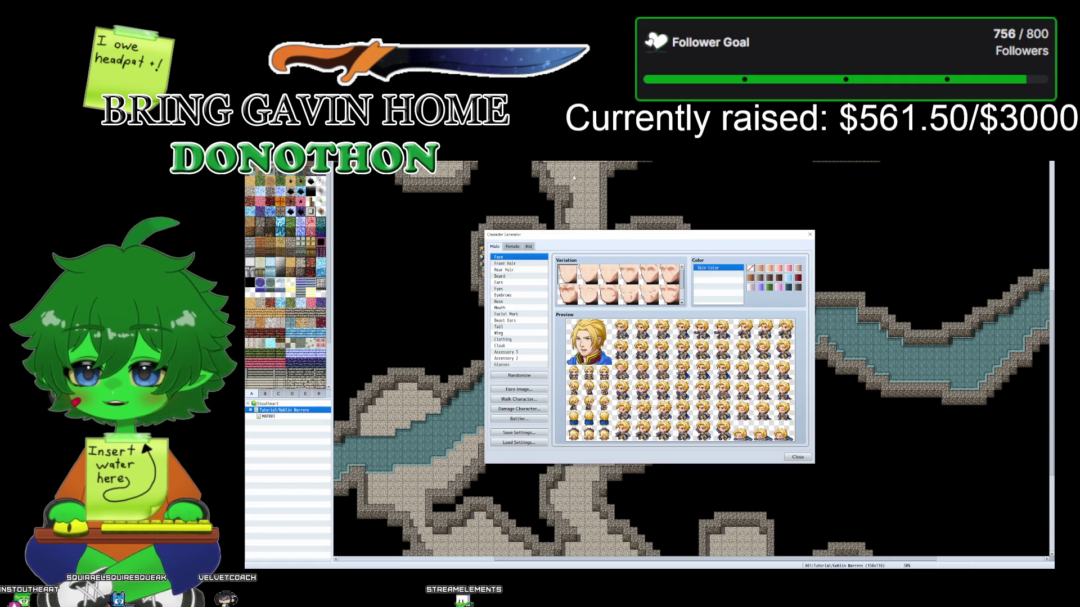
{"action": "left_click", "coordinate": [518, 443]}
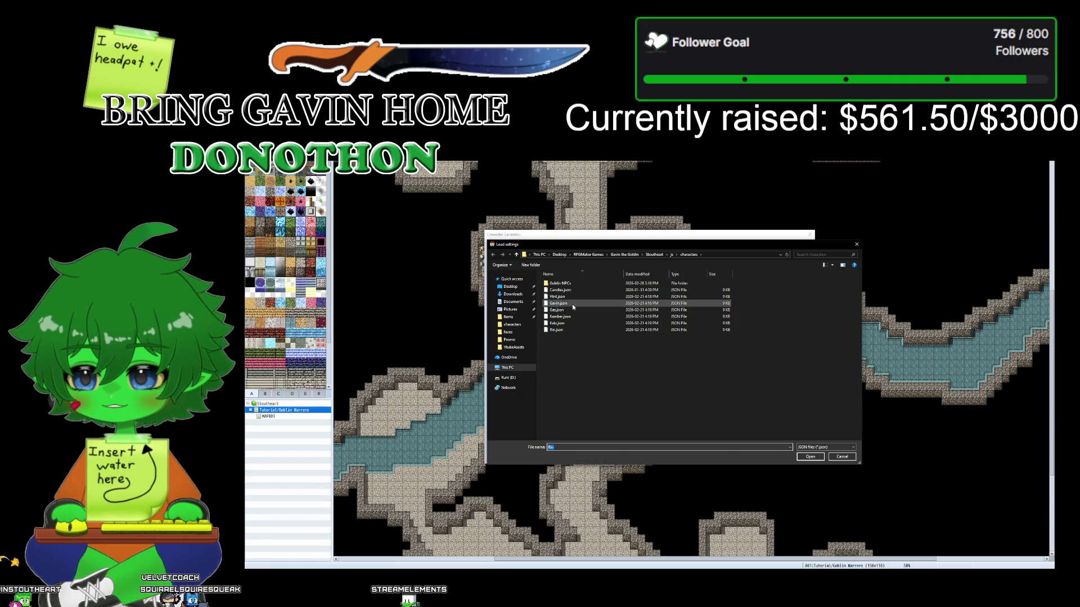
{"action": "double_click", "coordinate": [571, 290]}
{"action": "left_click", "coordinate": [528, 247]}
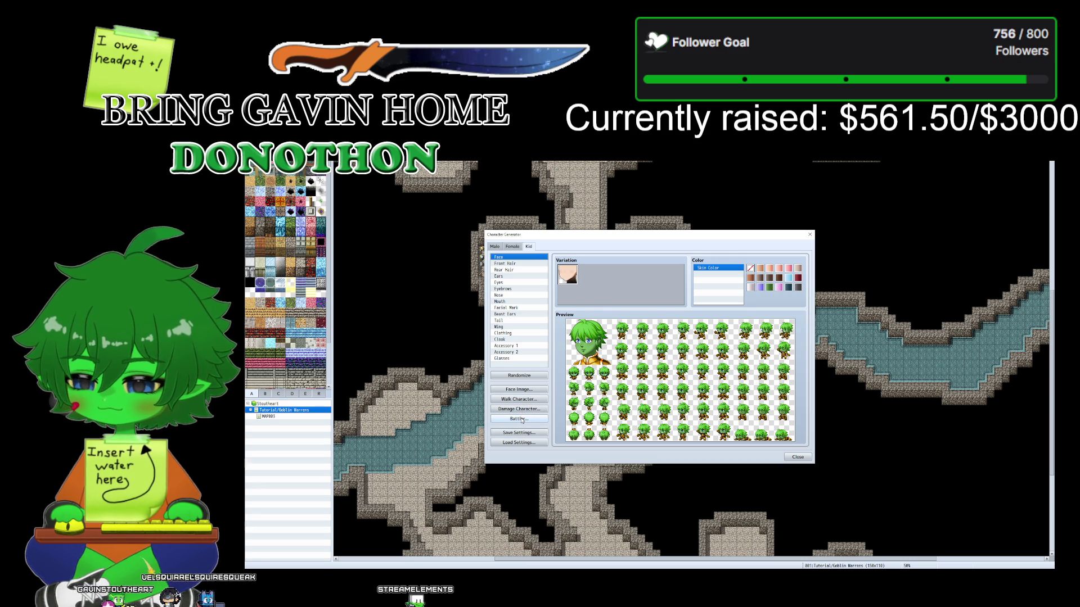
{"action": "left_click", "coordinate": [521, 419]}
{"action": "left_click", "coordinate": [636, 283]}
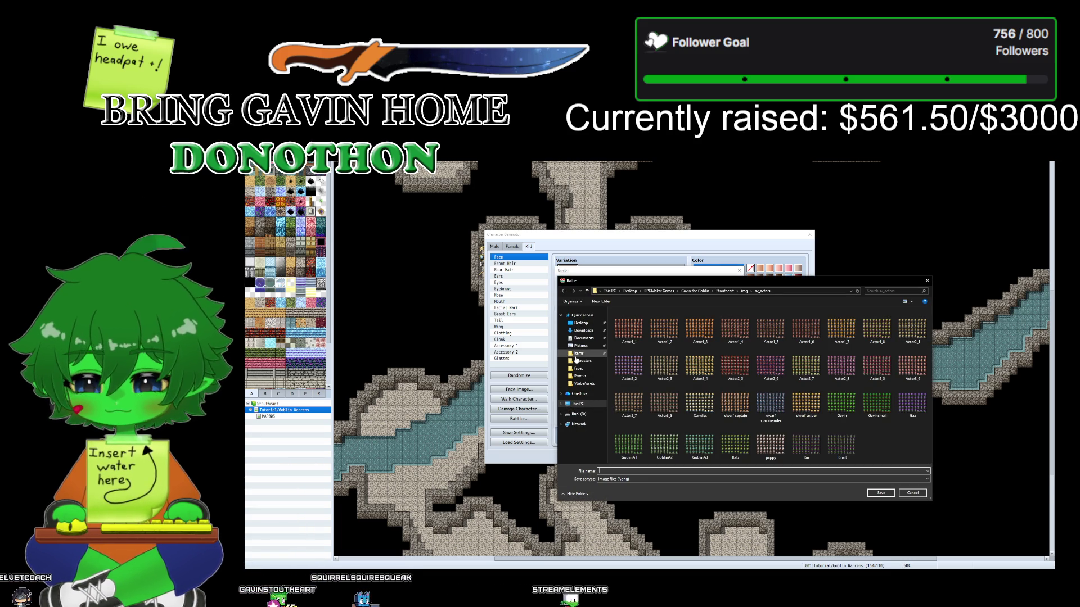
- Save the battler sheet over the existing Gavinsmall.png, confirming the replacement
{"action": "left_click", "coordinate": [870, 402]}
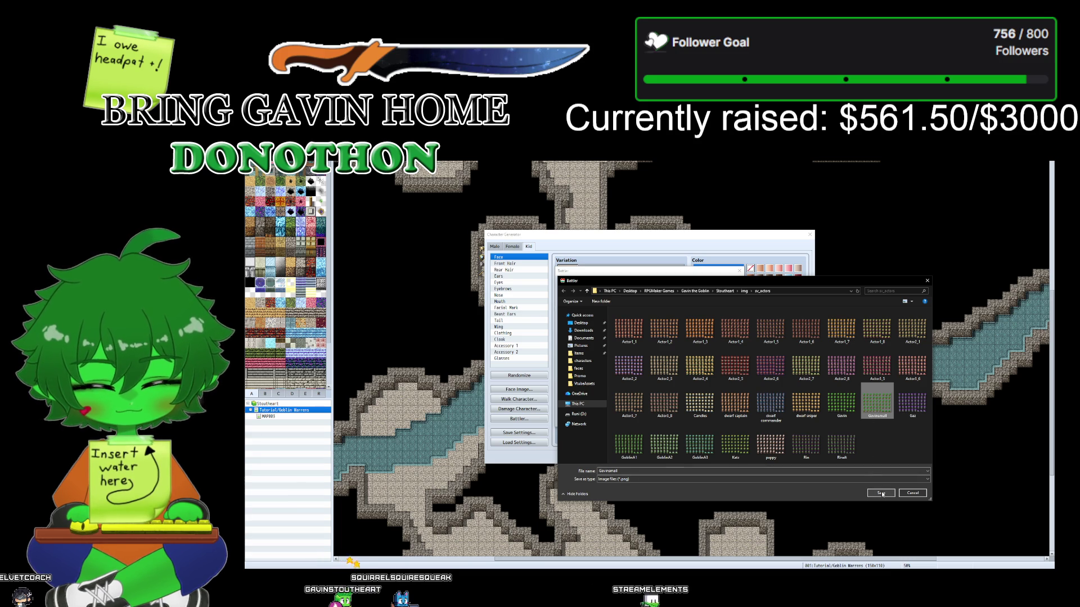
{"action": "left_click", "coordinate": [881, 493]}
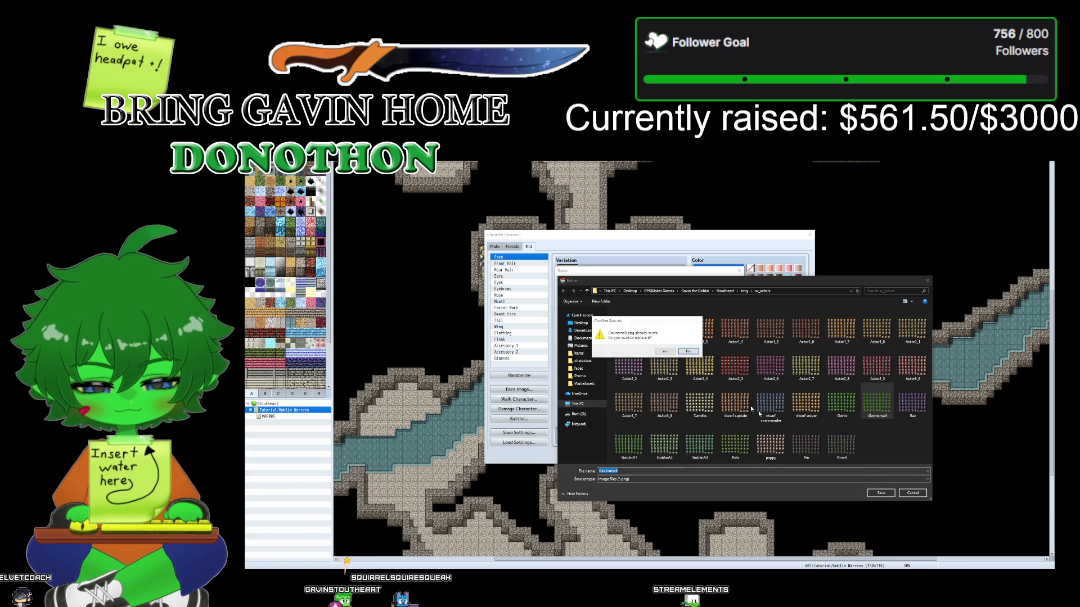
{"action": "left_click", "coordinate": [665, 352]}
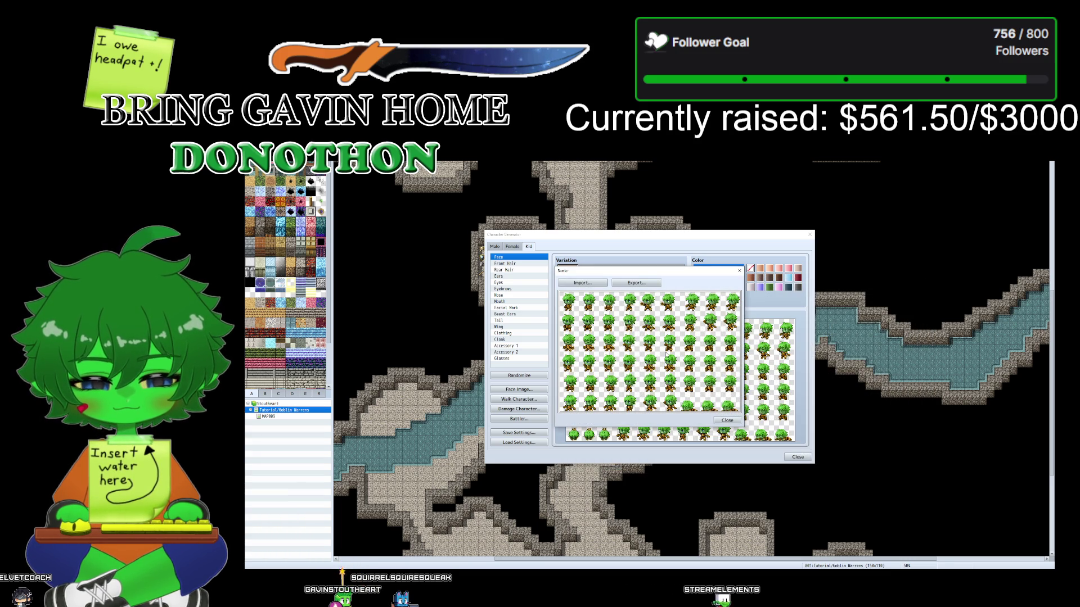
- Close the Battler export window and bring GraphicsGale back to the front
{"action": "left_click", "coordinate": [726, 421]}
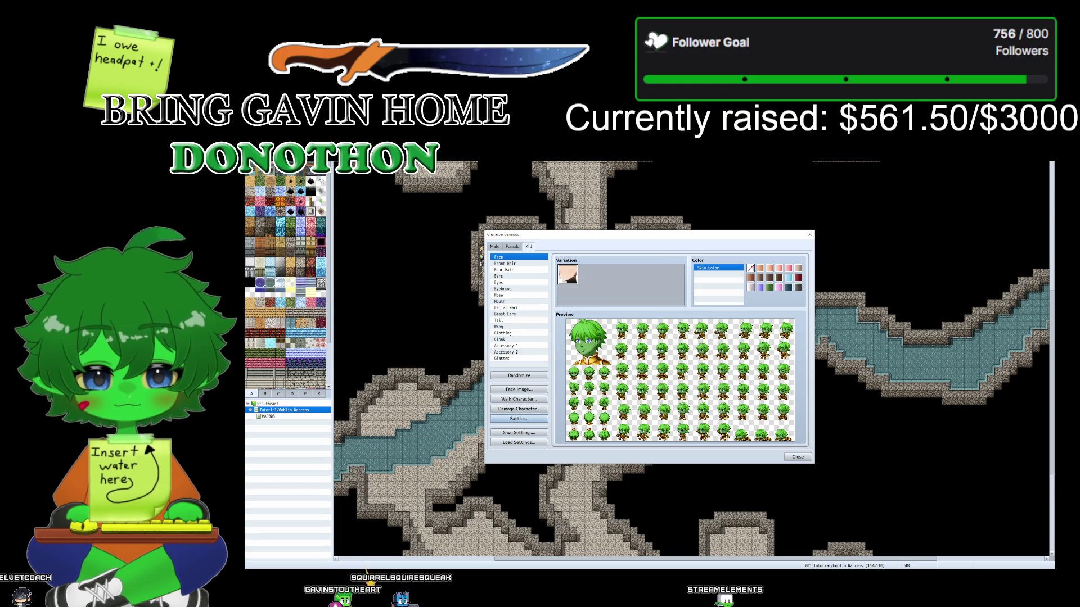
{"action": "mouse_move", "coordinate": [685, 569]}
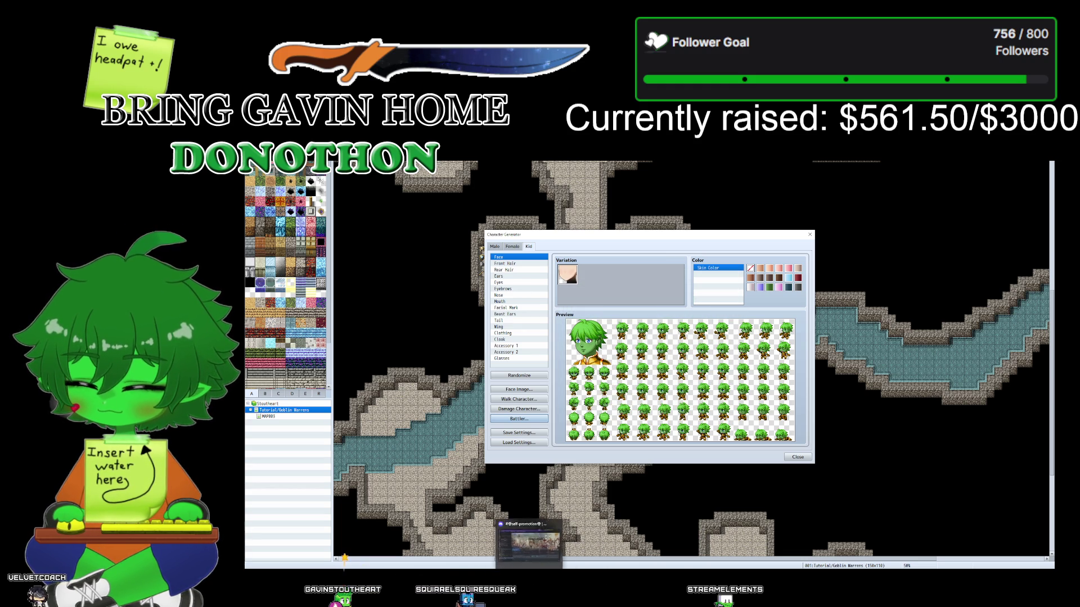
{"action": "mouse_move", "coordinate": [560, 569]}
{"action": "mouse_move", "coordinate": [452, 569]}
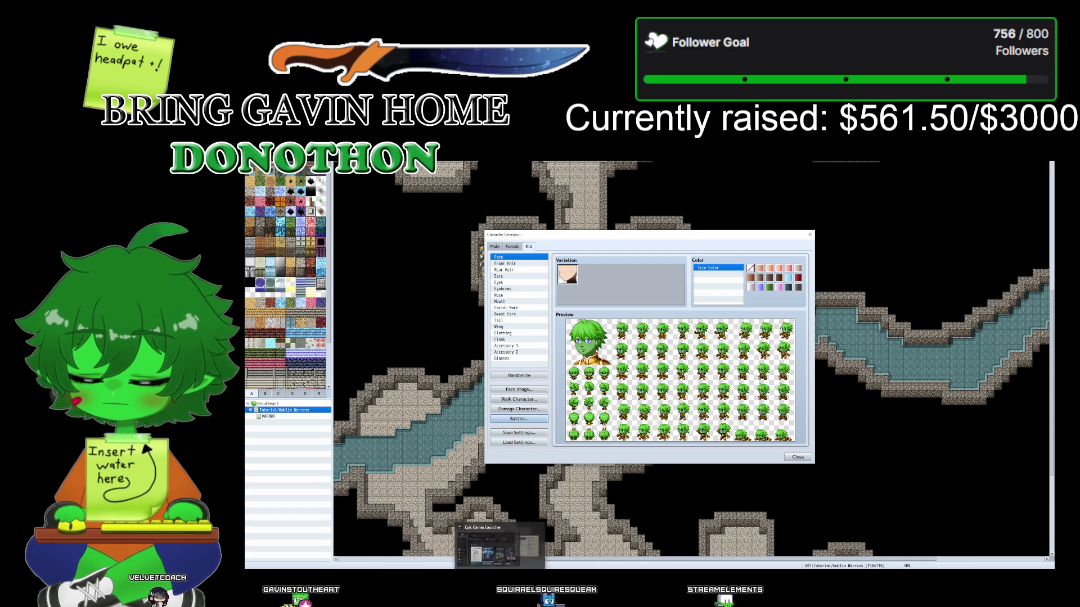
{"action": "left_click", "coordinate": [695, 569]}
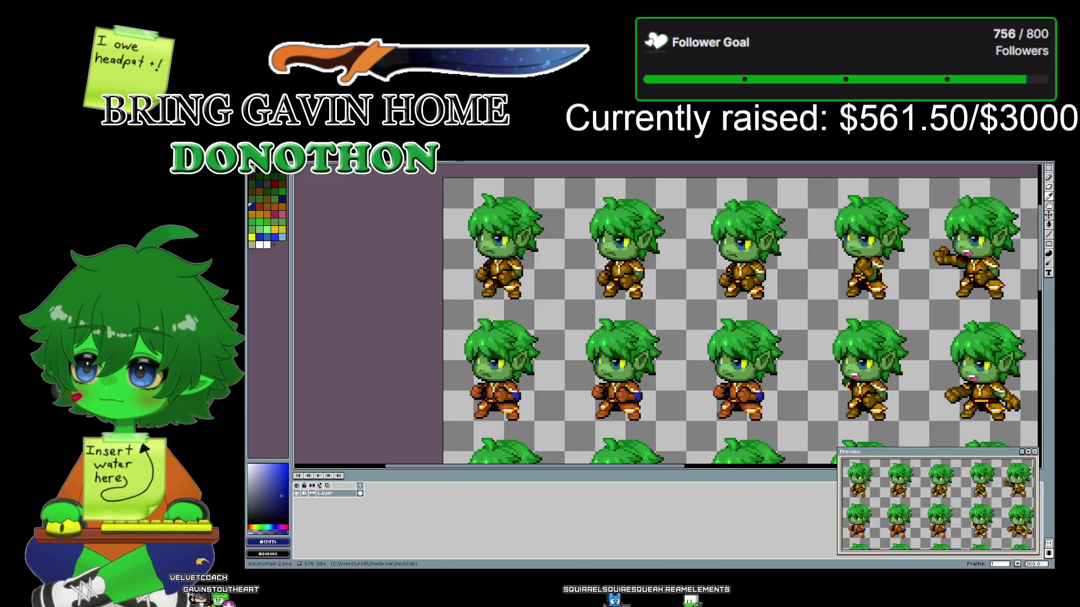
- Switch to the Gavinsmall-2 window and Save As over the existing Gavinsmall-2.png
{"action": "key", "text": "ctrl+Tab"}
{"action": "key", "text": "alt+f"}
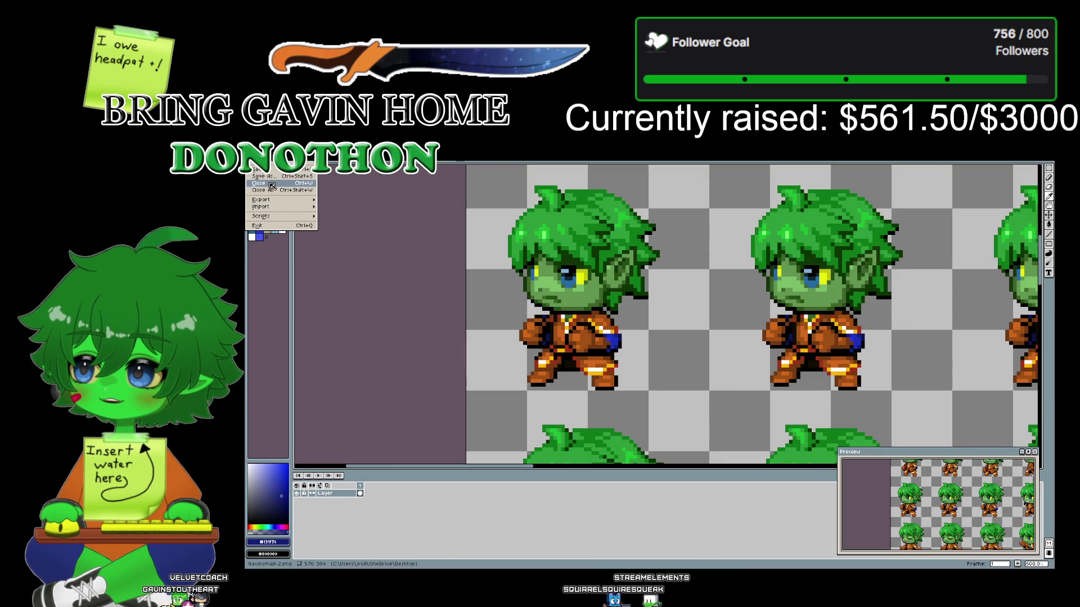
{"action": "left_click", "coordinate": [271, 177]}
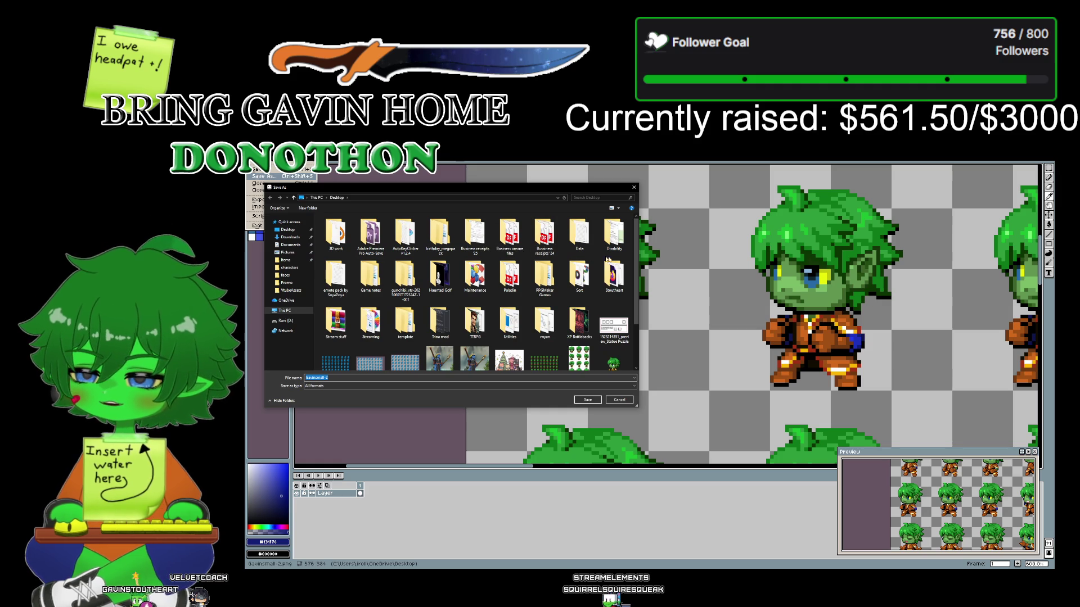
{"action": "left_click_drag", "start_coordinate": [635, 252], "coordinate": [636, 325]}
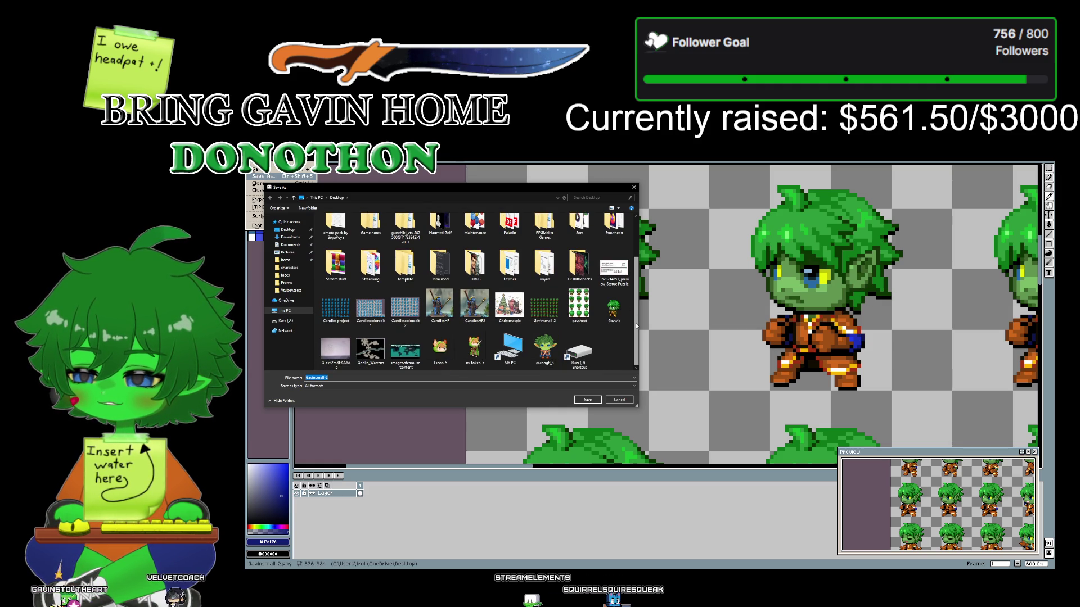
{"action": "left_click", "coordinate": [590, 399]}
{"action": "left_click", "coordinate": [663, 352]}
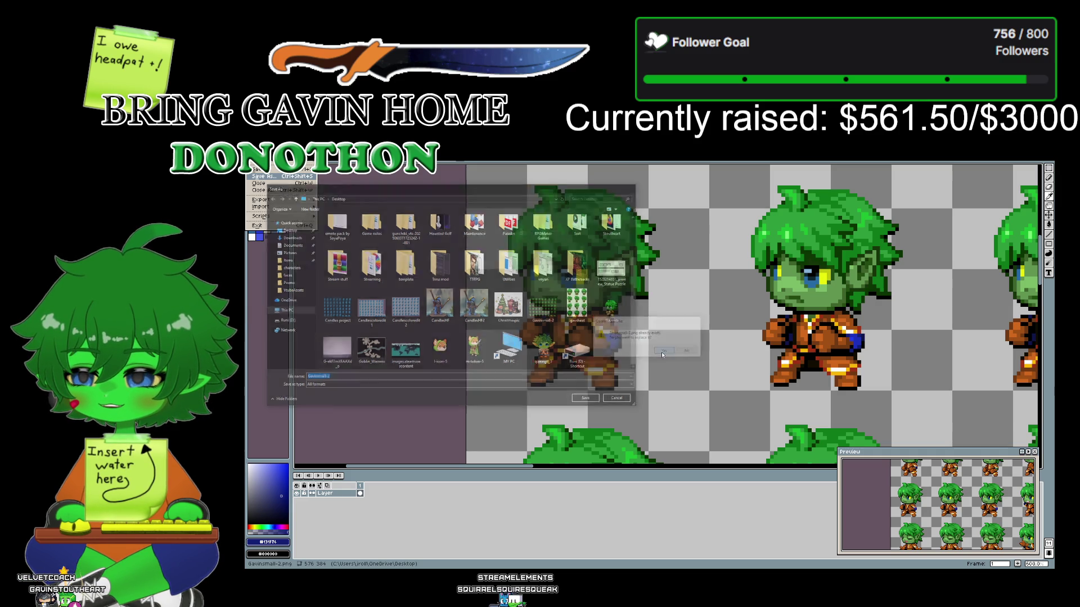
- Return to the zoomed Gavinsmall-2 sheet and bring up the File menu
{"action": "scroll", "coordinate": [535, 301], "scroll_direction": "down", "scroll_amount": 2}
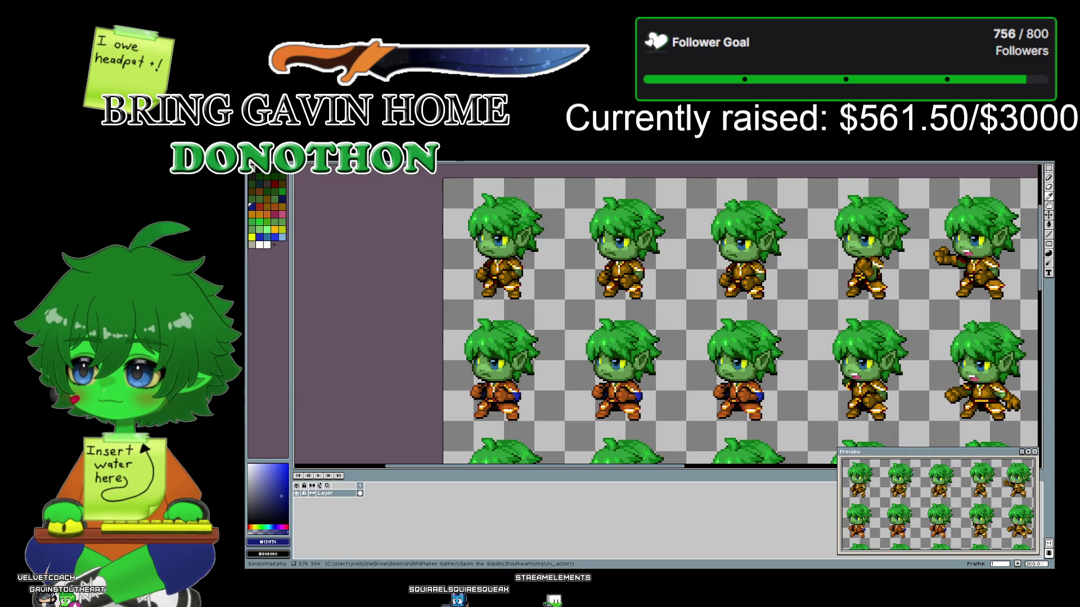
{"action": "key", "text": "ctrl+Up"}
{"action": "key", "text": "alt+f"}
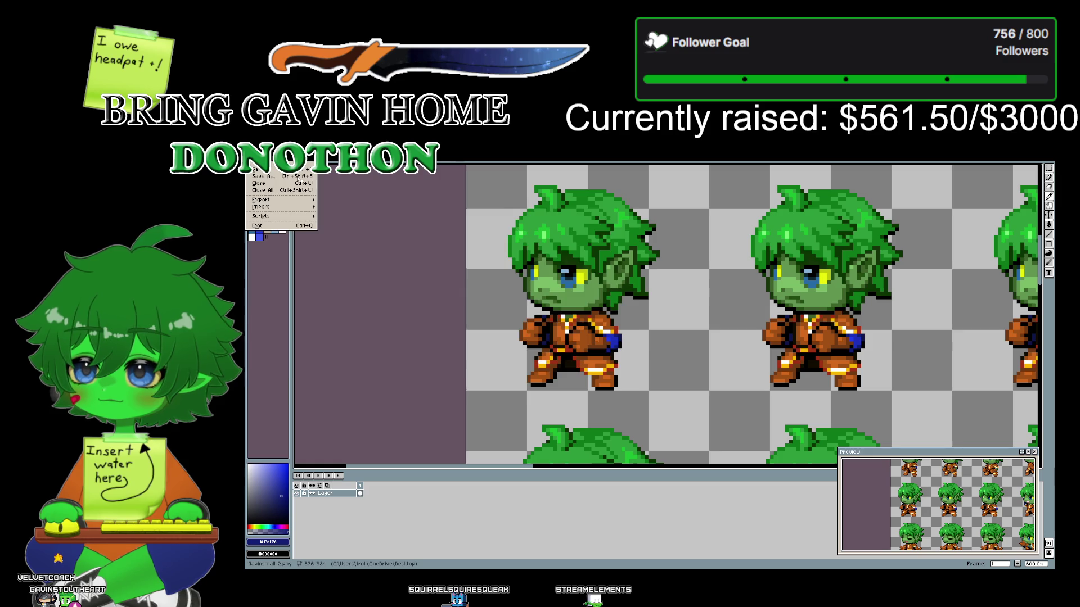
- Browse Desktop > RPGMaker Games > Gavin the Goblin > Stoutheart > img > sv_actors and open Gavinsmall
{"action": "key", "text": "o"}
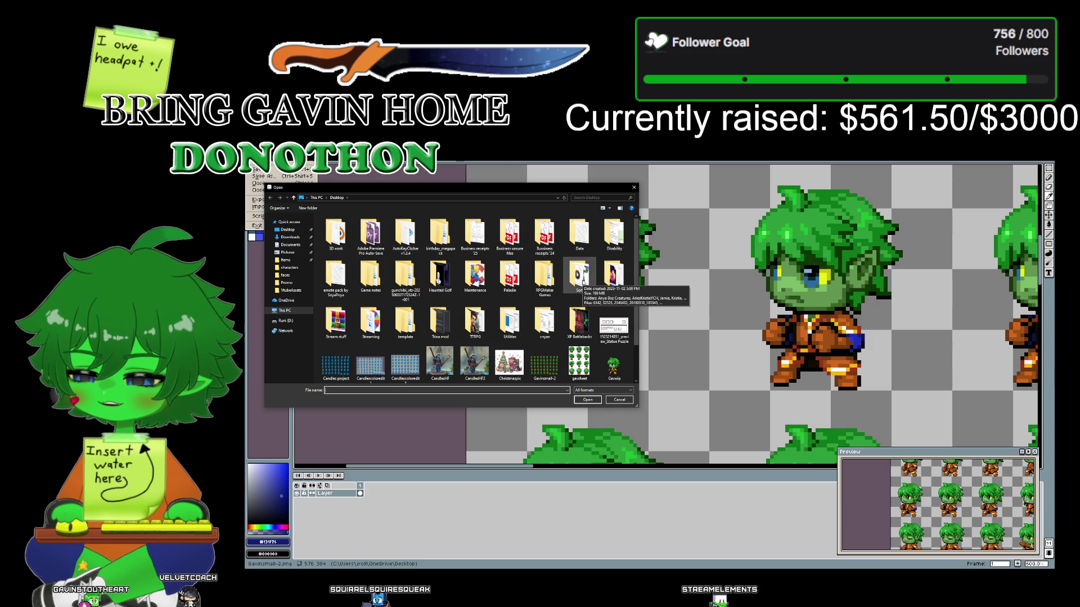
{"action": "double_click", "coordinate": [612, 281]}
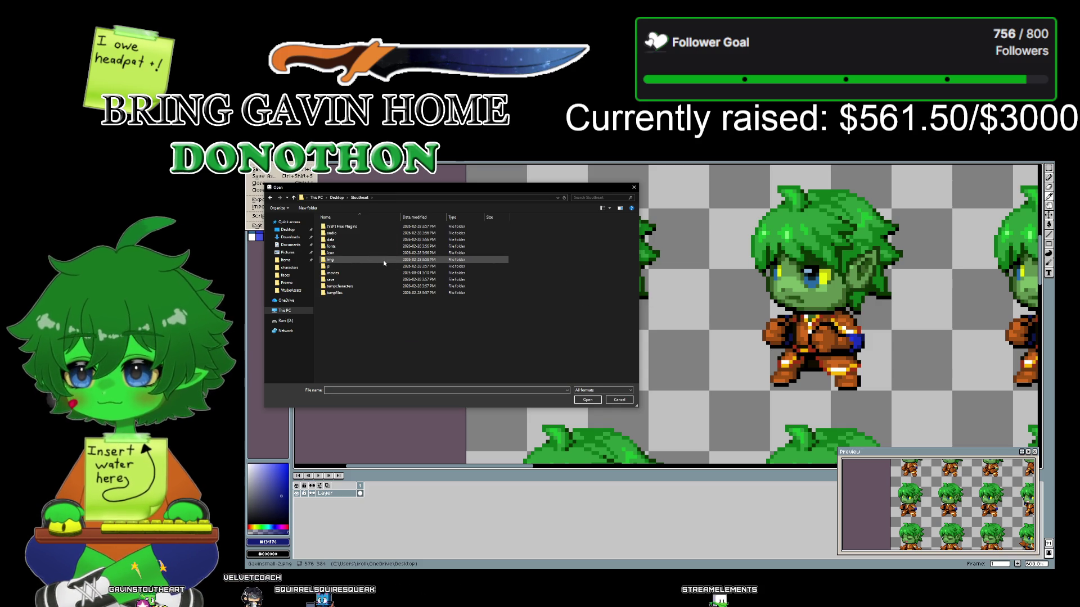
{"action": "left_click", "coordinate": [269, 198]}
{"action": "double_click", "coordinate": [544, 272]}
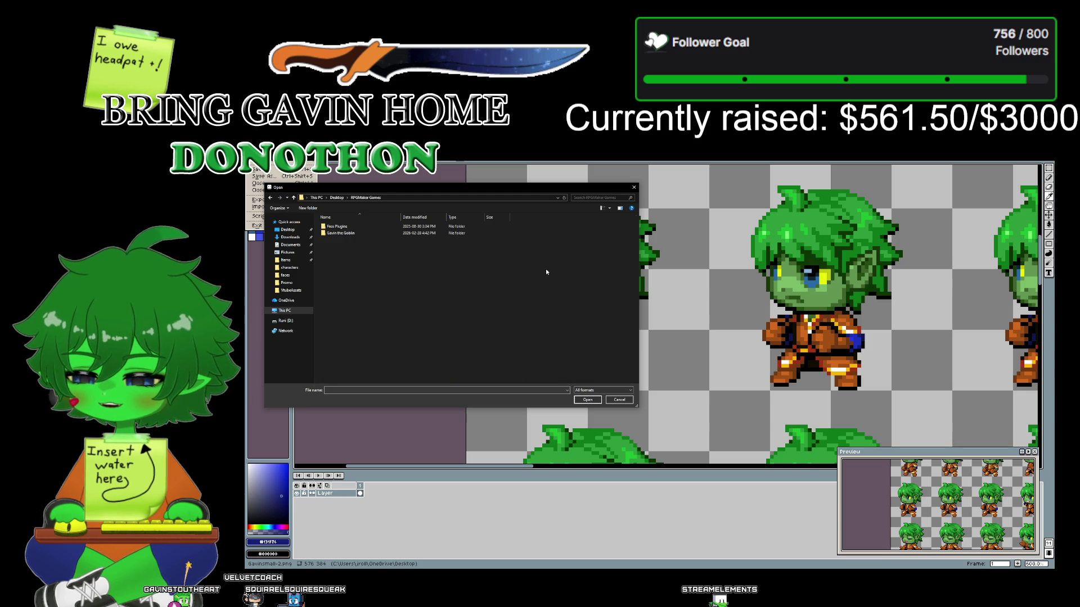
{"action": "double_click", "coordinate": [353, 233]}
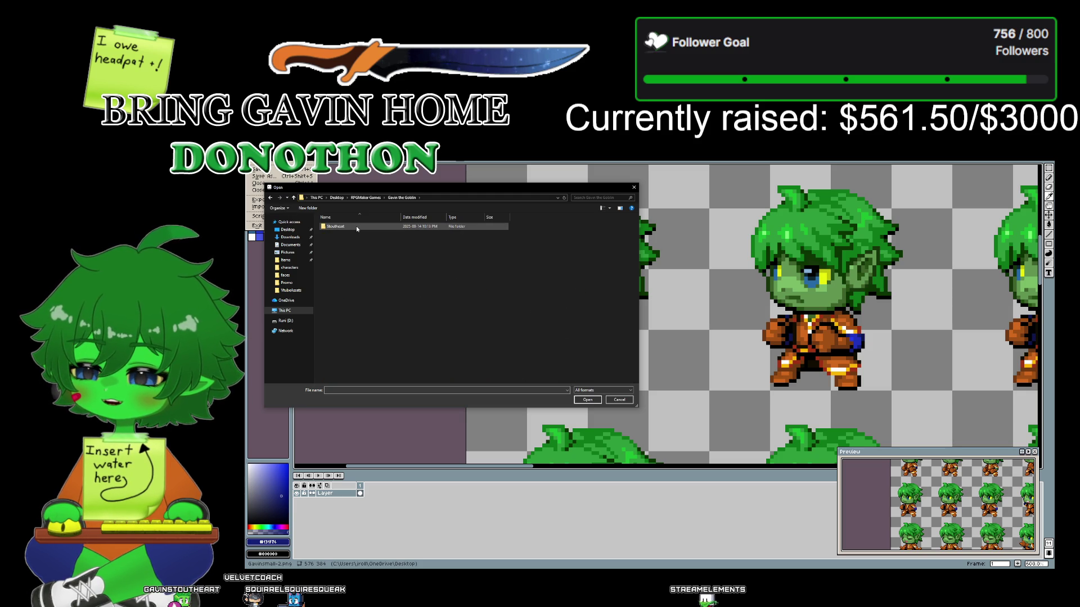
{"action": "double_click", "coordinate": [356, 225]}
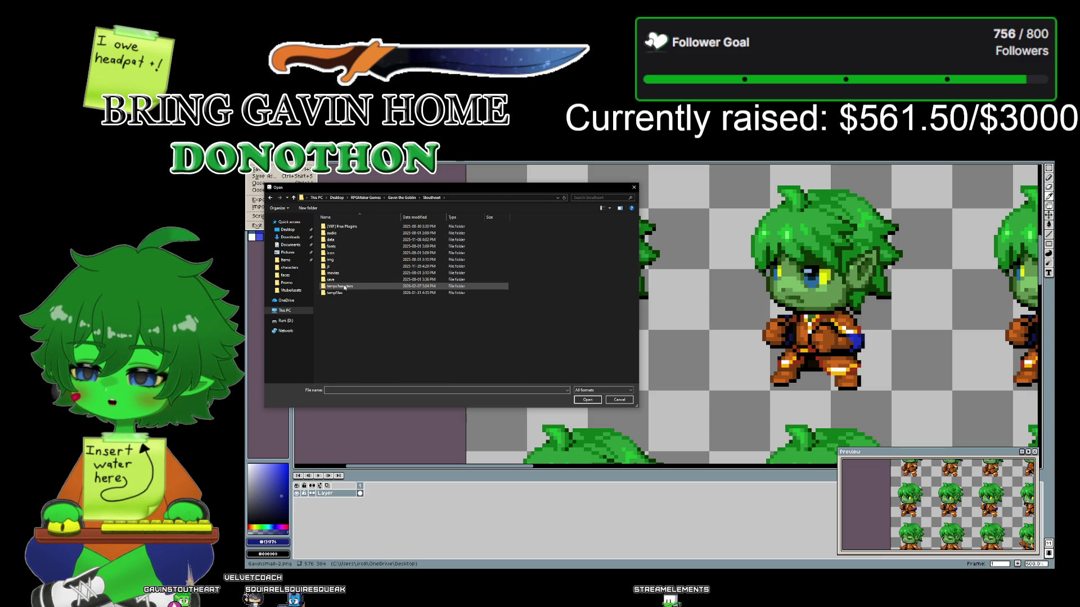
{"action": "double_click", "coordinate": [343, 259]}
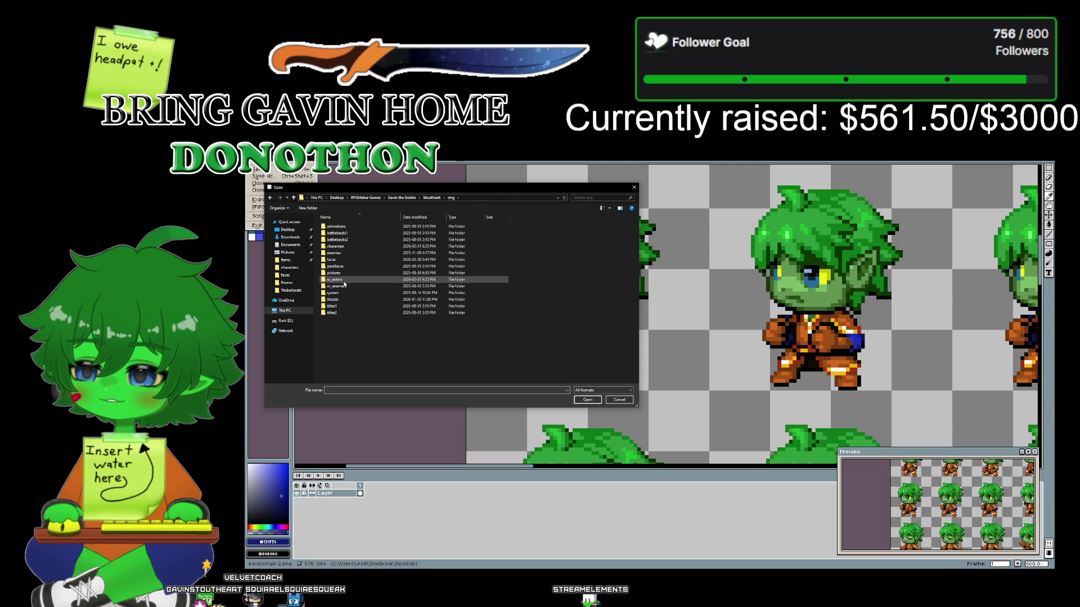
{"action": "double_click", "coordinate": [344, 282]}
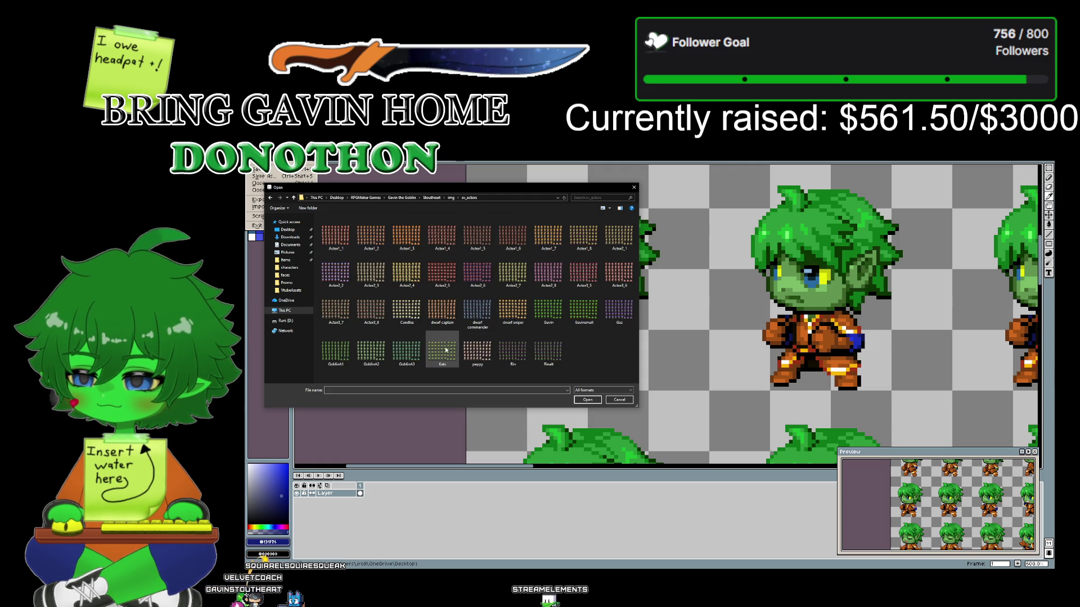
{"action": "double_click", "coordinate": [583, 308]}
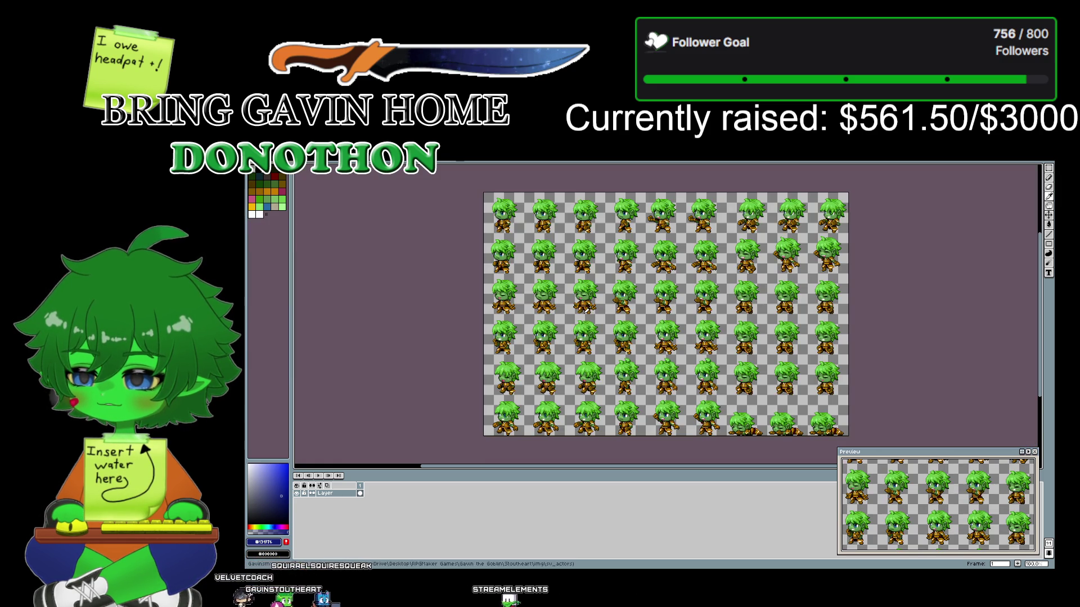
{"action": "scroll", "coordinate": [452, 324], "scroll_direction": "up", "scroll_amount": 4}
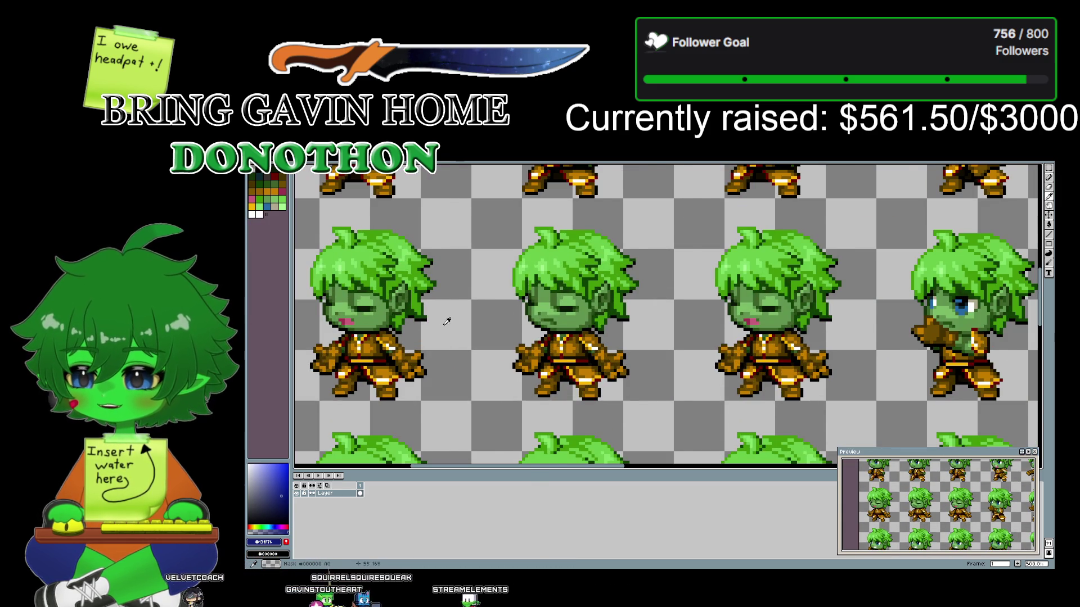
- Zoom around the sheet, then switch to the orange-outfit version and inspect it
{"action": "scroll", "coordinate": [452, 325], "scroll_direction": "down", "scroll_amount": 3}
{"action": "scroll", "coordinate": [455, 366], "scroll_direction": "up", "scroll_amount": 2}
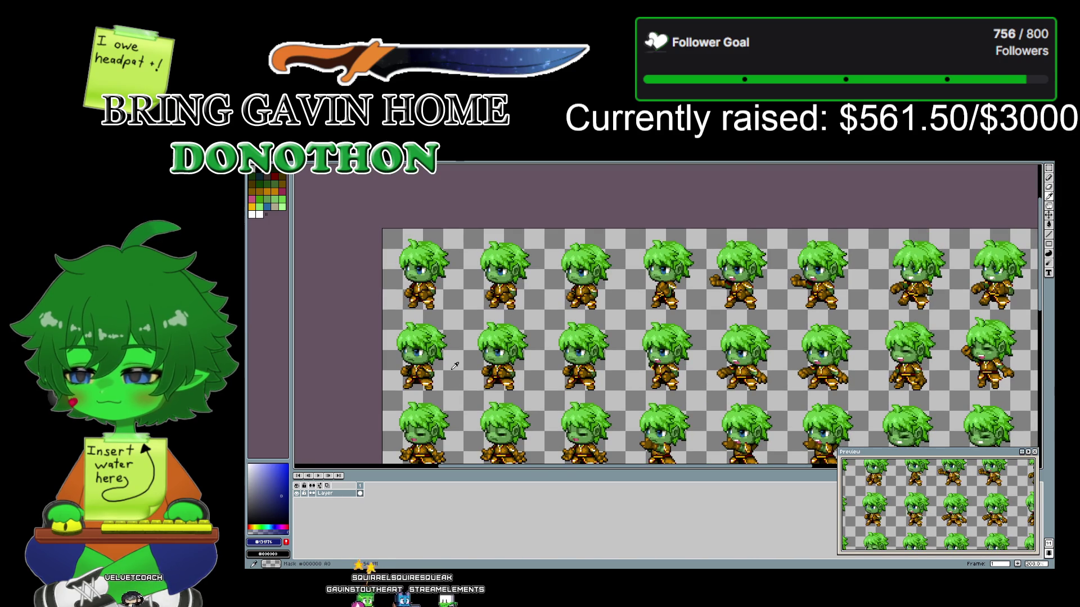
{"action": "scroll", "coordinate": [455, 366], "scroll_direction": "left", "scroll_amount": 2}
{"action": "scroll", "coordinate": [454, 366], "scroll_direction": "down", "scroll_amount": 1}
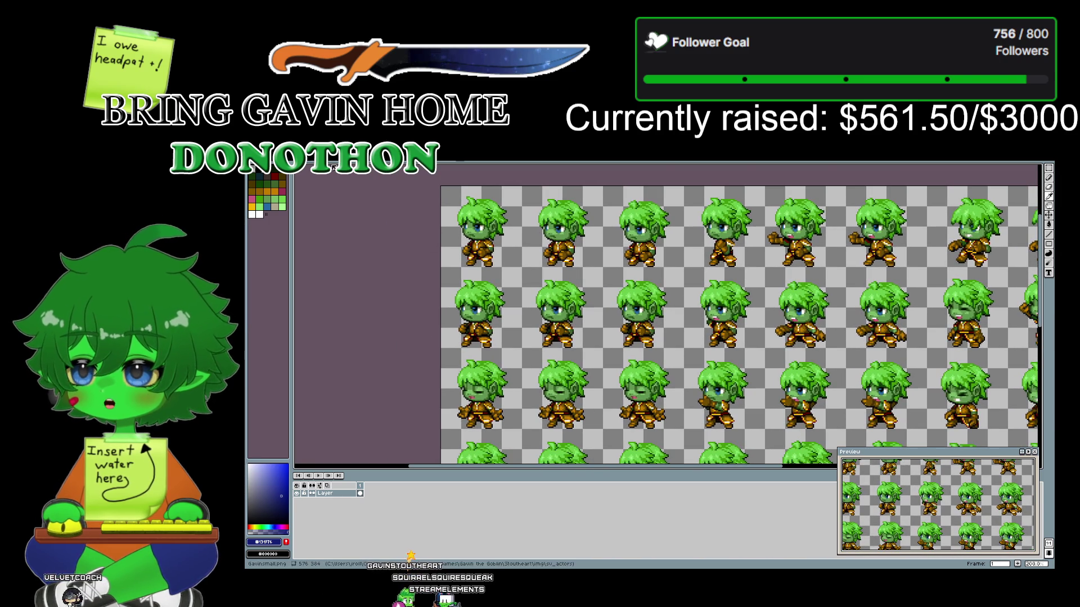
{"action": "left_click", "coordinate": [333, 167]}
{"action": "scroll", "coordinate": [548, 274], "scroll_direction": "down", "scroll_amount": 1}
{"action": "scroll", "coordinate": [548, 273], "scroll_direction": "down", "scroll_amount": 2}
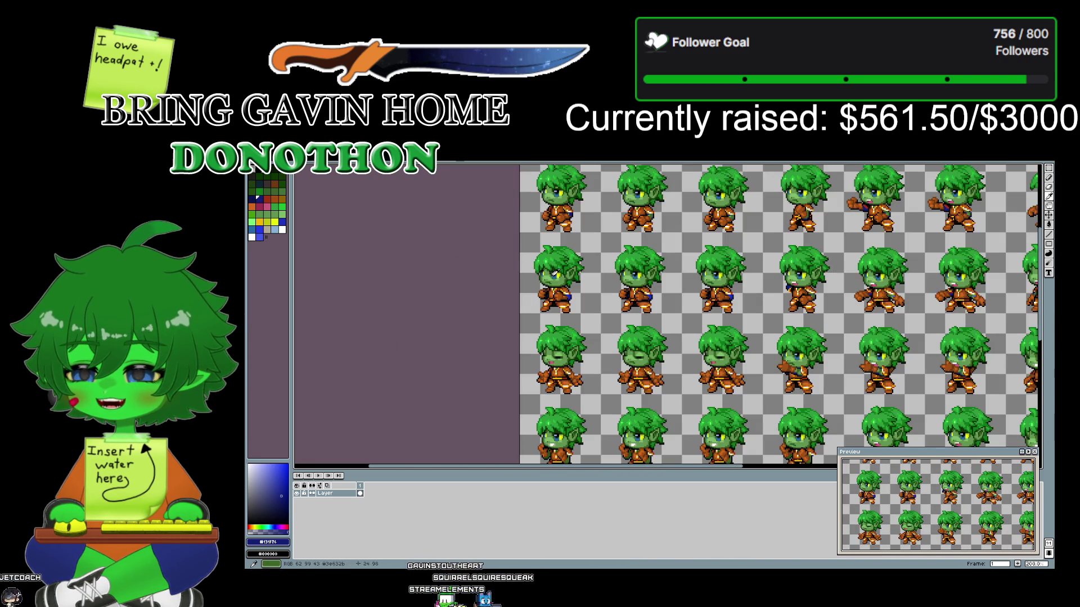
{"action": "scroll", "coordinate": [548, 274], "scroll_direction": "down", "scroll_amount": 2}
{"action": "scroll", "coordinate": [534, 269], "scroll_direction": "up", "scroll_amount": 1}
{"action": "scroll", "coordinate": [523, 264], "scroll_direction": "right", "scroll_amount": 1}
{"action": "scroll", "coordinate": [517, 263], "scroll_direction": "up", "scroll_amount": 1}
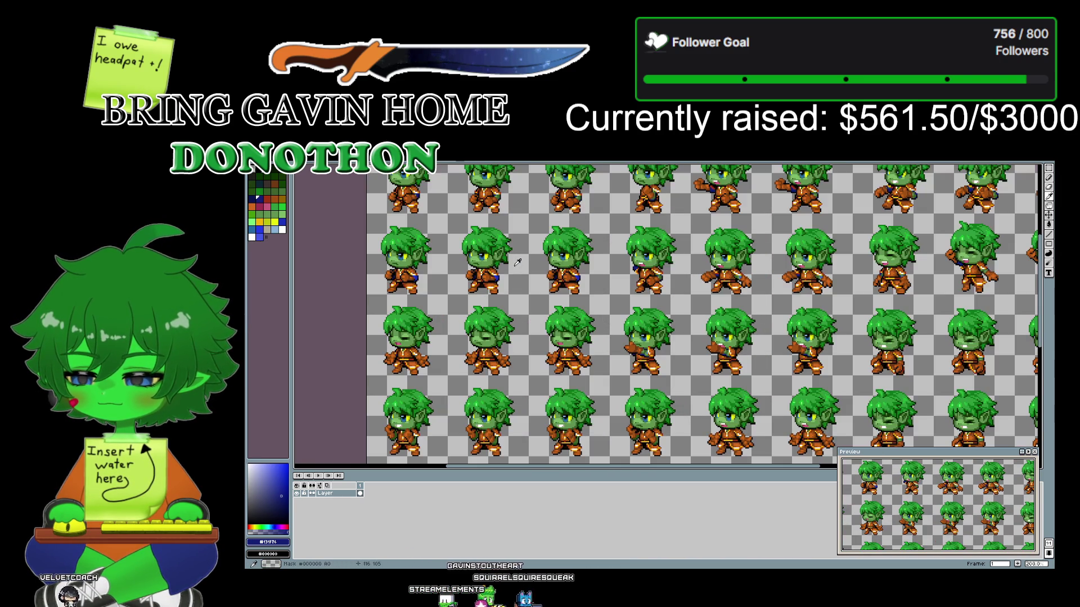
{"action": "scroll", "coordinate": [517, 263], "scroll_direction": "down", "scroll_amount": 2}
- Switch back to the gold-outfit sheet and zoom around to inspect its sprites
{"action": "key", "text": "ctrl+Tab"}
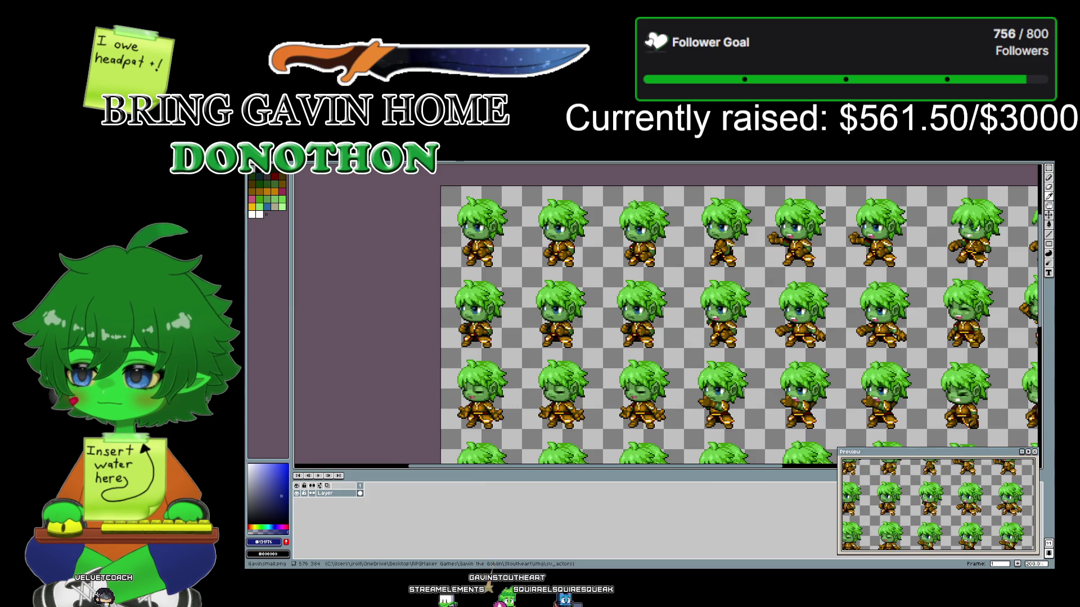
{"action": "scroll", "coordinate": [664, 326], "scroll_direction": "up", "scroll_amount": 2}
{"action": "scroll", "coordinate": [662, 326], "scroll_direction": "up", "scroll_amount": 1}
{"action": "scroll", "coordinate": [660, 325], "scroll_direction": "down", "scroll_amount": 2}
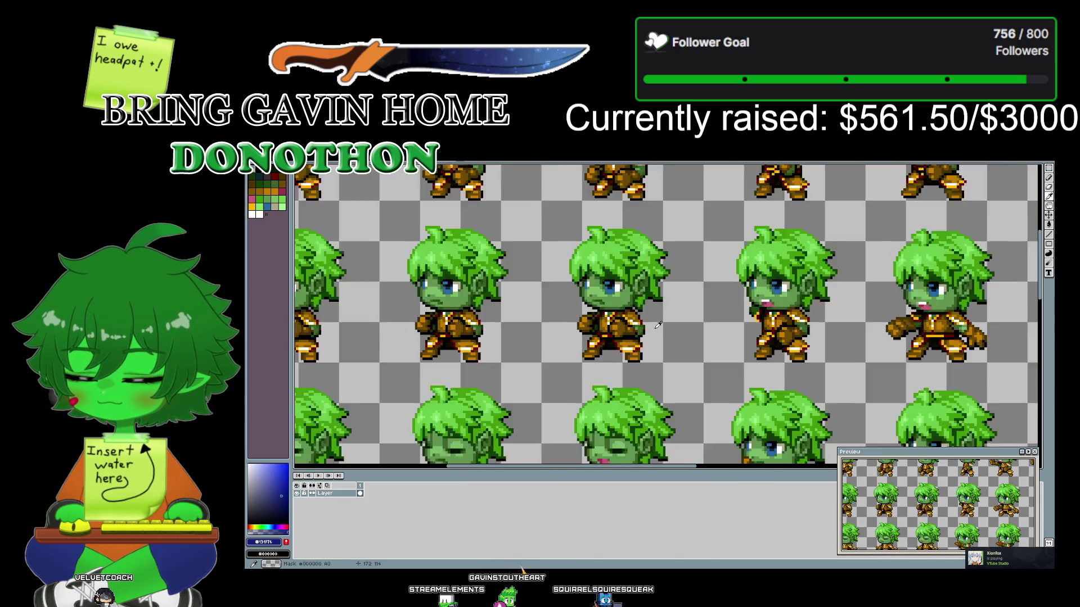
{"action": "scroll", "coordinate": [658, 325], "scroll_direction": "down", "scroll_amount": 1}
{"action": "scroll", "coordinate": [658, 325], "scroll_direction": "down", "scroll_amount": 3}
{"action": "scroll", "coordinate": [675, 337], "scroll_direction": "up", "scroll_amount": 2}
{"action": "scroll", "coordinate": [686, 343], "scroll_direction": "up", "scroll_amount": 2}
{"action": "scroll", "coordinate": [691, 347], "scroll_direction": "down", "scroll_amount": 1}
{"action": "scroll", "coordinate": [692, 347], "scroll_direction": "up", "scroll_amount": 1}
{"action": "scroll", "coordinate": [690, 345], "scroll_direction": "down", "scroll_amount": 2}
{"action": "scroll", "coordinate": [691, 345], "scroll_direction": "down", "scroll_amount": 1}
{"action": "scroll", "coordinate": [691, 345], "scroll_direction": "up", "scroll_amount": 3}
{"action": "scroll", "coordinate": [690, 345], "scroll_direction": "down", "scroll_amount": 2}
{"action": "scroll", "coordinate": [691, 345], "scroll_direction": "down", "scroll_amount": 4}
{"action": "scroll", "coordinate": [691, 345], "scroll_direction": "down", "scroll_amount": 1}
{"action": "scroll", "coordinate": [690, 345], "scroll_direction": "up", "scroll_amount": 1}
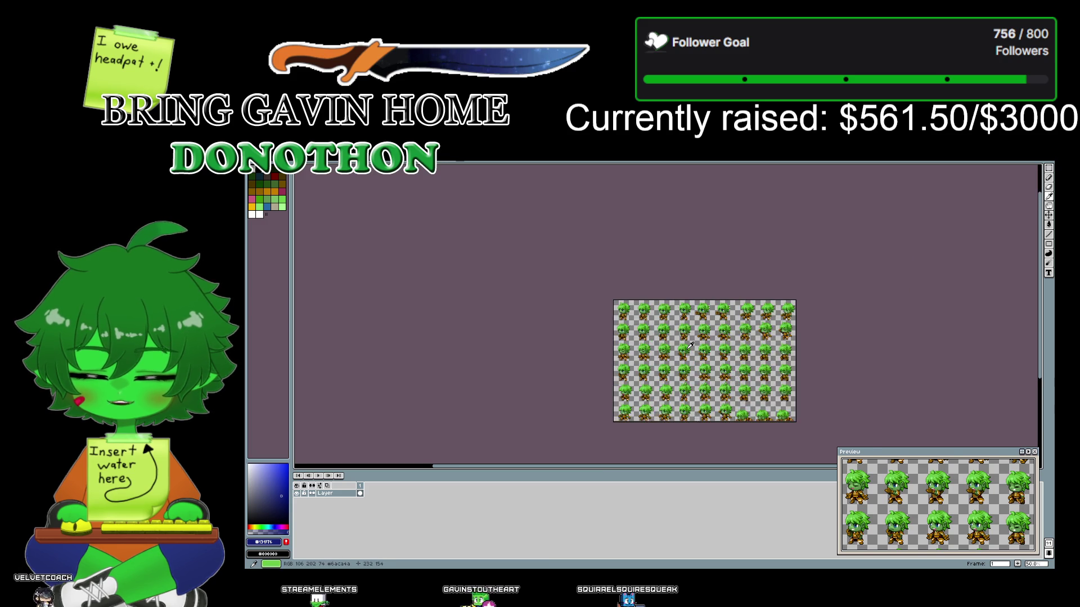
{"action": "scroll", "coordinate": [690, 345], "scroll_direction": "up", "scroll_amount": 2}
{"action": "scroll", "coordinate": [690, 346], "scroll_direction": "up", "scroll_amount": 3}
{"action": "scroll", "coordinate": [691, 345], "scroll_direction": "down", "scroll_amount": 1}
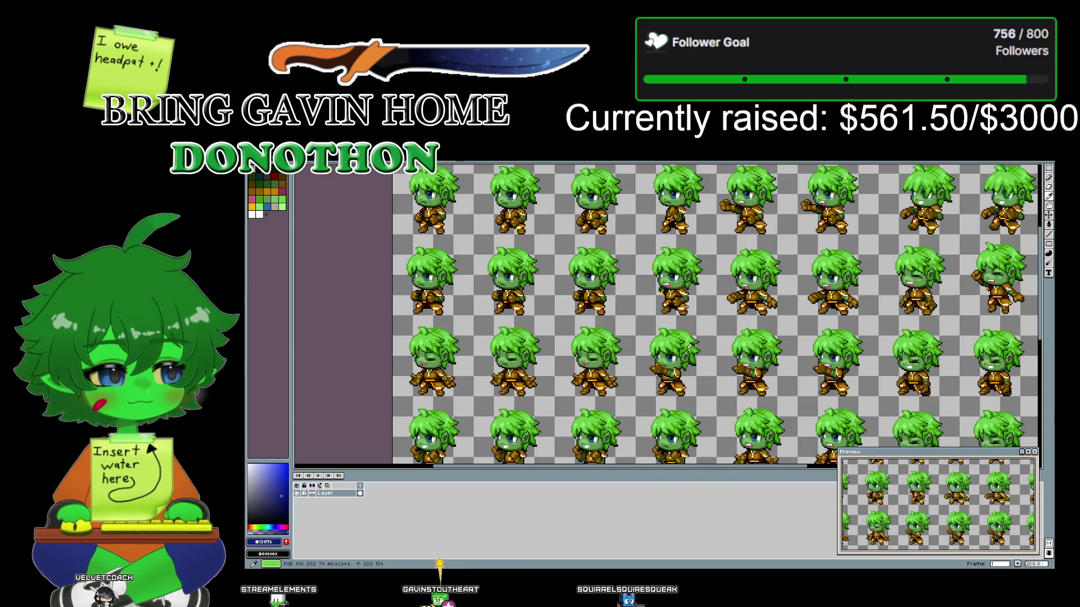
{"action": "scroll", "coordinate": [641, 299], "scroll_direction": "right", "scroll_amount": 2}
{"action": "scroll", "coordinate": [641, 300], "scroll_direction": "up", "scroll_amount": 1}
{"action": "scroll", "coordinate": [556, 280], "scroll_direction": "down", "scroll_amount": 1}
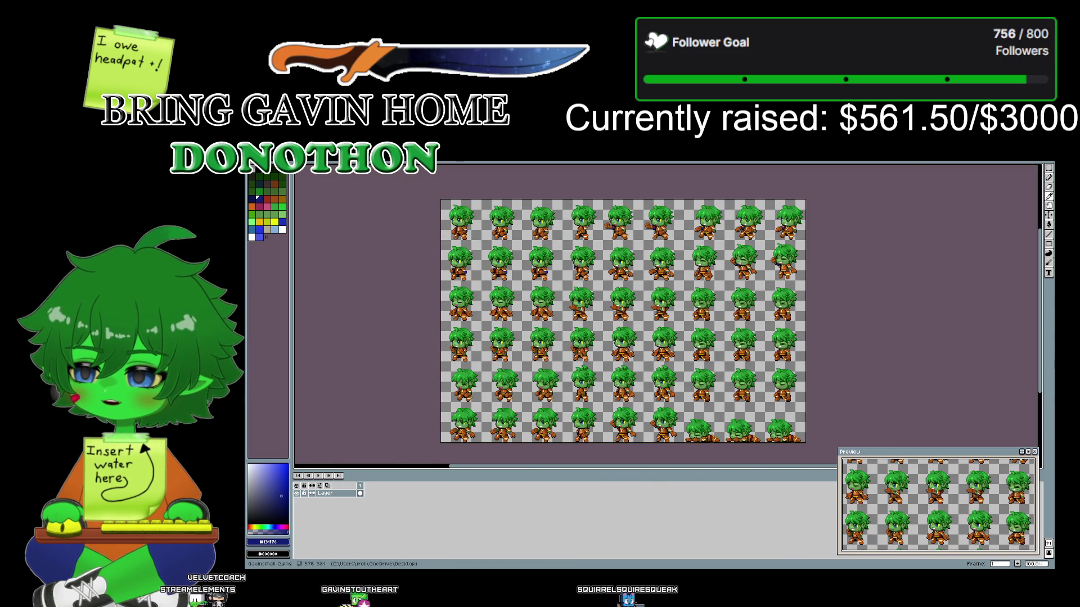
{"action": "scroll", "coordinate": [555, 281], "scroll_direction": "up", "scroll_amount": 1}
{"action": "scroll", "coordinate": [556, 281], "scroll_direction": "down", "scroll_amount": 1}
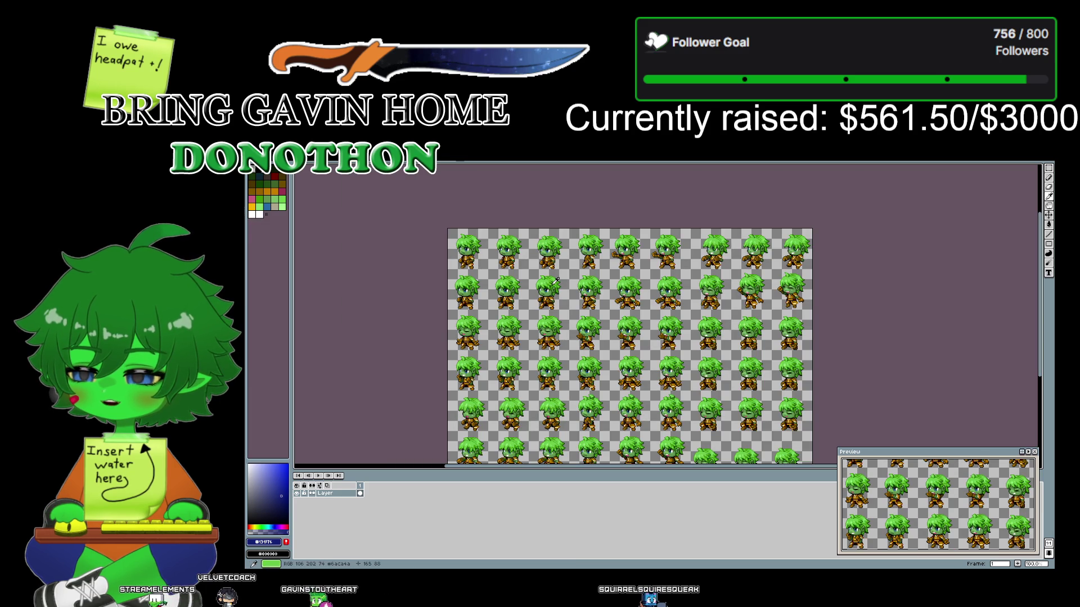
- Flip repeatedly between the gold and orange recolours, finishing on the orange Gavinsmall-2.png sheet
{"action": "key", "text": "ctrl+Tab"}
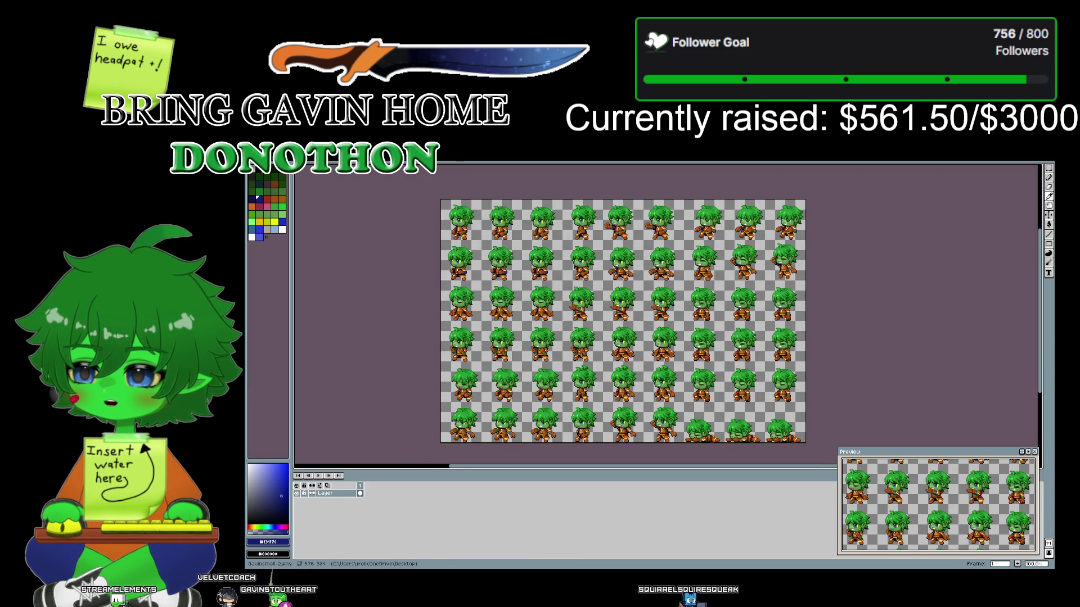
{"action": "key", "text": "ctrl+Tab"}
{"action": "key", "text": "ctrl+Tab"}
{"action": "key", "text": "ctrl+Tab"}
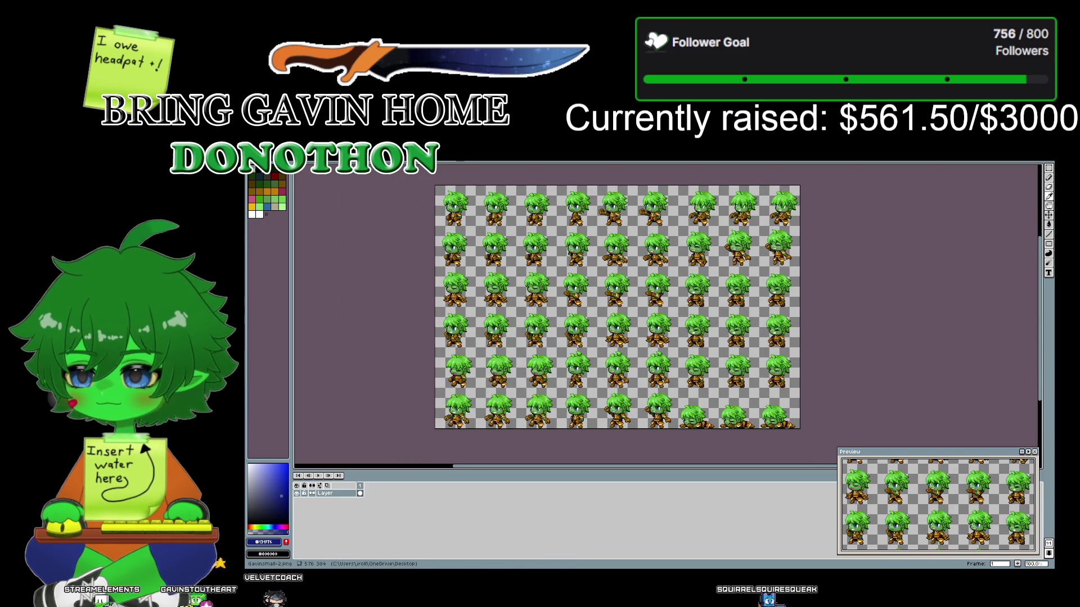
{"action": "key", "text": "ctrl+Tab"}
{"action": "key", "text": "ctrl+Tab"}
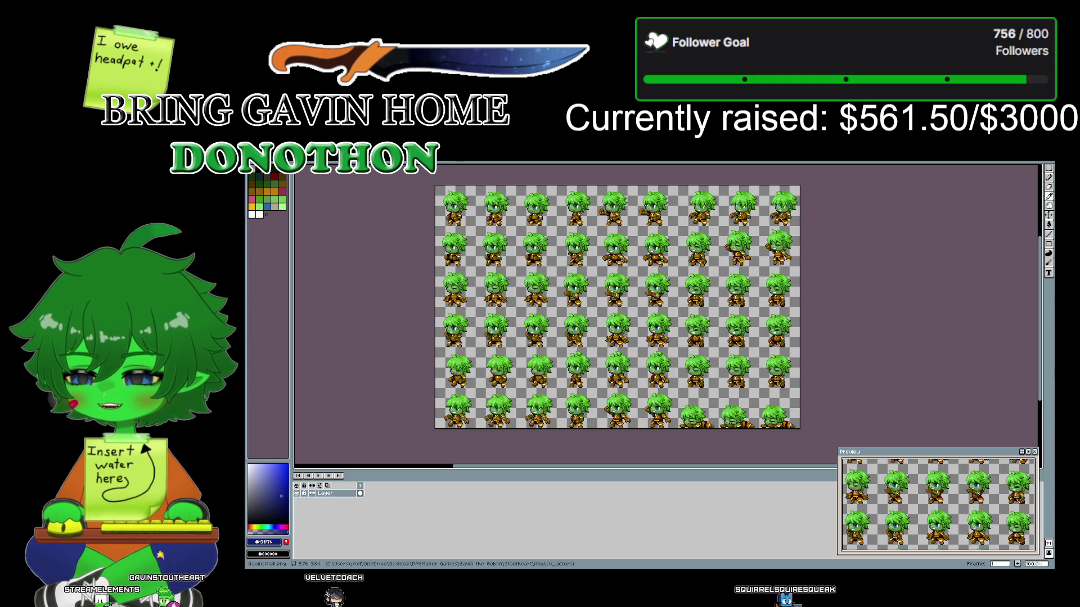
{"action": "key", "text": "ctrl+Tab"}
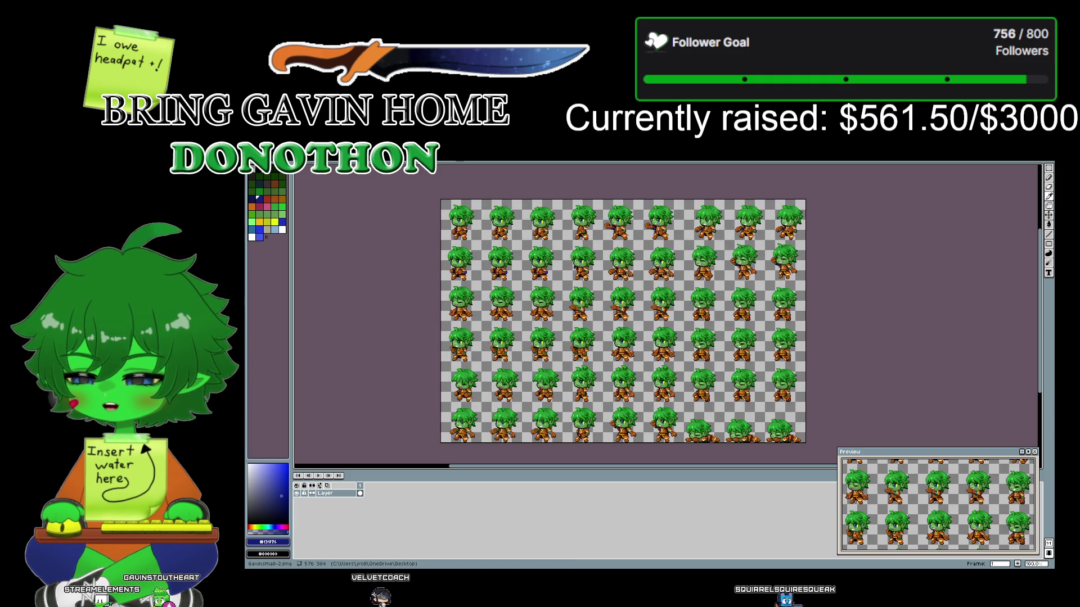
{"action": "key", "text": "ctrl+Tab"}
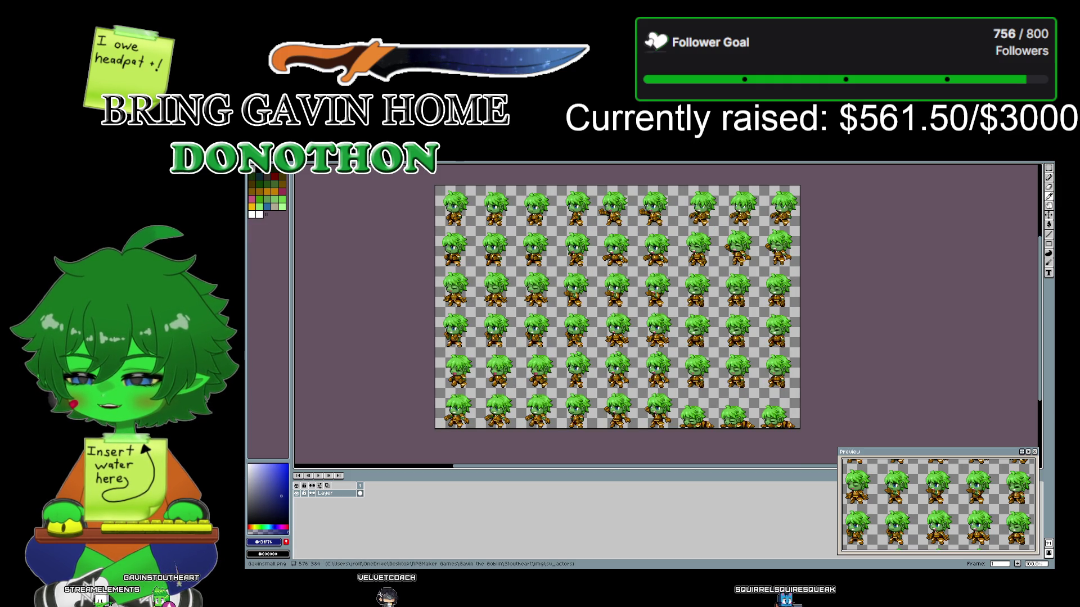
{"action": "key", "text": "ctrl+Tab"}
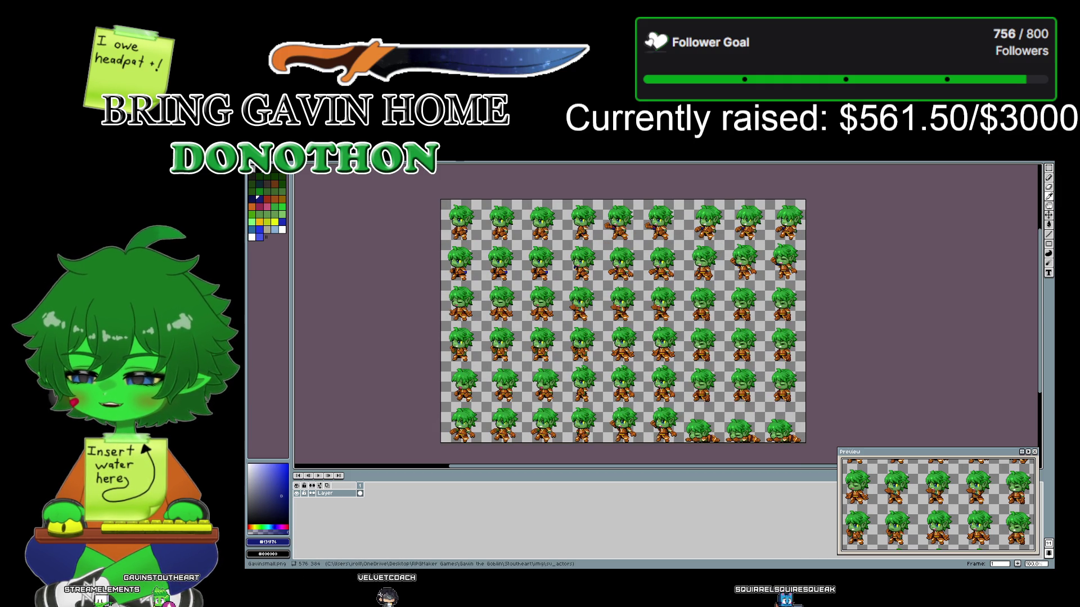
{"action": "key", "text": "ctrl+Tab"}
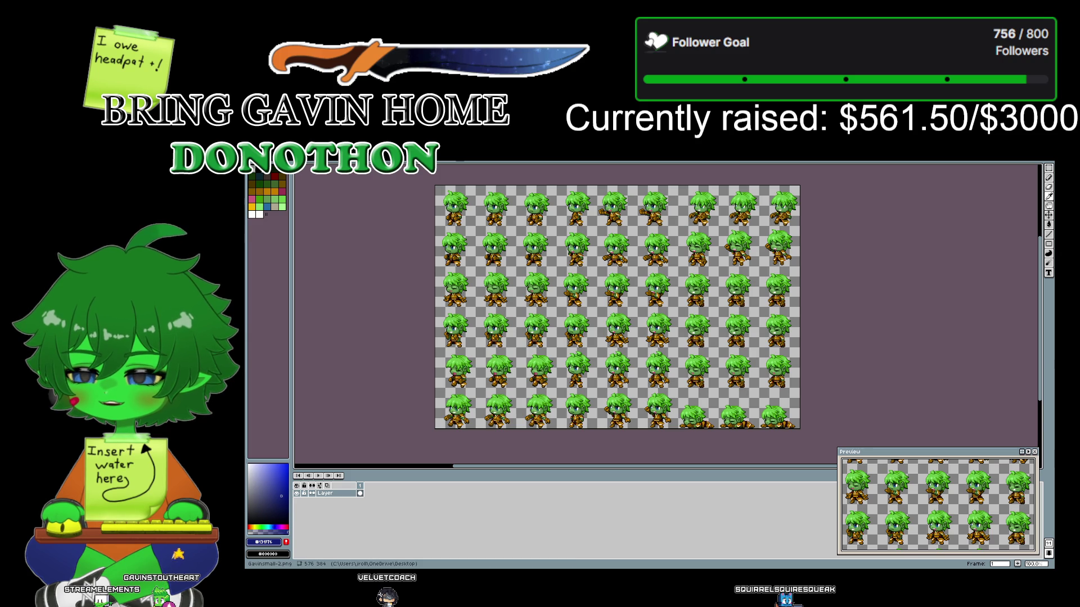
{"action": "key", "text": "ctrl+Tab"}
{"action": "key", "text": "ctrl+Tab"}
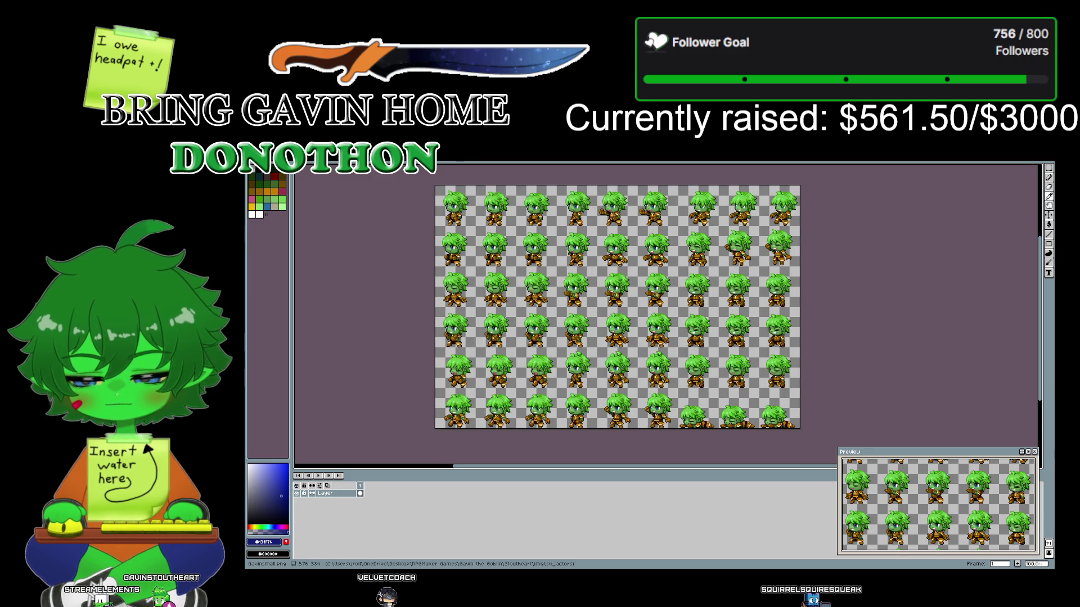
{"action": "key", "text": "ctrl+Tab"}
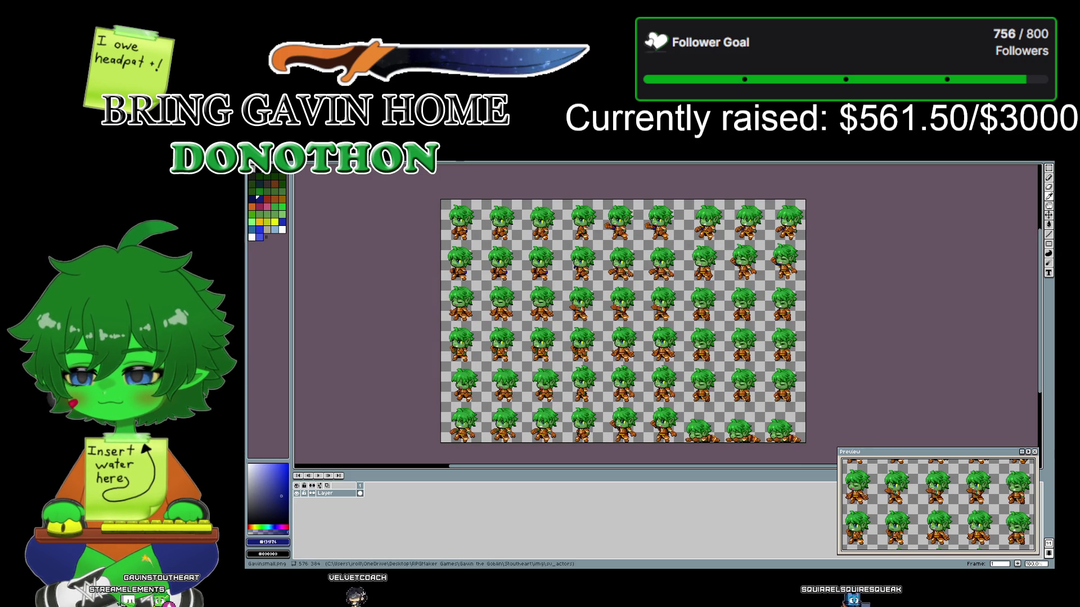
{"action": "key", "text": "ctrl+Tab"}
{"action": "key", "text": "ctrl+Tab"}
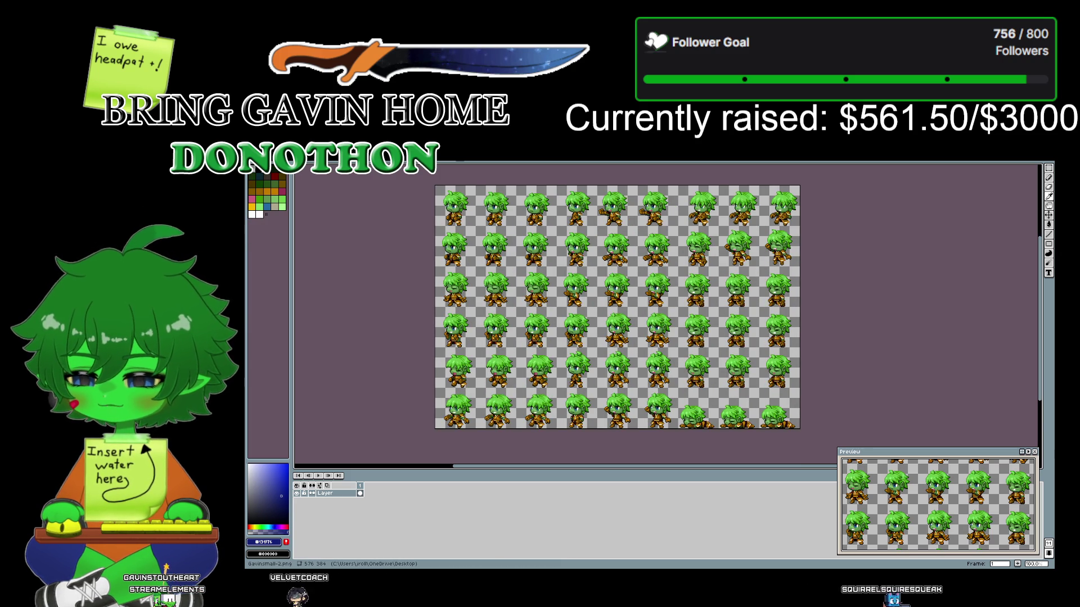
{"action": "key", "text": "ctrl+Tab"}
{"action": "key", "text": "ctrl+Tab"}
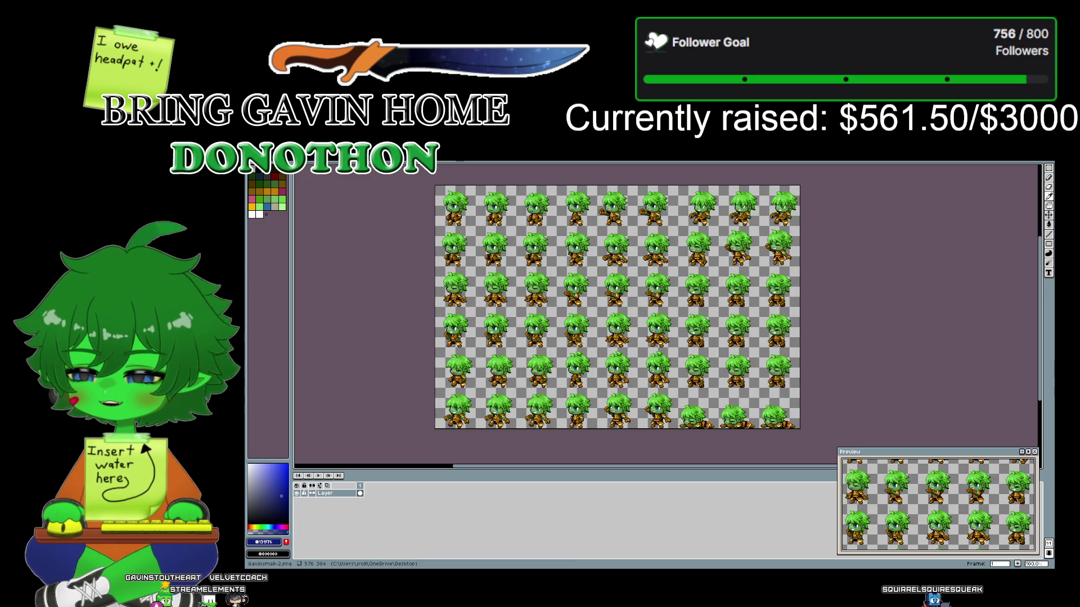
{"action": "key", "text": "ctrl+Tab"}
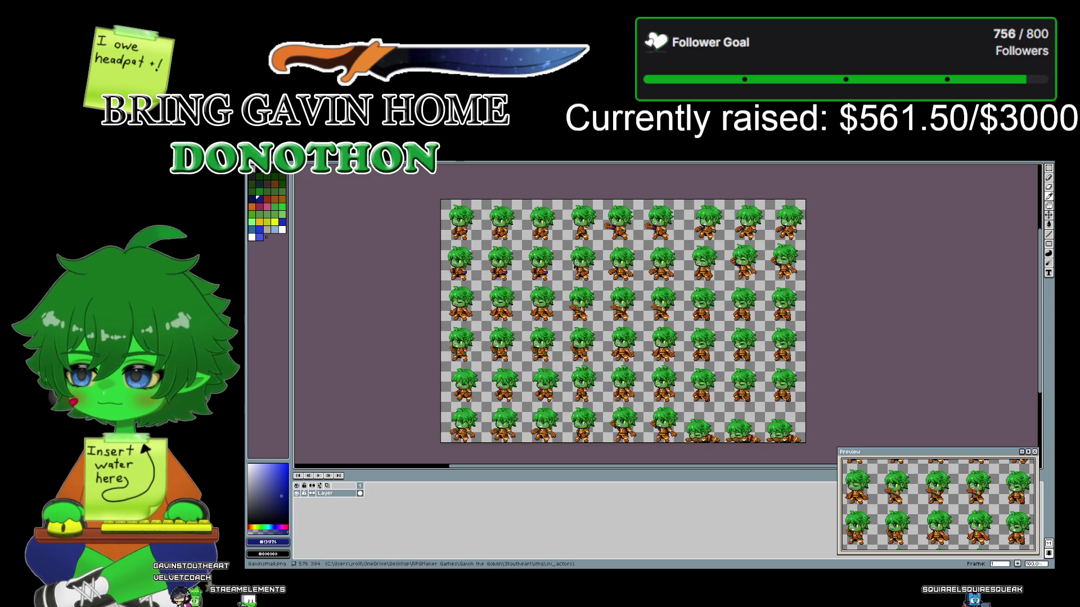
{"action": "key", "text": "ctrl+Tab"}
{"action": "key", "text": "ctrl+Tab"}
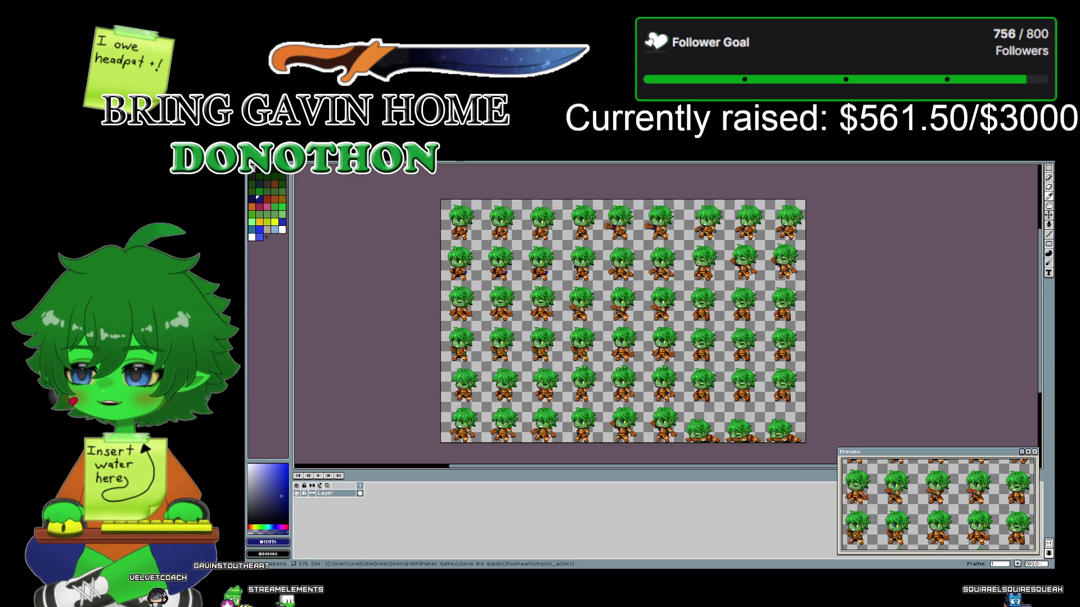
{"action": "key", "text": "ctrl+Tab"}
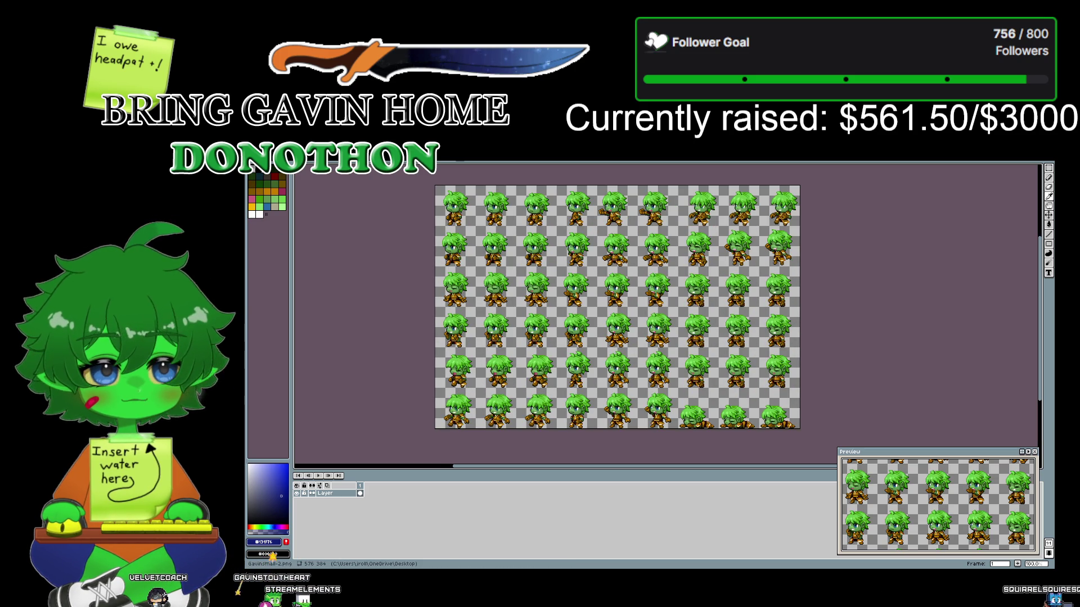
{"action": "key", "text": "ctrl+Tab"}
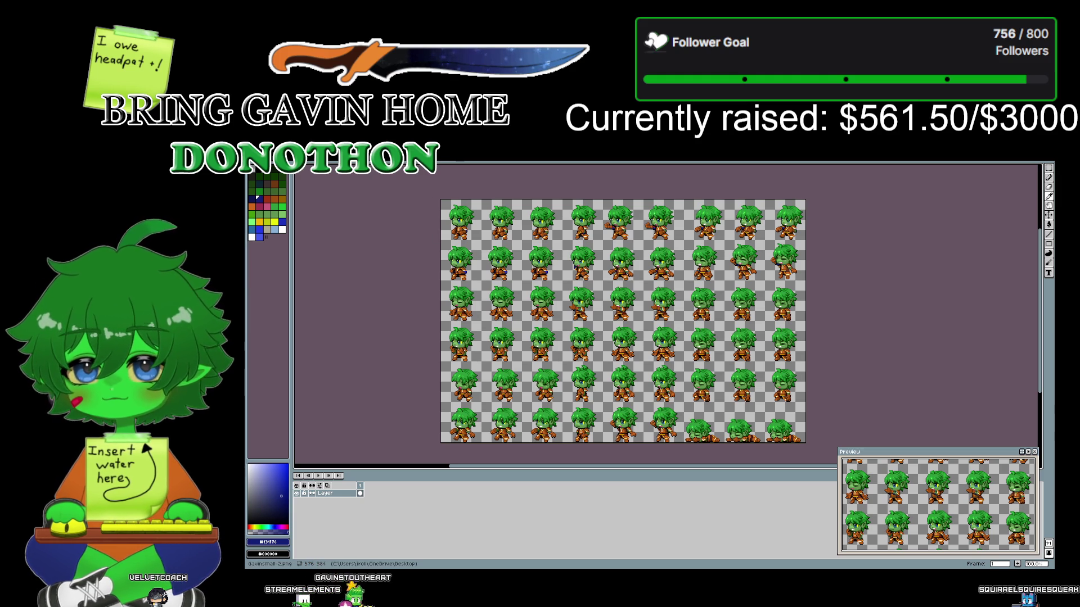
{"action": "key", "text": "alt+Tab"}
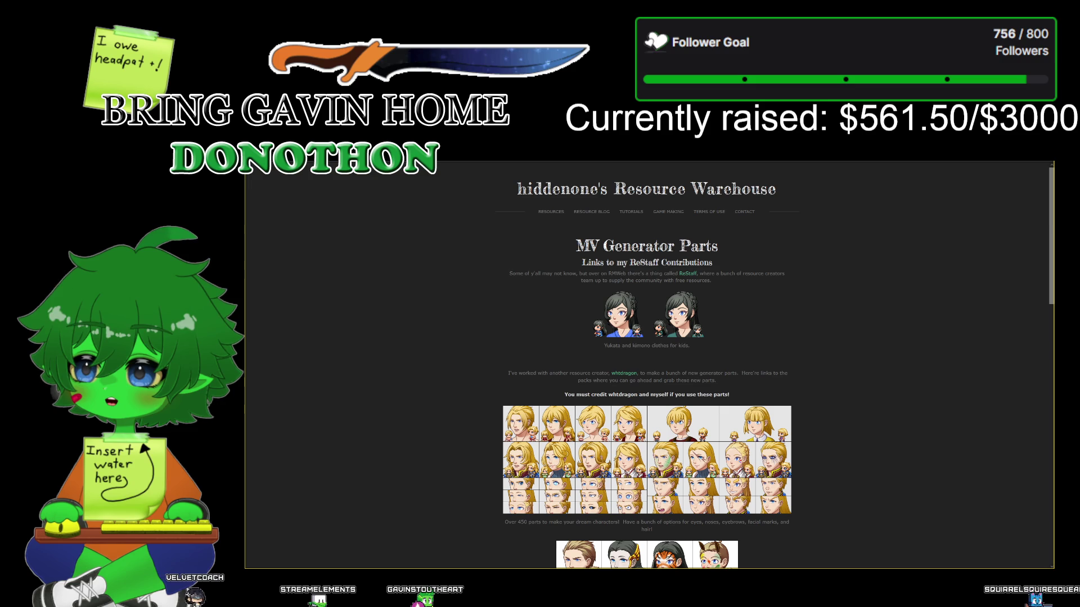
- In the Twitch dashboard, view the ended emote poll's results showing Bongo at 100%
{"action": "key", "text": "alt+Tab"}
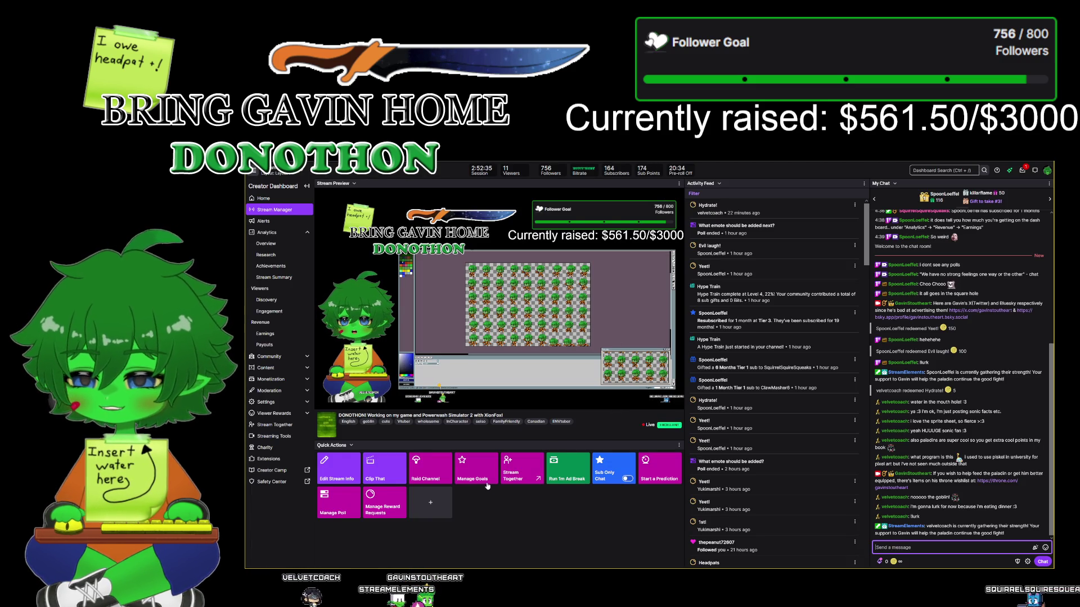
{"action": "left_click", "coordinate": [338, 498]}
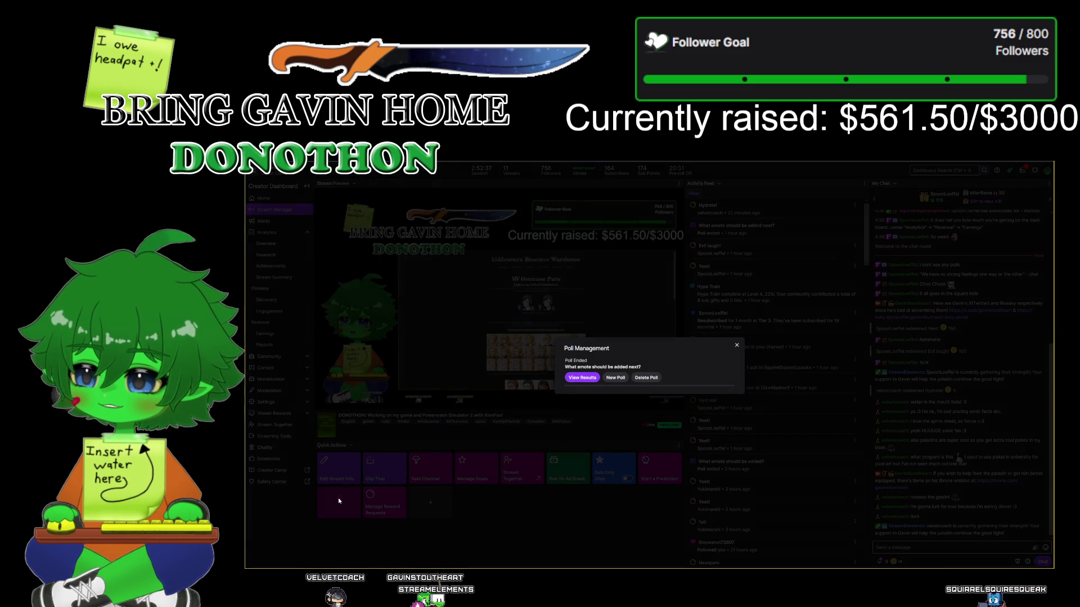
{"action": "left_click", "coordinate": [576, 379]}
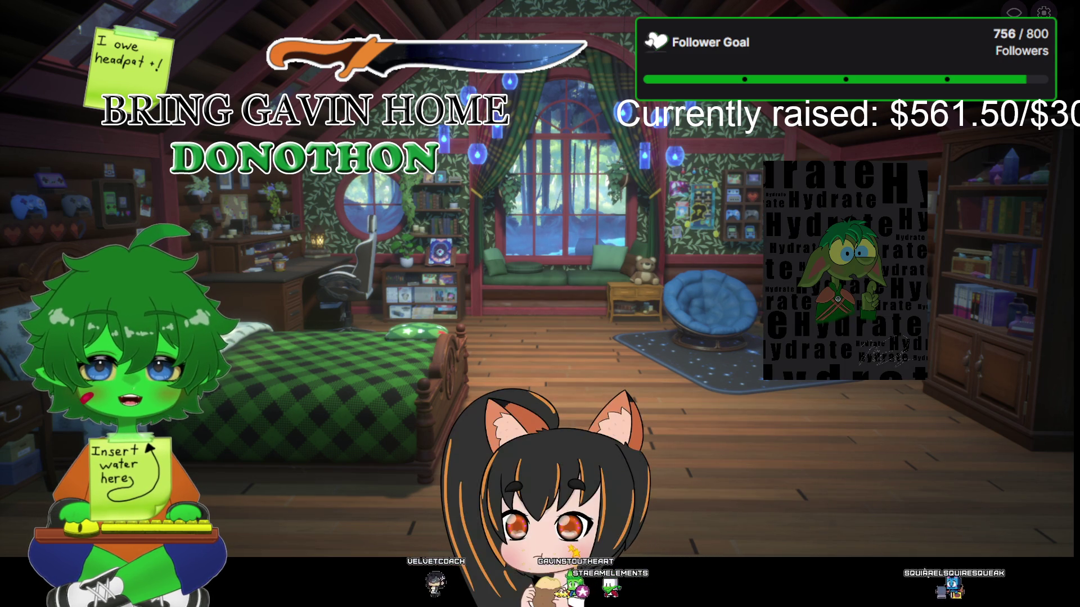
- Open VNet Multiplayer Collab from the scene's menu and accept the Important privacy notice
{"action": "double_click", "coordinate": [376, 328]}
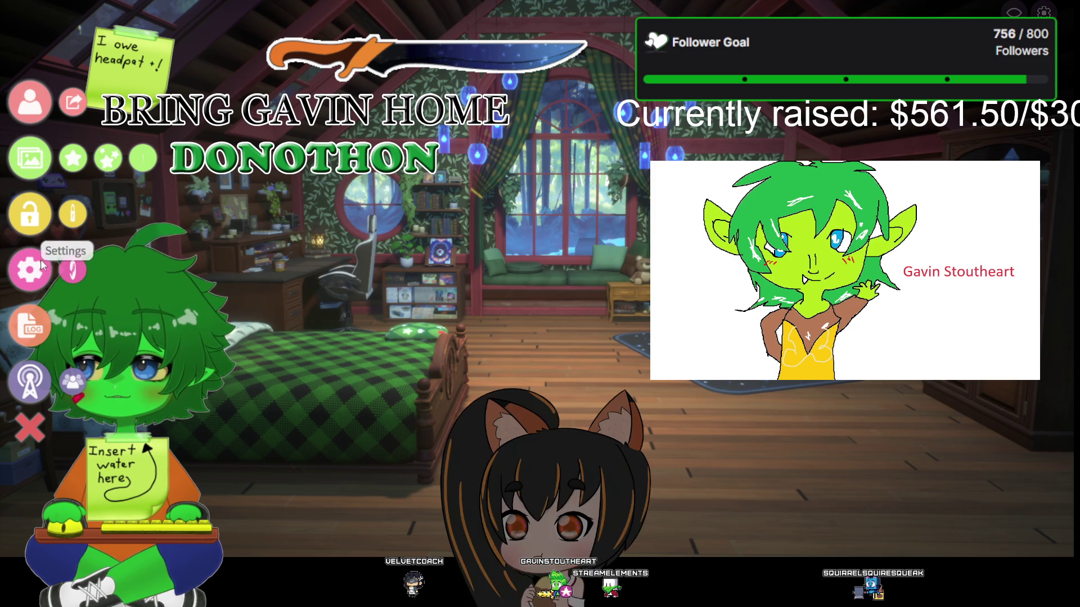
{"action": "left_click", "coordinate": [34, 384]}
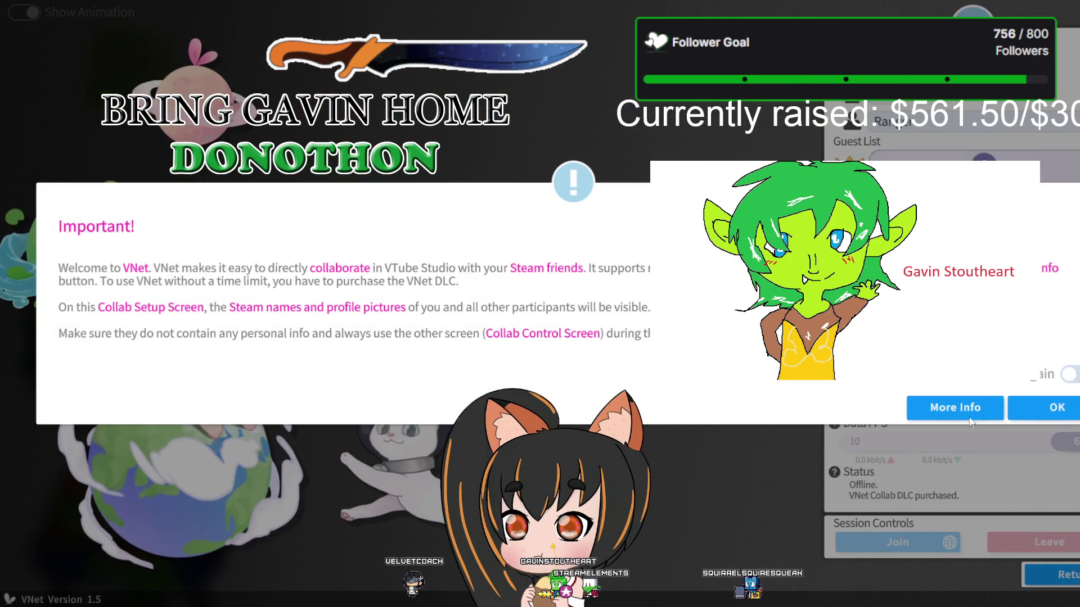
{"action": "left_click", "coordinate": [1034, 408]}
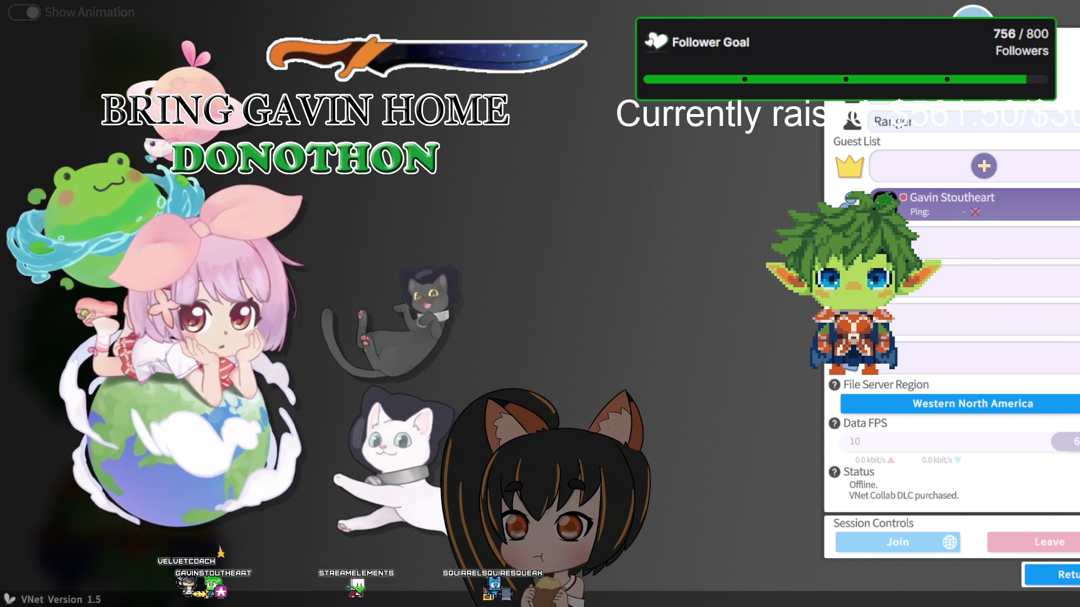
- Open the File Server Region choice and cancel, keeping Western North America
{"action": "left_click", "coordinate": [914, 405]}
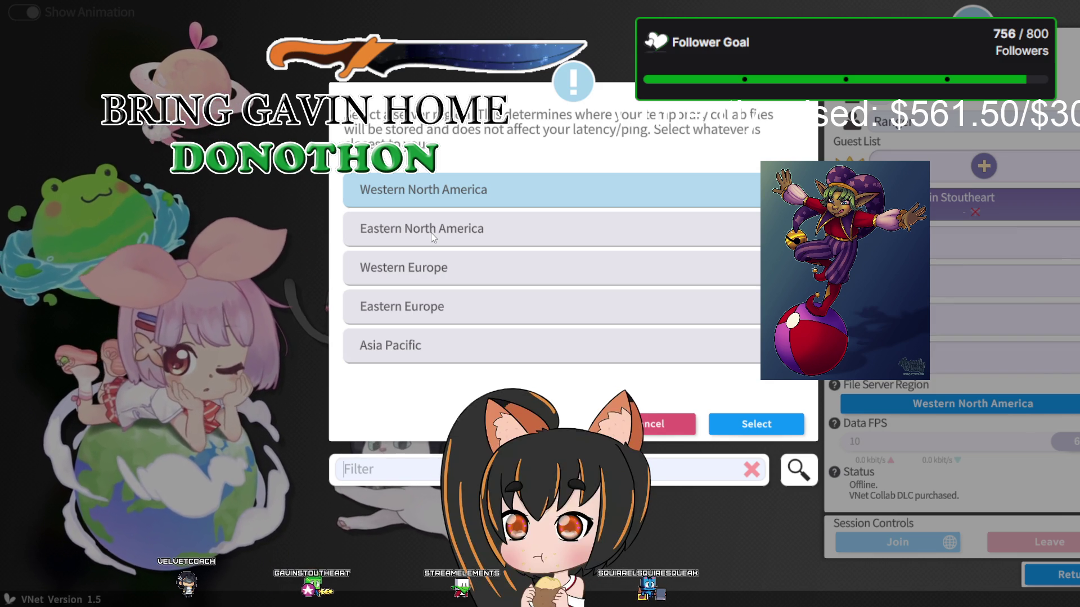
{"action": "left_click", "coordinate": [661, 422]}
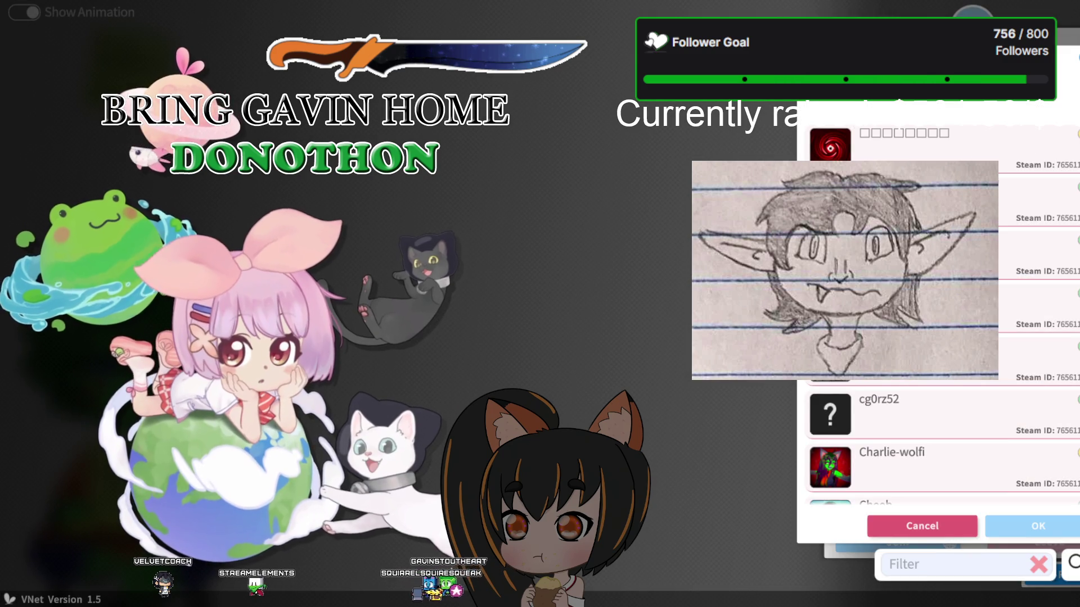
- Scroll the Steam friends picker, cancel it without inviting anyone, then start adding a collab guest
{"action": "scroll", "coordinate": [939, 315], "scroll_direction": "down", "scroll_amount": 5}
{"action": "scroll", "coordinate": [939, 315], "scroll_direction": "down", "scroll_amount": 5}
{"action": "scroll", "coordinate": [939, 315], "scroll_direction": "down", "scroll_amount": 5}
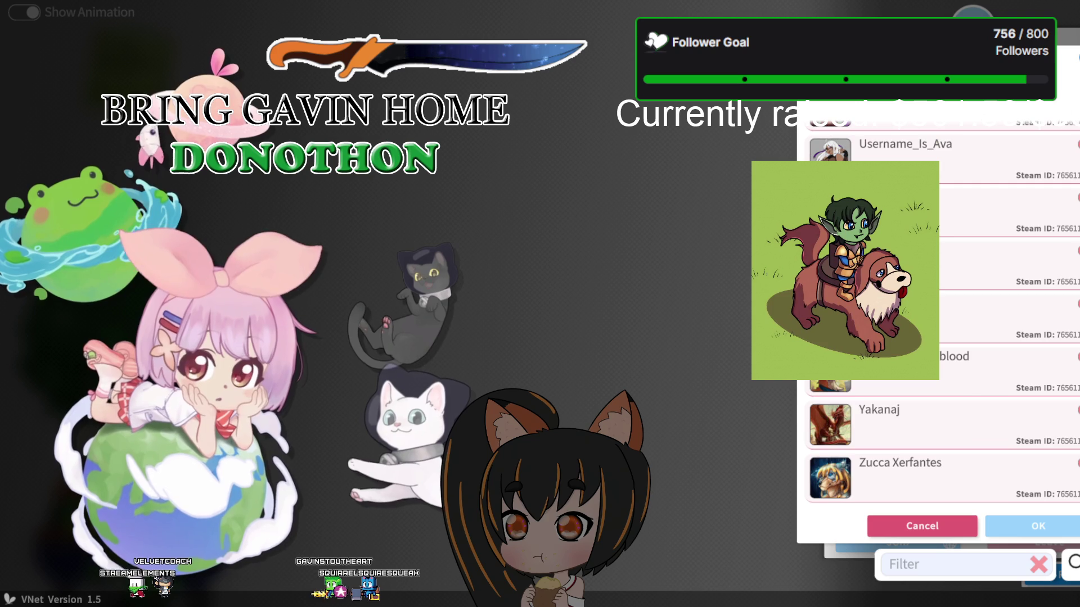
{"action": "scroll", "coordinate": [939, 315], "scroll_direction": "up", "scroll_amount": 3}
{"action": "scroll", "coordinate": [939, 315], "scroll_direction": "up", "scroll_amount": 3}
{"action": "scroll", "coordinate": [939, 315], "scroll_direction": "up", "scroll_amount": 3}
{"action": "scroll", "coordinate": [939, 315], "scroll_direction": "up", "scroll_amount": 3}
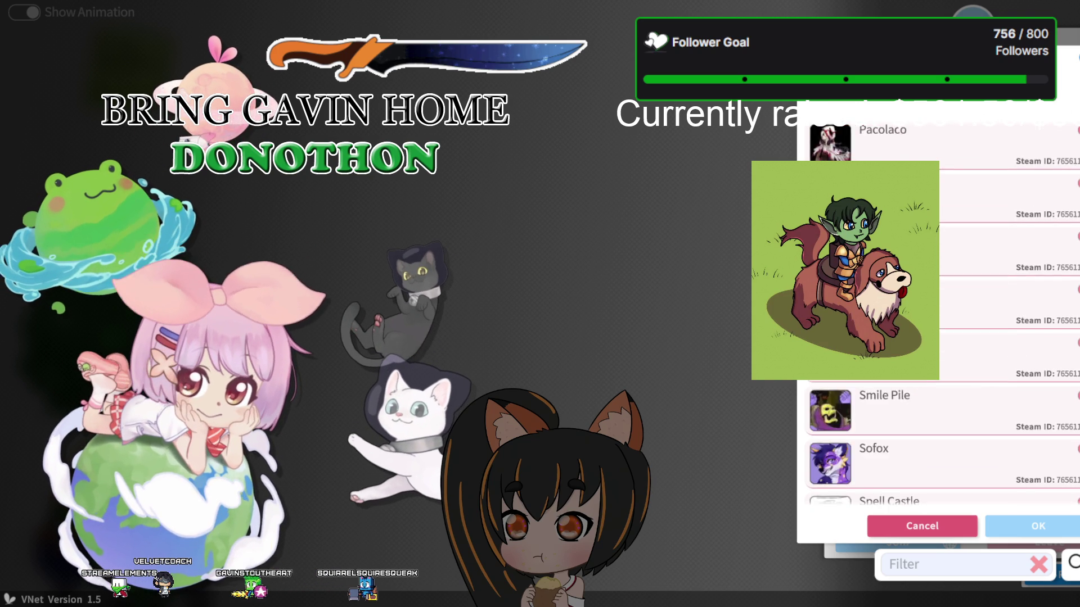
{"action": "scroll", "coordinate": [939, 315], "scroll_direction": "up", "scroll_amount": 3}
{"action": "scroll", "coordinate": [939, 315], "scroll_direction": "up", "scroll_amount": 3}
{"action": "scroll", "coordinate": [939, 315], "scroll_direction": "up", "scroll_amount": 3}
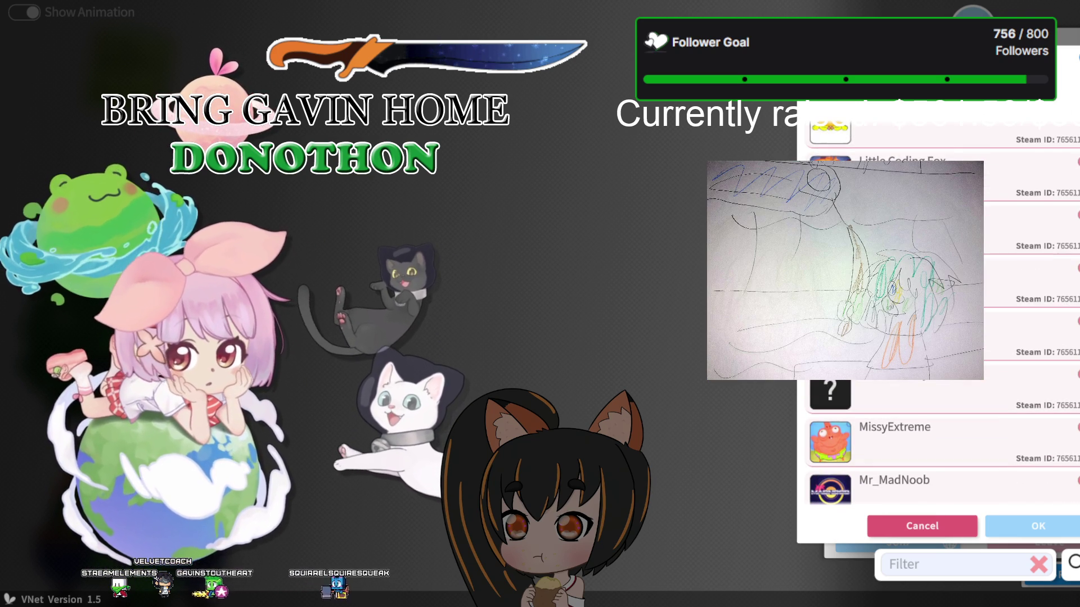
{"action": "scroll", "coordinate": [939, 315], "scroll_direction": "down", "scroll_amount": 3}
{"action": "scroll", "coordinate": [940, 315], "scroll_direction": "down", "scroll_amount": 3}
{"action": "scroll", "coordinate": [939, 315], "scroll_direction": "down", "scroll_amount": 3}
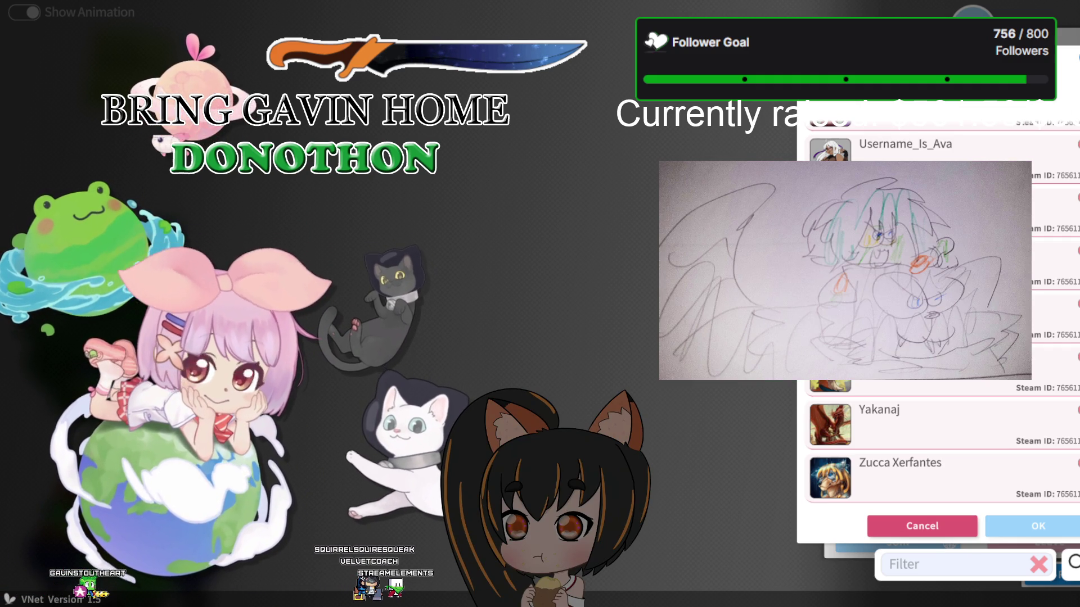
{"action": "left_click", "coordinate": [922, 526]}
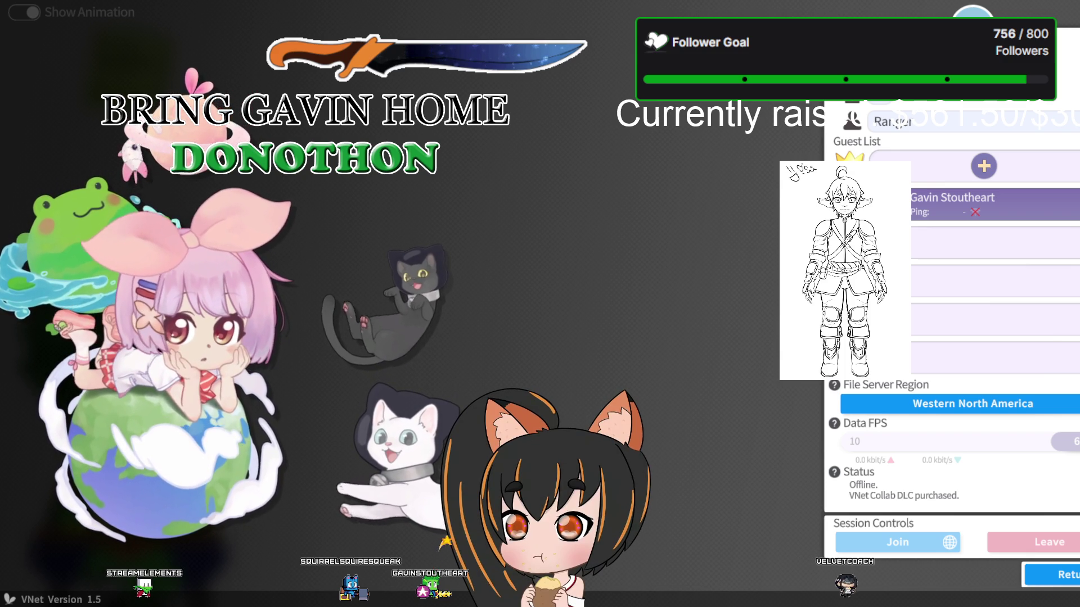
{"action": "left_click", "coordinate": [982, 166]}
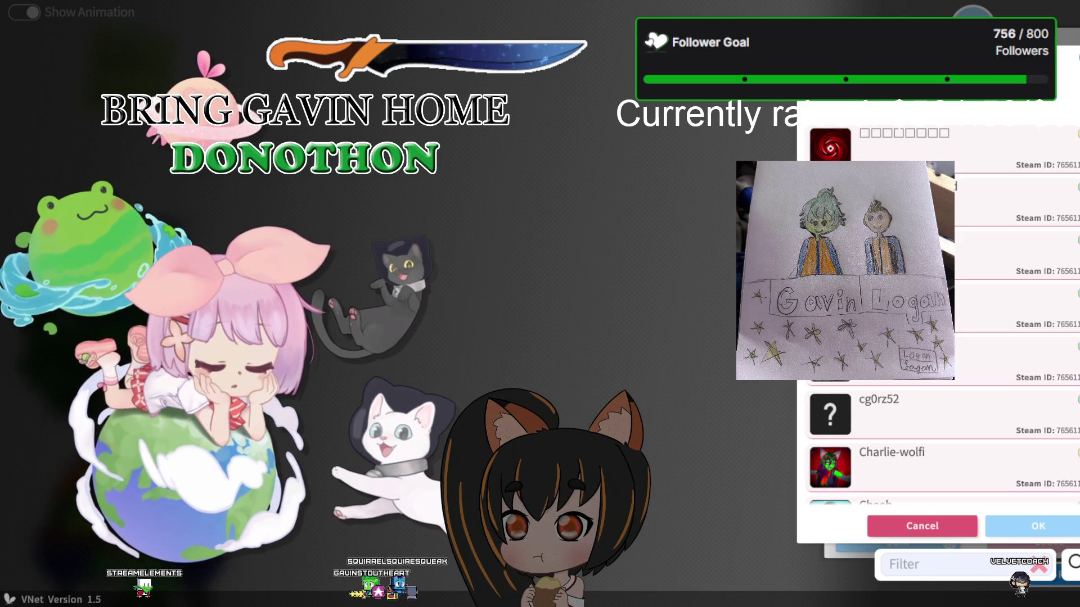
- Scroll back up the friends picker, select the friend's row and confirm them as the second guest
{"action": "scroll", "coordinate": [942, 315], "scroll_direction": "down", "scroll_amount": 5}
{"action": "scroll", "coordinate": [942, 315], "scroll_direction": "down", "scroll_amount": 10}
{"action": "scroll", "coordinate": [942, 315], "scroll_direction": "down", "scroll_amount": 10}
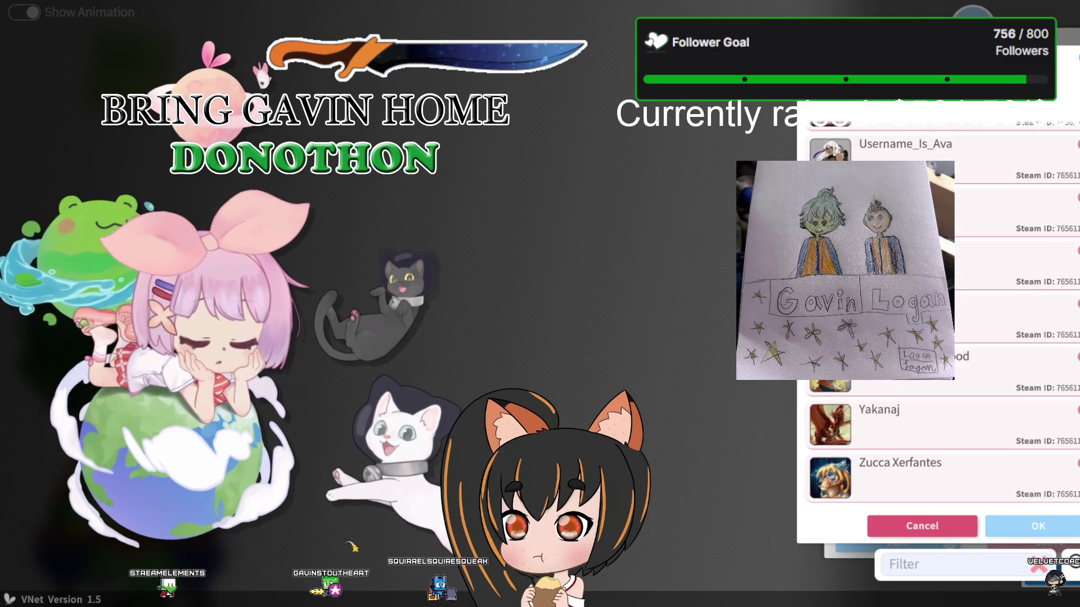
{"action": "scroll", "coordinate": [942, 315], "scroll_direction": "up", "scroll_amount": 3}
{"action": "scroll", "coordinate": [942, 315], "scroll_direction": "down", "scroll_amount": 5}
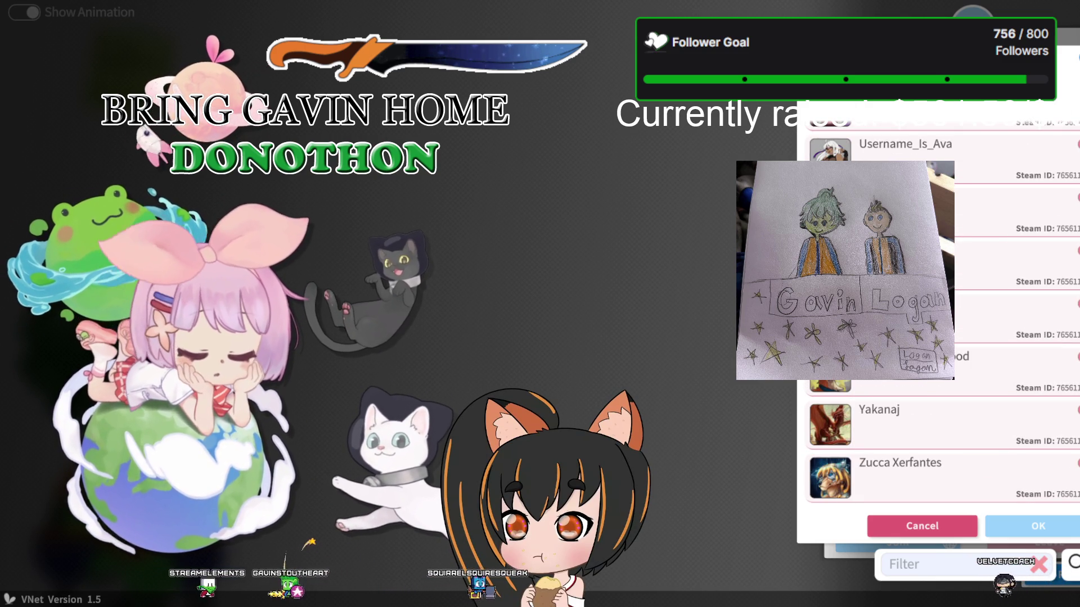
{"action": "scroll", "coordinate": [941, 314], "scroll_direction": "up", "scroll_amount": 1}
{"action": "scroll", "coordinate": [942, 315], "scroll_direction": "up", "scroll_amount": 2}
{"action": "scroll", "coordinate": [942, 314], "scroll_direction": "up", "scroll_amount": 3}
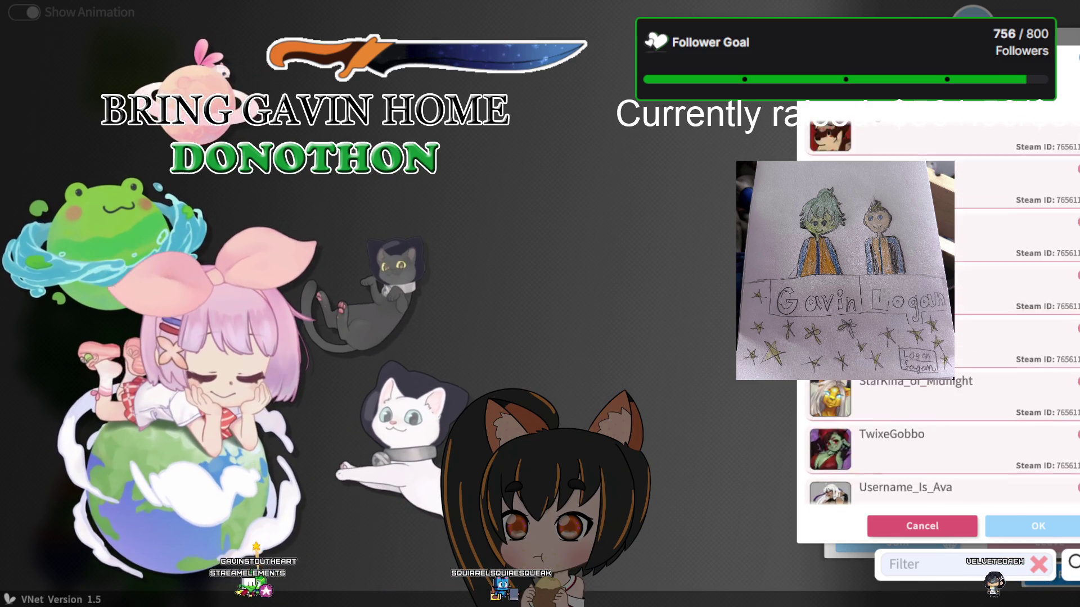
{"action": "scroll", "coordinate": [942, 315], "scroll_direction": "up", "scroll_amount": 2}
{"action": "scroll", "coordinate": [942, 315], "scroll_direction": "up", "scroll_amount": 3}
{"action": "scroll", "coordinate": [942, 315], "scroll_direction": "up", "scroll_amount": 3}
{"action": "scroll", "coordinate": [942, 314], "scroll_direction": "up", "scroll_amount": 3}
{"action": "scroll", "coordinate": [942, 314], "scroll_direction": "up", "scroll_amount": 2}
{"action": "scroll", "coordinate": [942, 315], "scroll_direction": "up", "scroll_amount": 2}
{"action": "scroll", "coordinate": [942, 315], "scroll_direction": "up", "scroll_amount": 2}
{"action": "scroll", "coordinate": [942, 315], "scroll_direction": "up", "scroll_amount": 2}
{"action": "scroll", "coordinate": [942, 315], "scroll_direction": "up", "scroll_amount": 2}
{"action": "scroll", "coordinate": [942, 315], "scroll_direction": "up", "scroll_amount": 2}
{"action": "scroll", "coordinate": [941, 315], "scroll_direction": "up", "scroll_amount": 2}
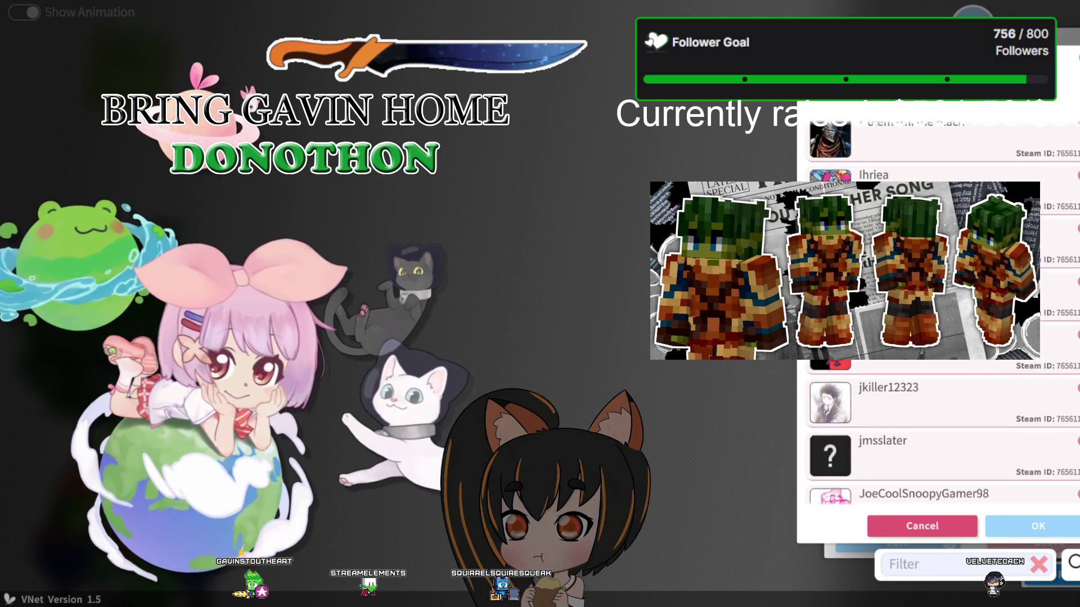
{"action": "scroll", "coordinate": [942, 315], "scroll_direction": "up", "scroll_amount": 1}
{"action": "scroll", "coordinate": [942, 315], "scroll_direction": "up", "scroll_amount": 1}
{"action": "scroll", "coordinate": [942, 315], "scroll_direction": "up", "scroll_amount": 1}
{"action": "scroll", "coordinate": [941, 315], "scroll_direction": "up", "scroll_amount": 1}
{"action": "scroll", "coordinate": [942, 315], "scroll_direction": "up", "scroll_amount": 2}
{"action": "scroll", "coordinate": [941, 315], "scroll_direction": "up", "scroll_amount": 1}
{"action": "scroll", "coordinate": [942, 315], "scroll_direction": "up", "scroll_amount": 1}
{"action": "scroll", "coordinate": [942, 314], "scroll_direction": "up", "scroll_amount": 2}
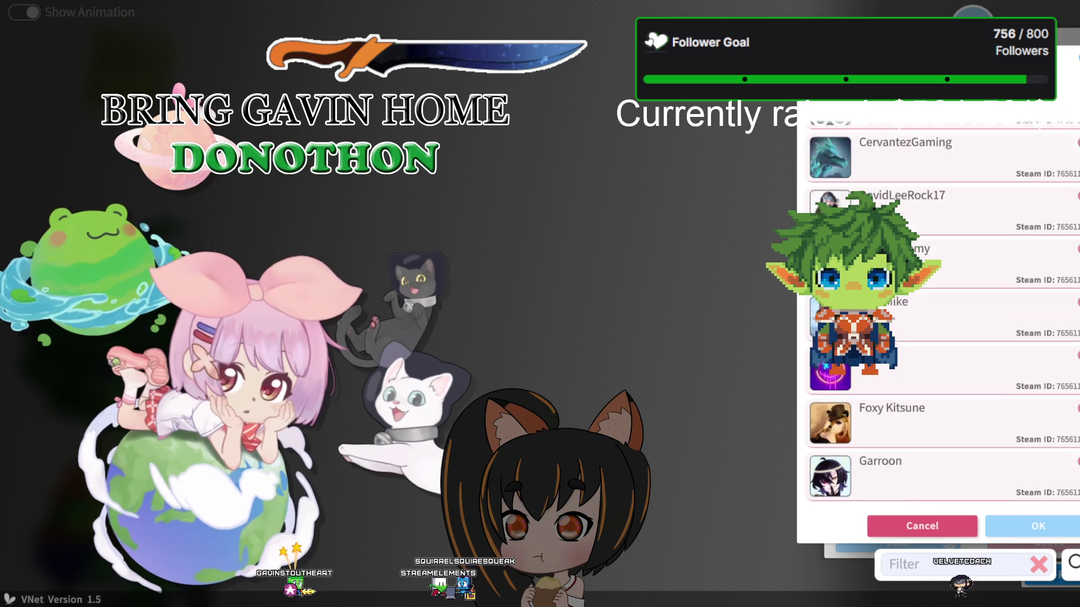
{"action": "scroll", "coordinate": [942, 315], "scroll_direction": "up", "scroll_amount": 2}
{"action": "scroll", "coordinate": [942, 315], "scroll_direction": "up", "scroll_amount": 2}
{"action": "scroll", "coordinate": [942, 315], "scroll_direction": "up", "scroll_amount": 2}
{"action": "scroll", "coordinate": [941, 315], "scroll_direction": "up", "scroll_amount": 2}
{"action": "scroll", "coordinate": [942, 315], "scroll_direction": "up", "scroll_amount": 2}
{"action": "scroll", "coordinate": [942, 315], "scroll_direction": "up", "scroll_amount": 2}
{"action": "scroll", "coordinate": [942, 315], "scroll_direction": "up", "scroll_amount": 2}
{"action": "scroll", "coordinate": [942, 315], "scroll_direction": "up", "scroll_amount": 1}
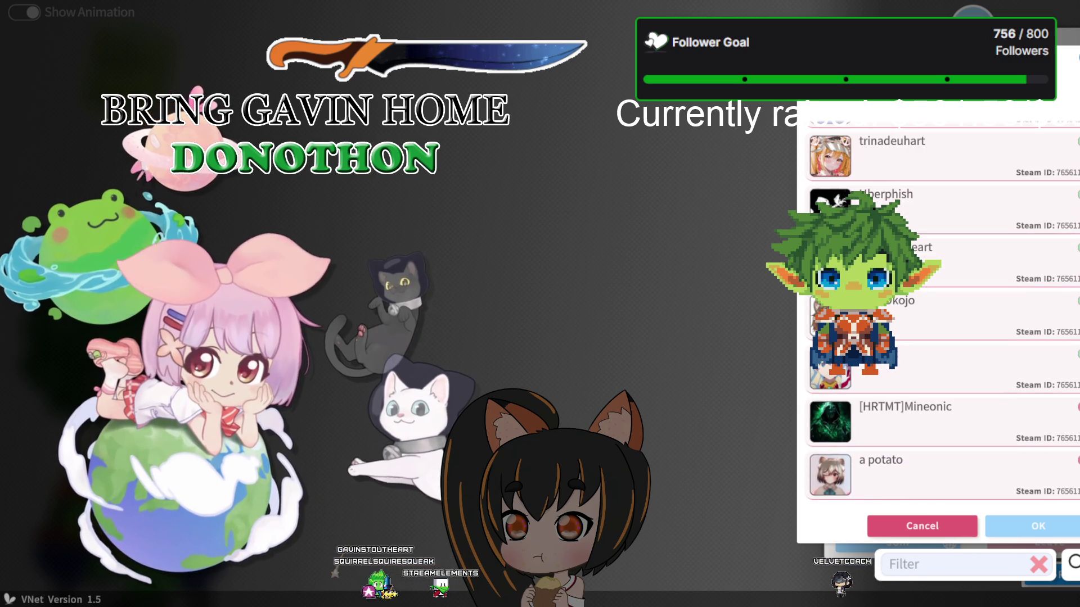
{"action": "left_click", "coordinate": [900, 369]}
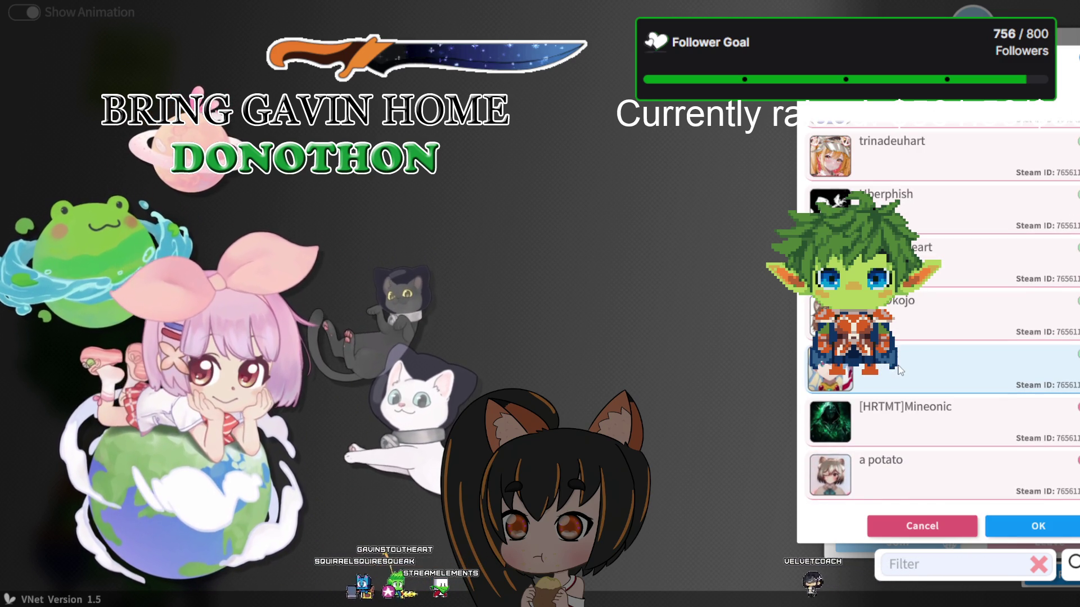
{"action": "left_click", "coordinate": [1038, 524]}
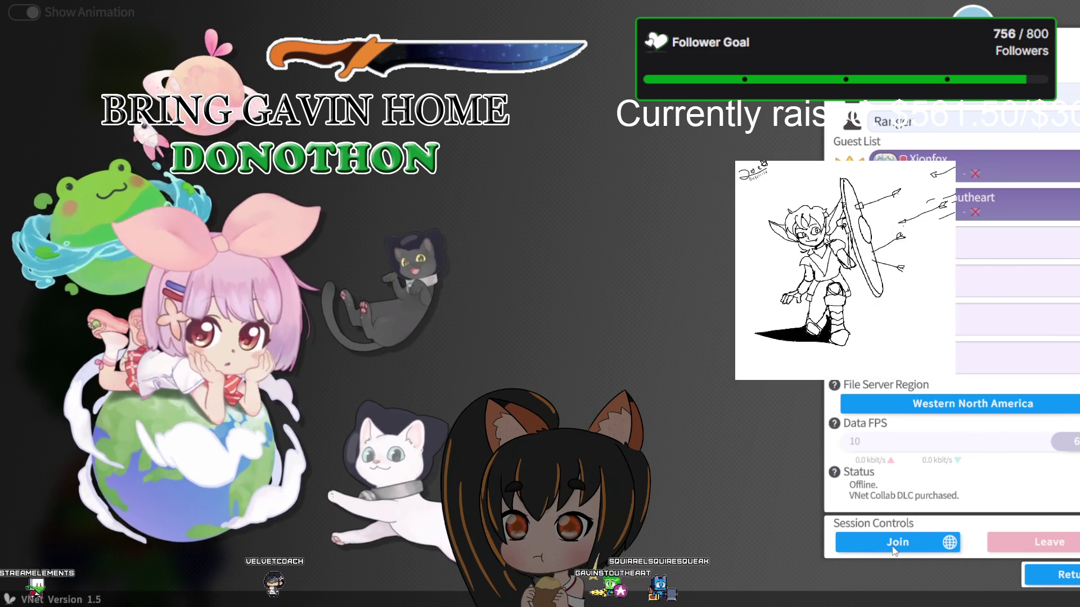
- Join the online collab room, accept the join prompt, and close the collab settings panel
{"action": "left_click", "coordinate": [892, 543]}
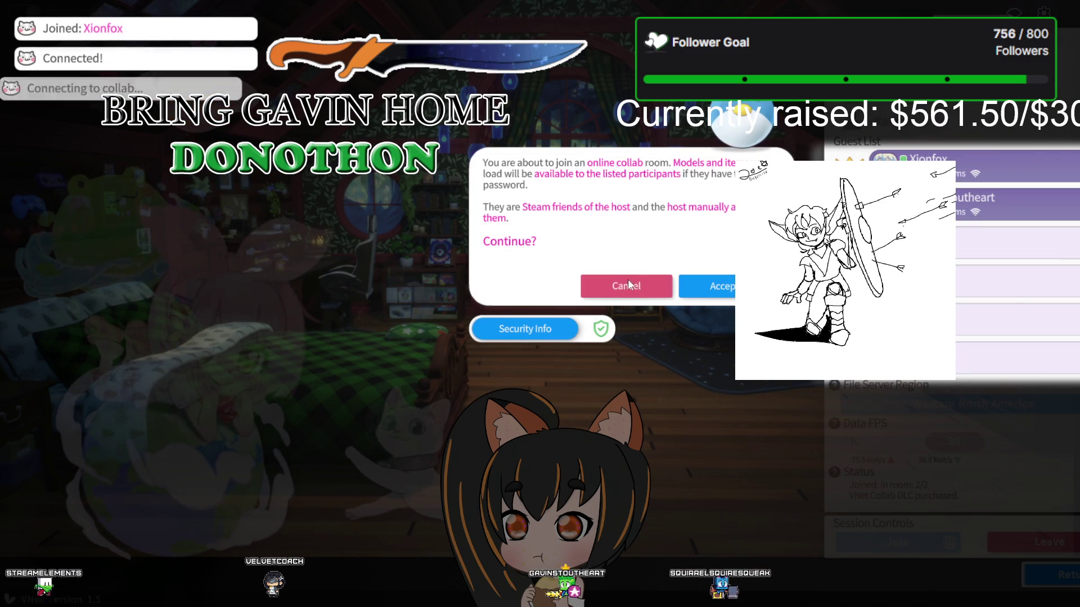
{"action": "left_click", "coordinate": [697, 285]}
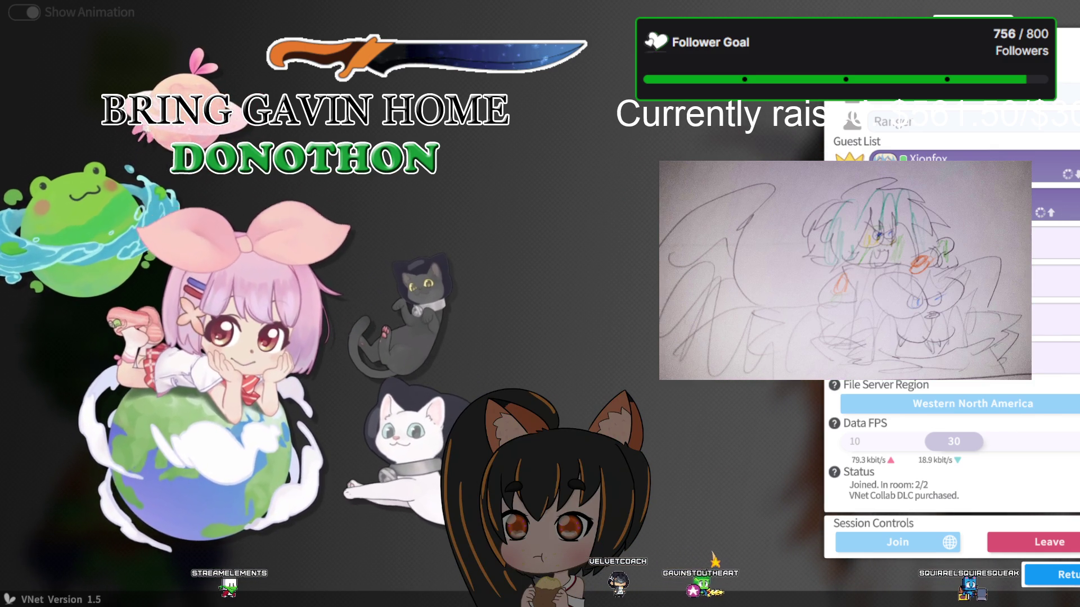
{"action": "left_click", "coordinate": [295, 235]}
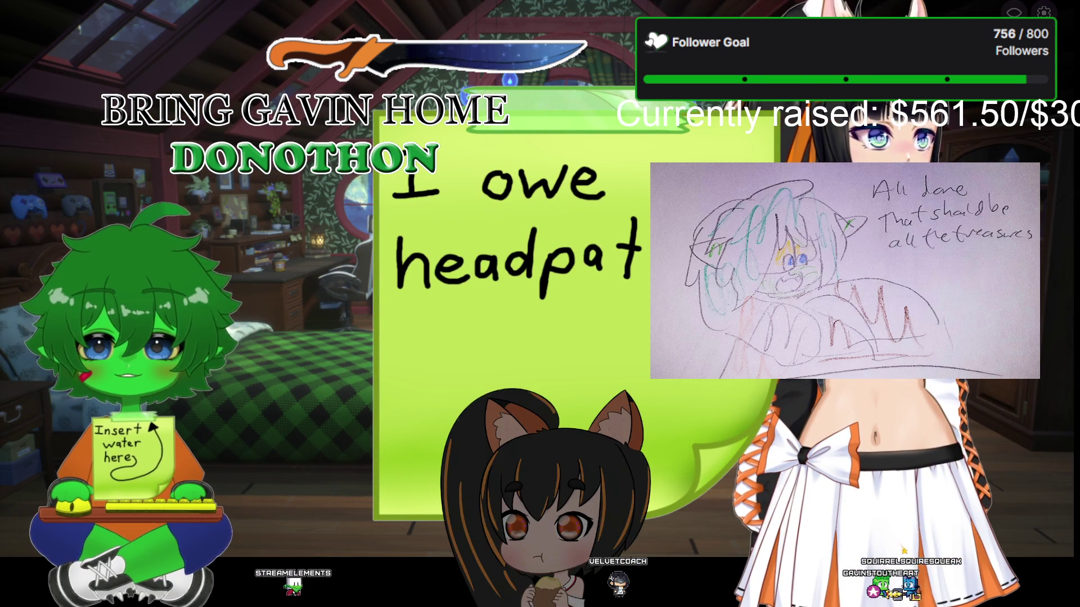
- Open the item list from the settings menu, browse the props, and cancel without adding any
{"action": "left_click", "coordinate": [129, 270]}
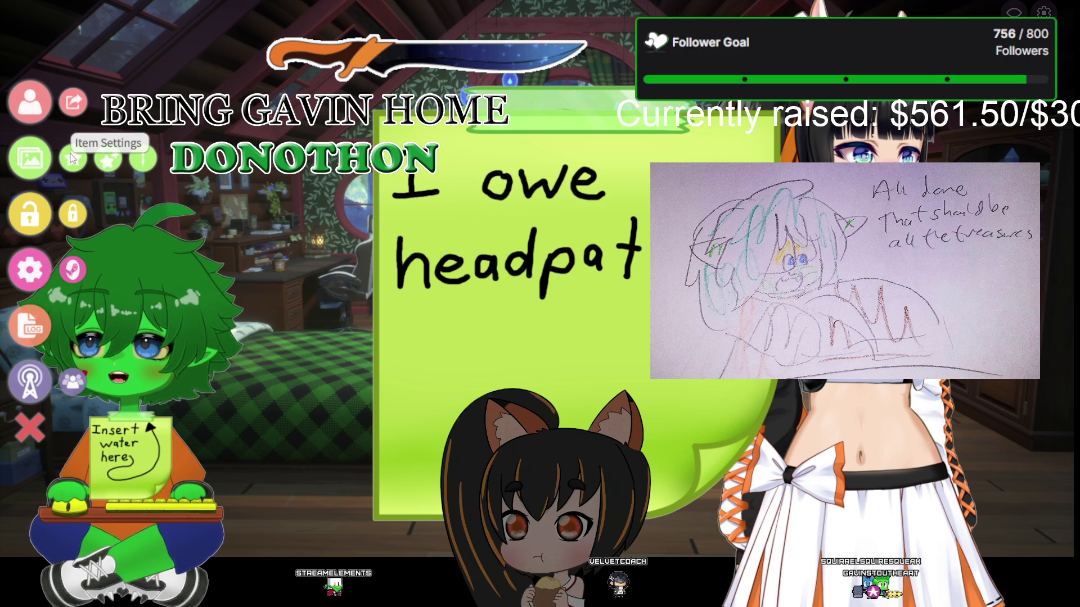
{"action": "left_click", "coordinate": [72, 158]}
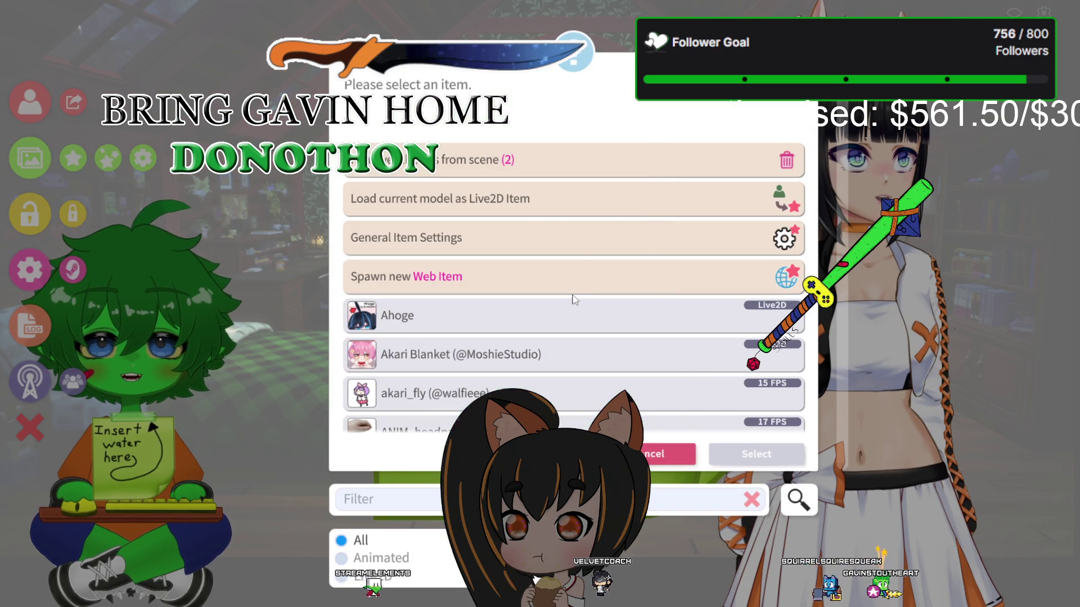
{"action": "scroll", "coordinate": [561, 282], "scroll_direction": "down", "scroll_amount": 2}
{"action": "scroll", "coordinate": [619, 264], "scroll_direction": "up", "scroll_amount": 1}
{"action": "scroll", "coordinate": [686, 237], "scroll_direction": "down", "scroll_amount": 5}
{"action": "scroll", "coordinate": [687, 250], "scroll_direction": "down", "scroll_amount": 3}
{"action": "scroll", "coordinate": [687, 249], "scroll_direction": "down", "scroll_amount": 2}
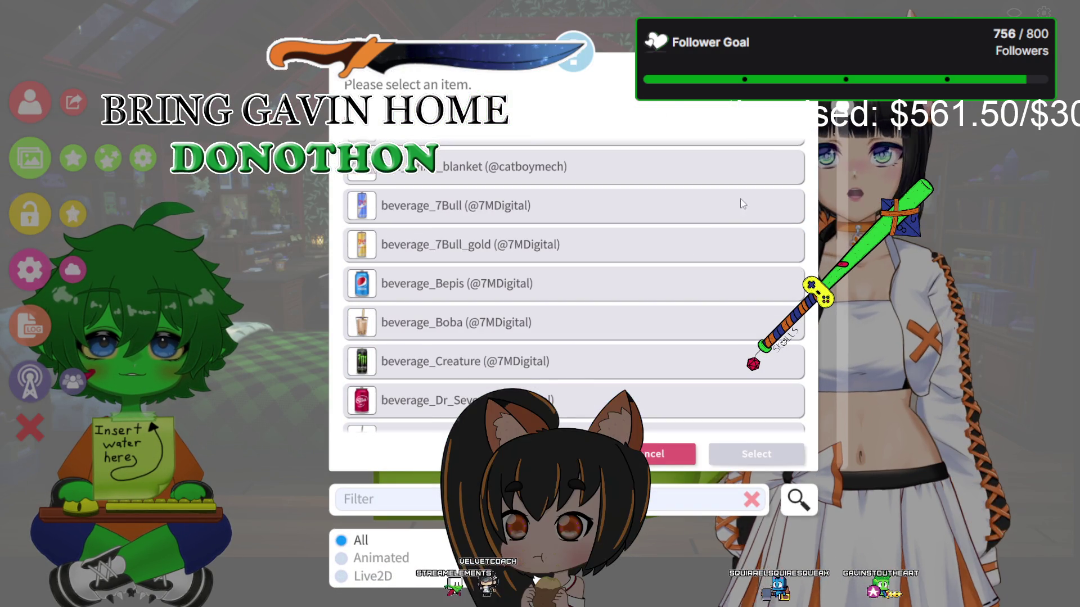
{"action": "scroll", "coordinate": [687, 250], "scroll_direction": "down", "scroll_amount": 1}
{"action": "scroll", "coordinate": [731, 225], "scroll_direction": "down", "scroll_amount": 5}
{"action": "scroll", "coordinate": [731, 225], "scroll_direction": "down", "scroll_amount": 2}
{"action": "scroll", "coordinate": [702, 197], "scroll_direction": "up", "scroll_amount": 5}
{"action": "scroll", "coordinate": [675, 169], "scroll_direction": "up", "scroll_amount": 10}
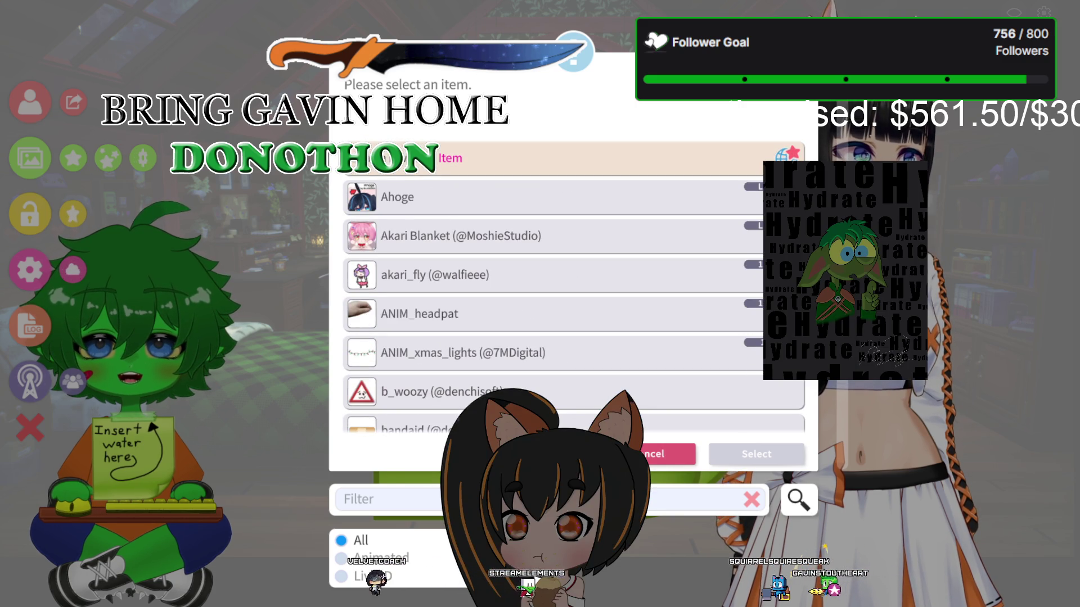
{"action": "left_click", "coordinate": [685, 463]}
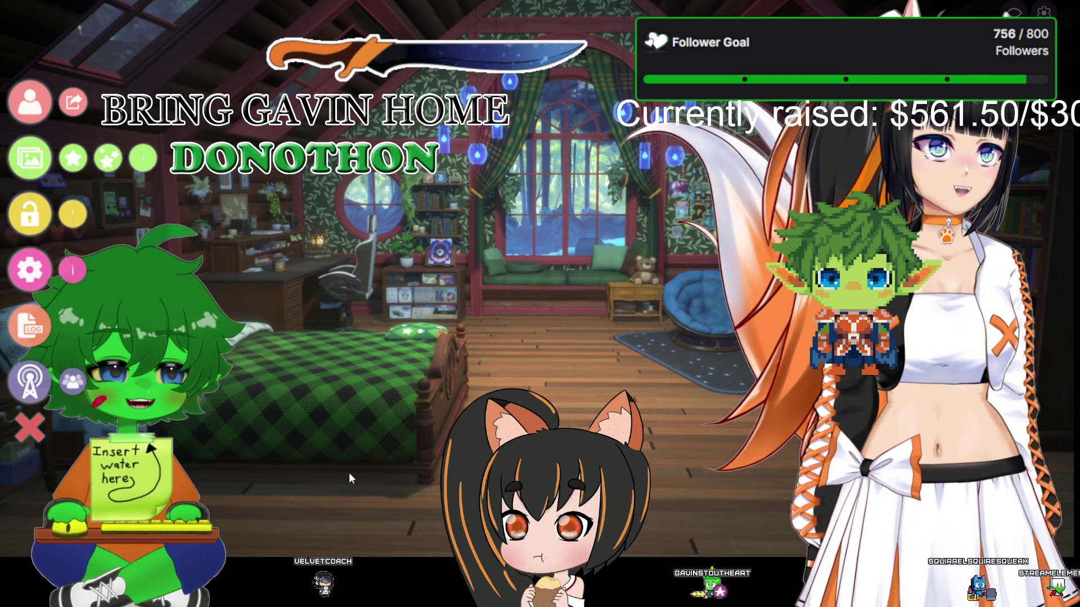
- Close the left-side controls menu with its red X Cancel button
{"action": "left_click", "coordinate": [25, 432]}
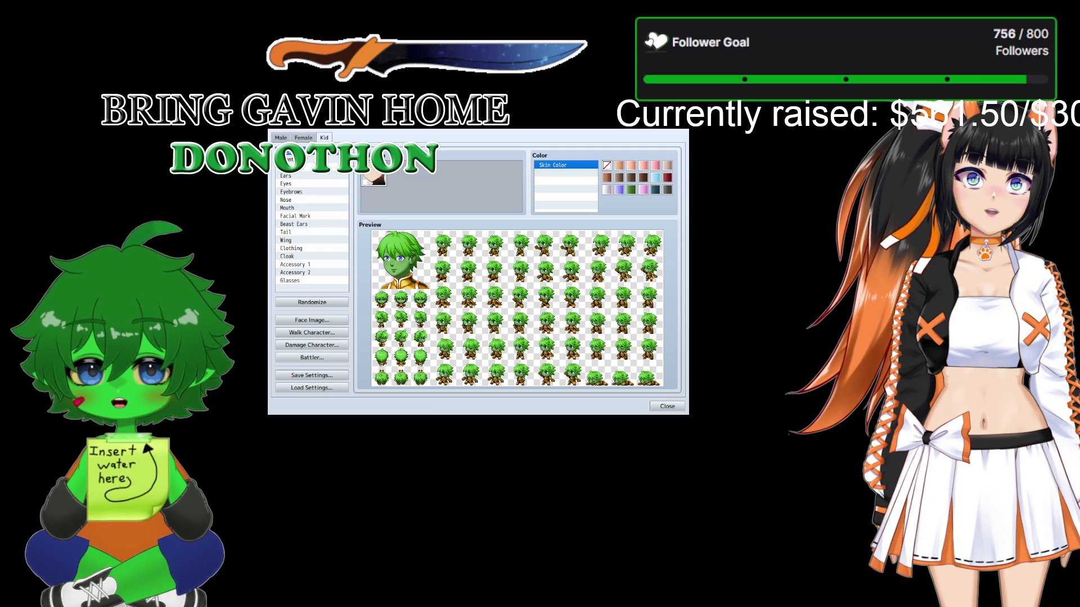
- Generate the battler image of the green-haired, green-skinned character with Battler...
{"action": "left_click", "coordinate": [312, 358]}
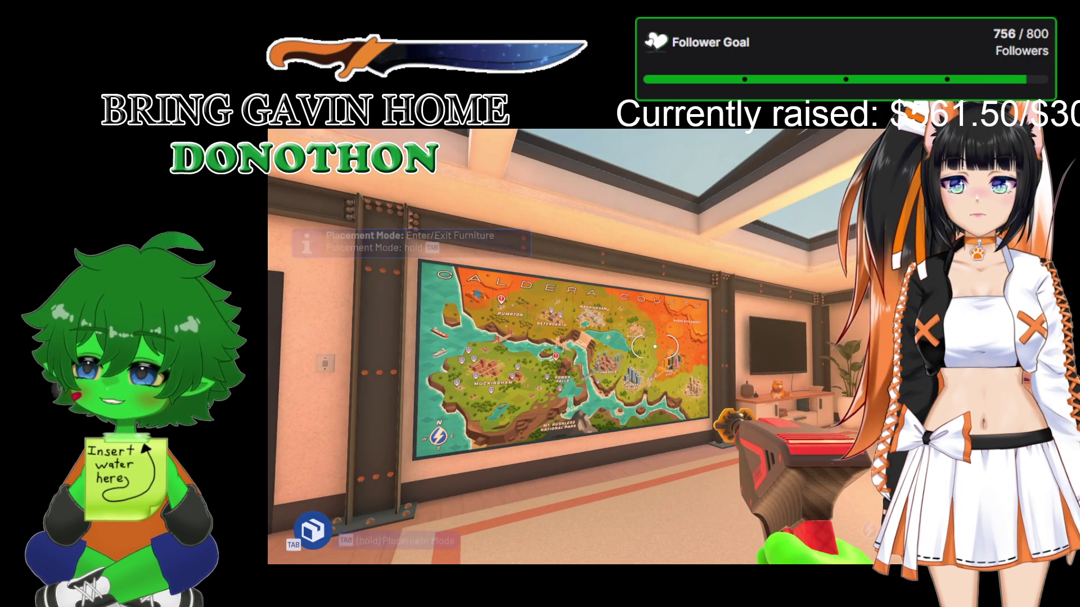
- Cycle the Settings, Shop, Customization and Home menu tabs and review the online party panel
{"action": "key", "text": "Escape"}
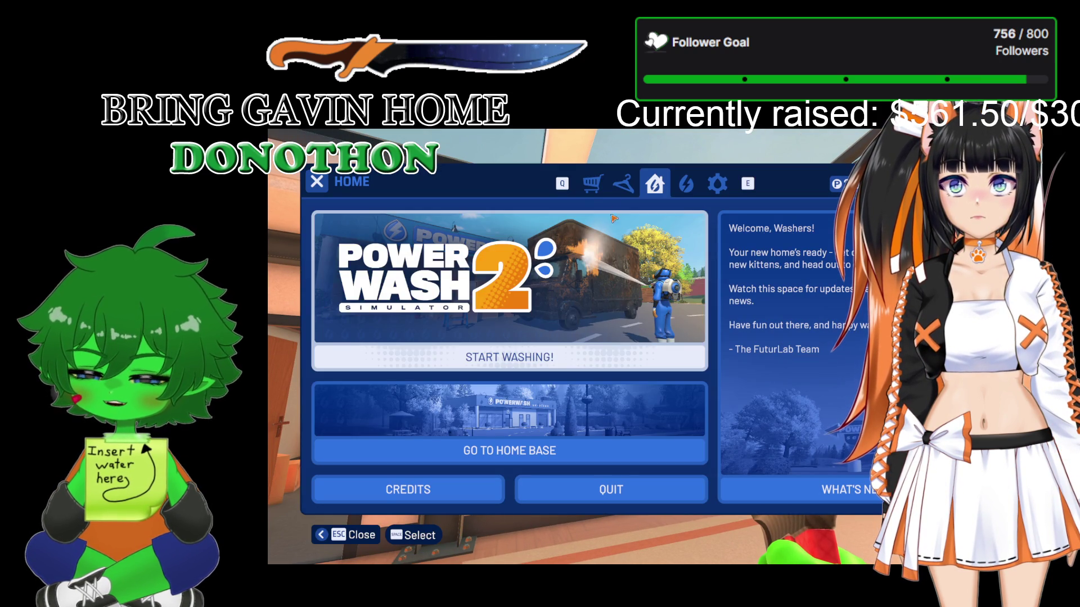
{"action": "left_click", "coordinate": [721, 184]}
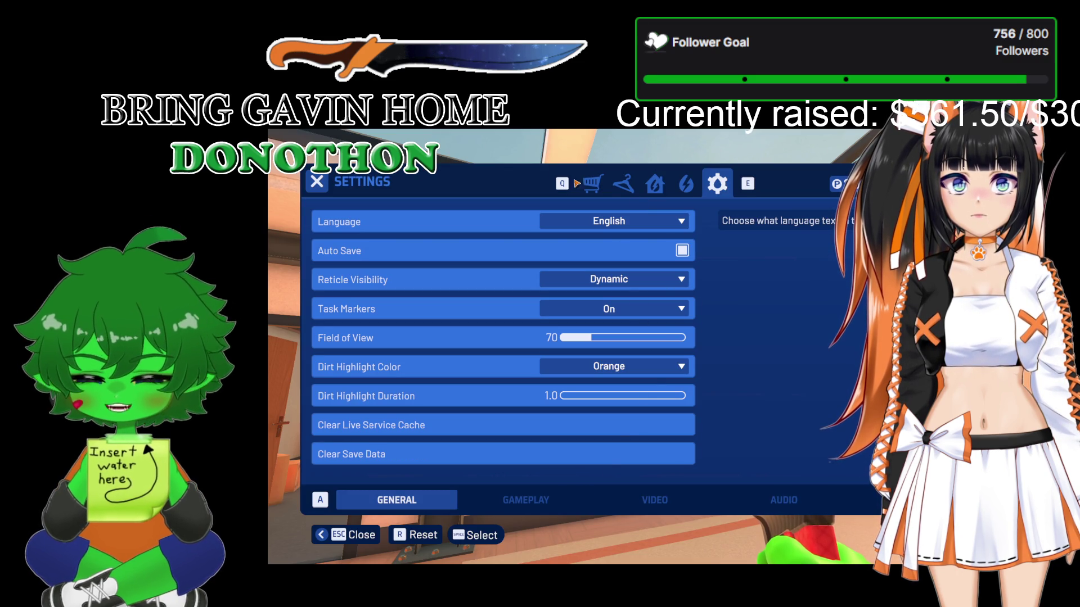
{"action": "left_click", "coordinate": [593, 185]}
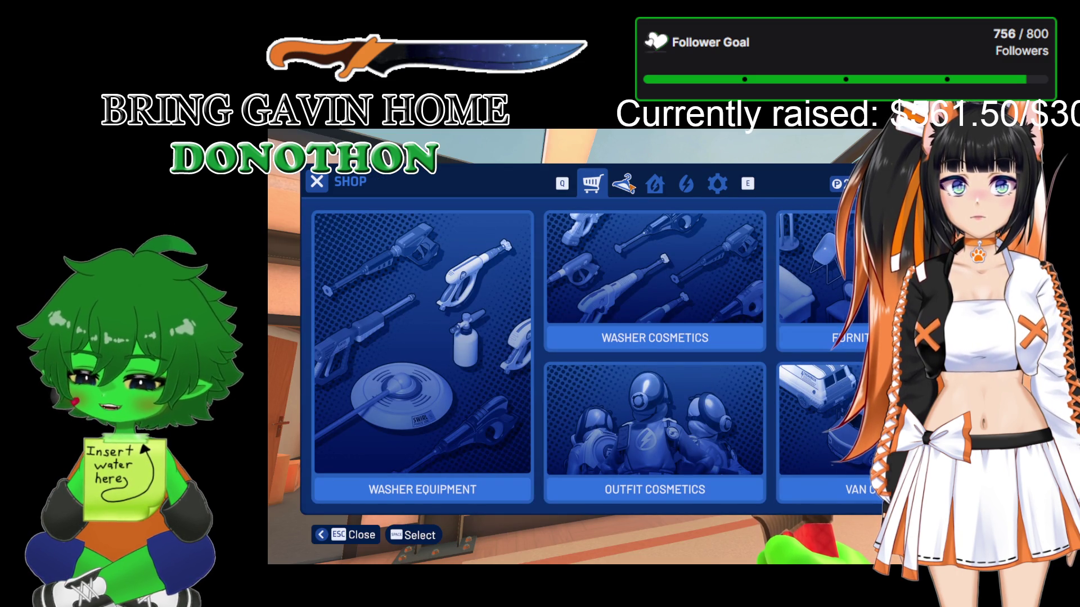
{"action": "left_click", "coordinate": [625, 184]}
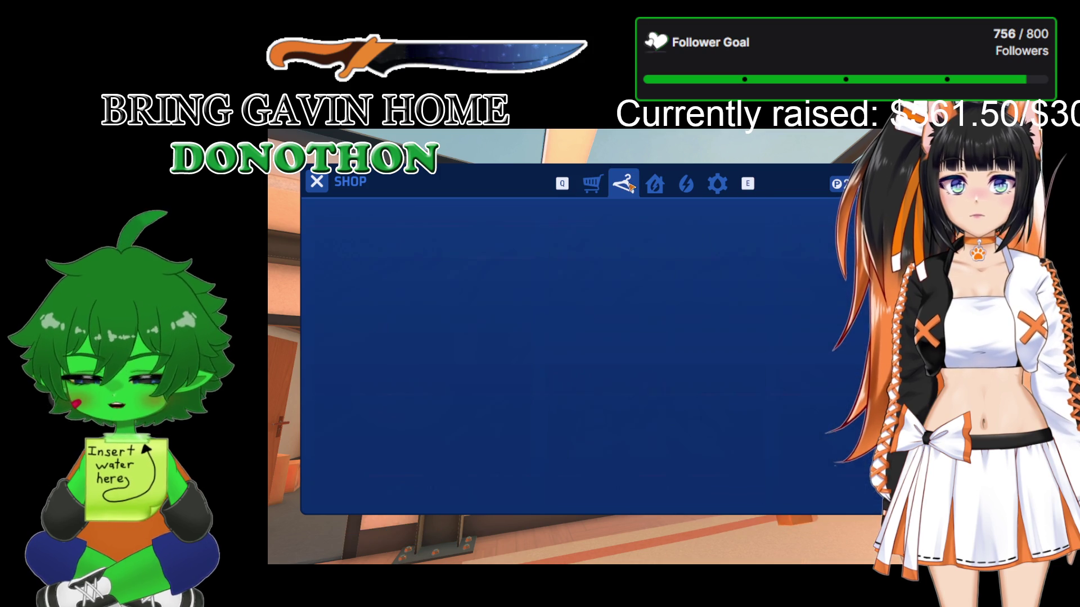
{"action": "left_click", "coordinate": [654, 185]}
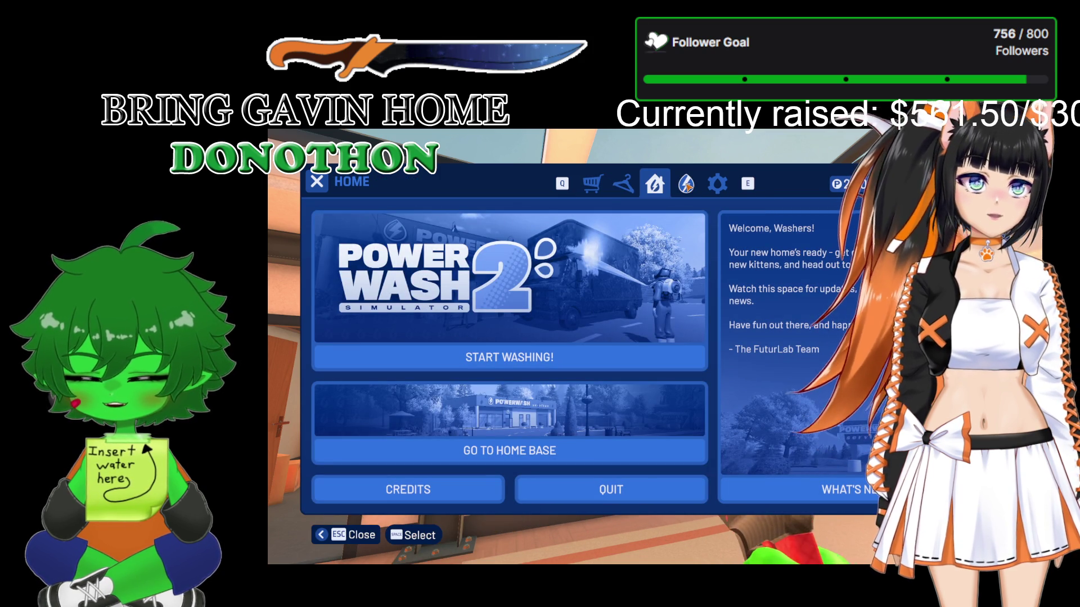
{"action": "key", "text": "Tab"}
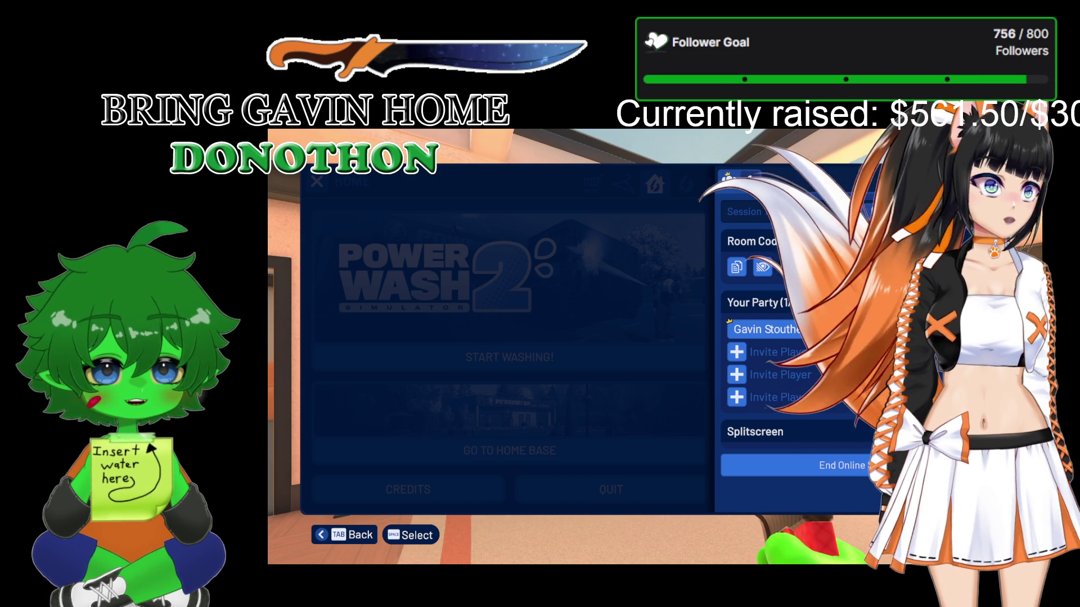
{"action": "key", "text": "Tab"}
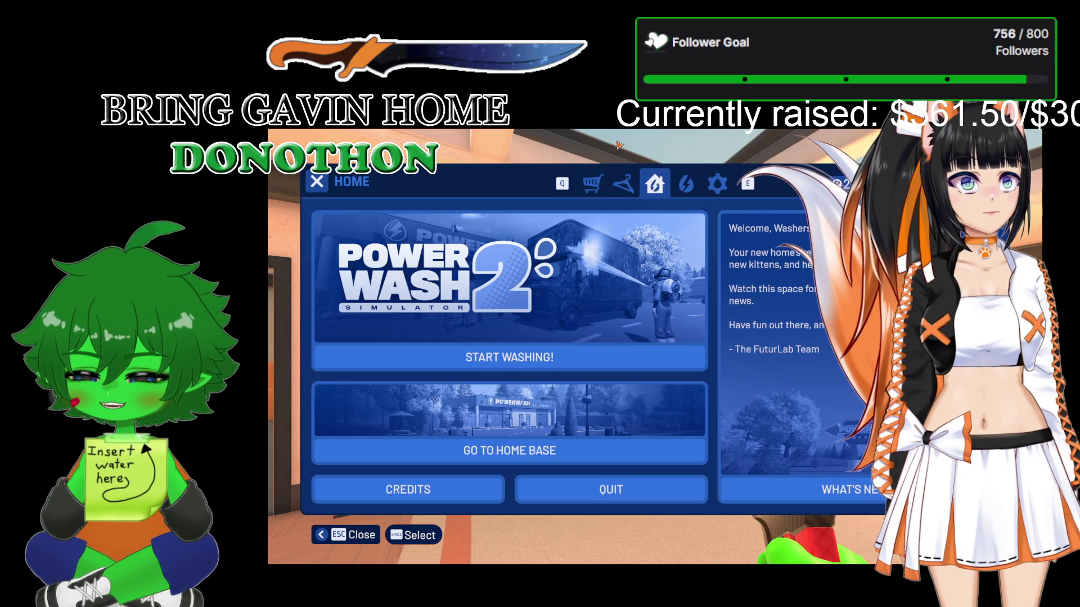
{"action": "key", "text": "Escape"}
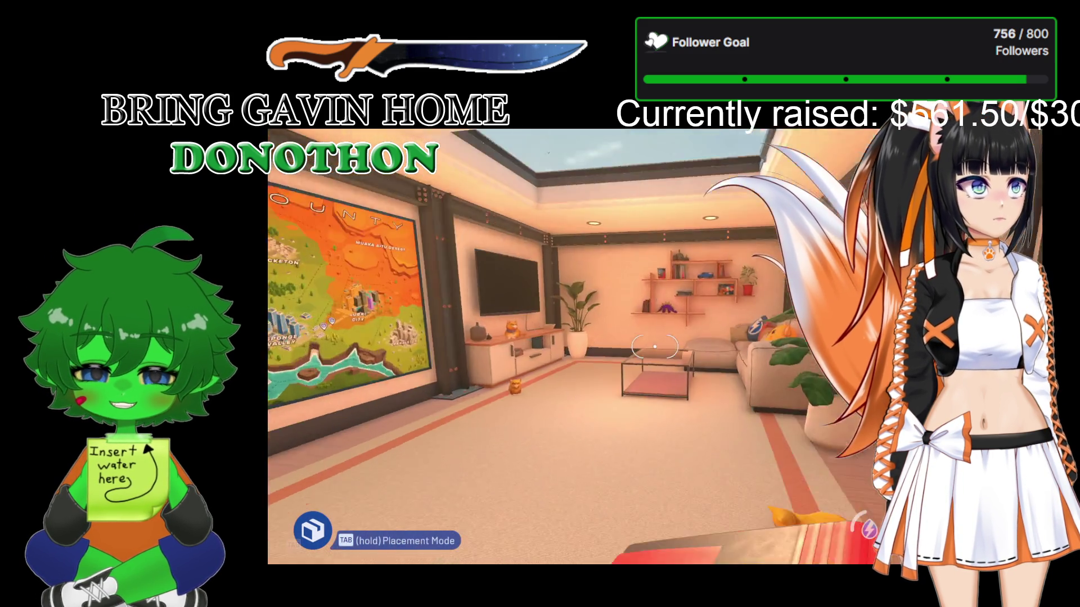
- Walk through the living room petting both orange cats, then continue into the corridor
{"action": "key", "text": "w"}
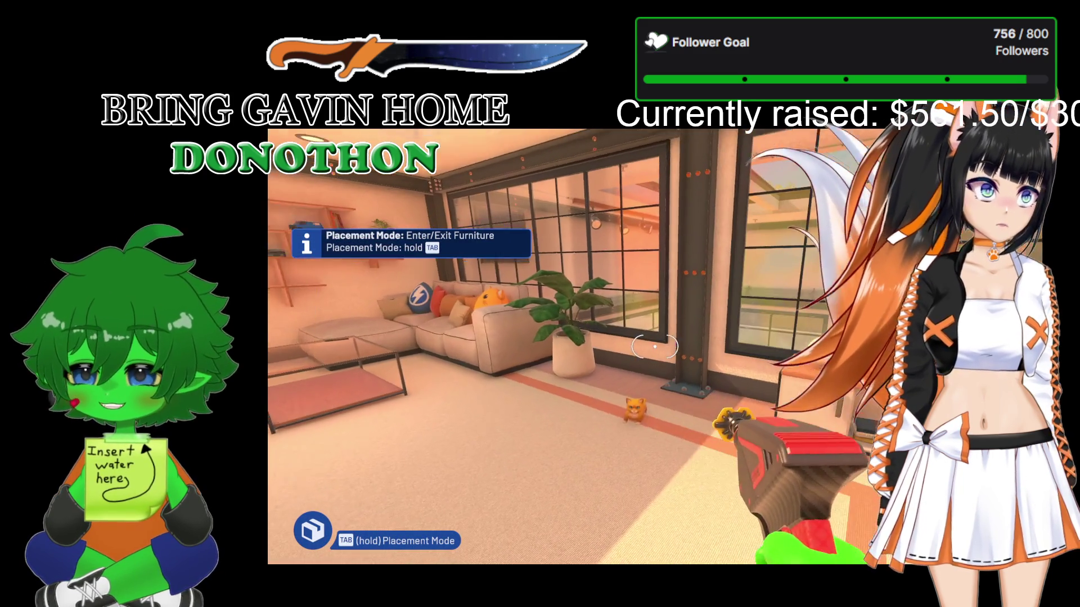
{"action": "key", "text": "w"}
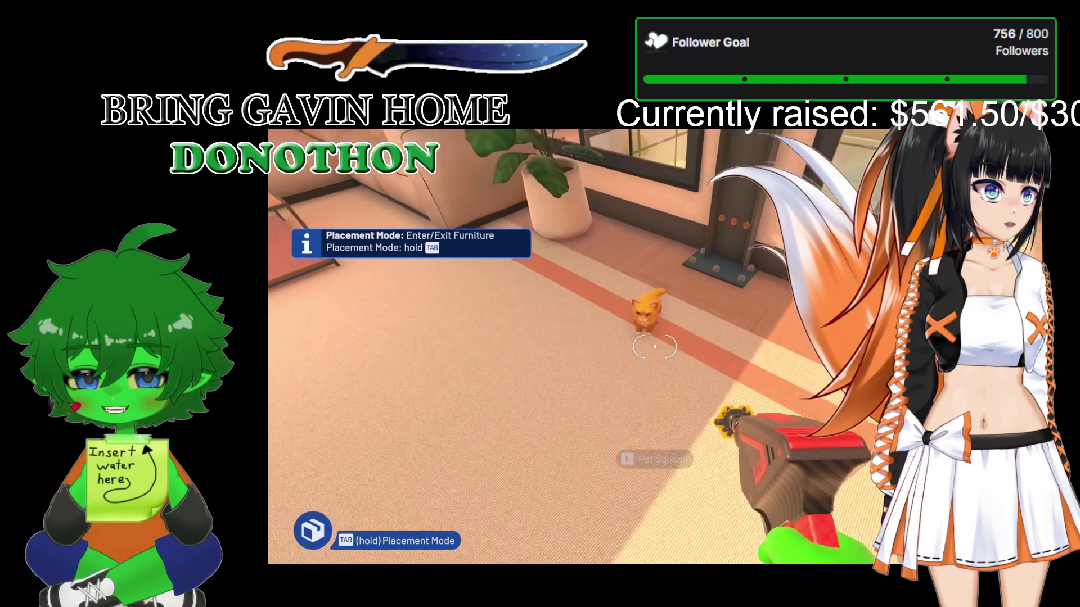
{"action": "key", "text": "e"}
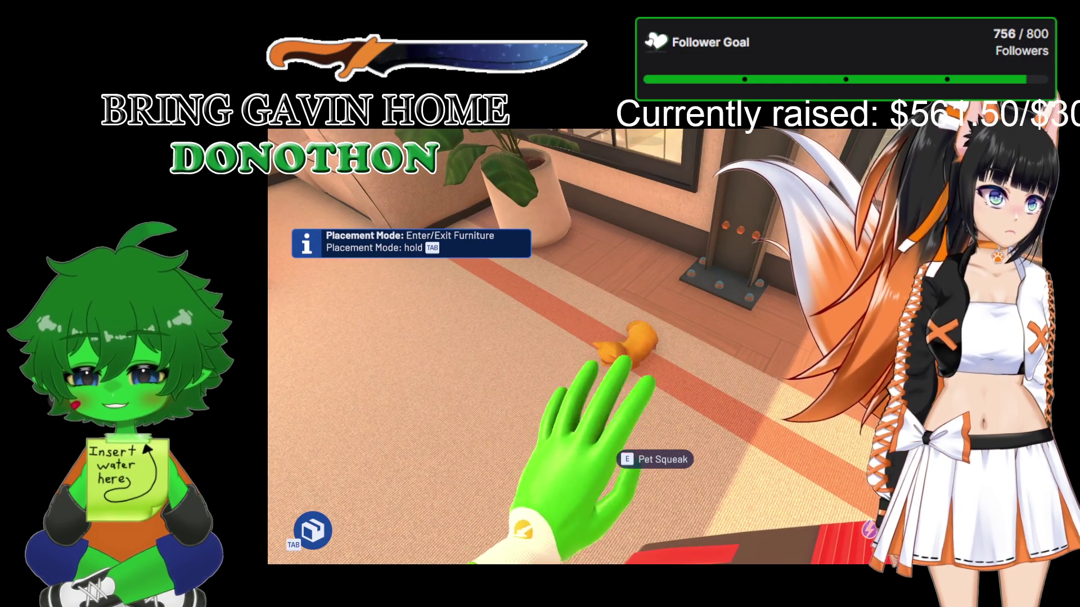
{"action": "key", "text": "1"}
{"action": "key", "text": "w"}
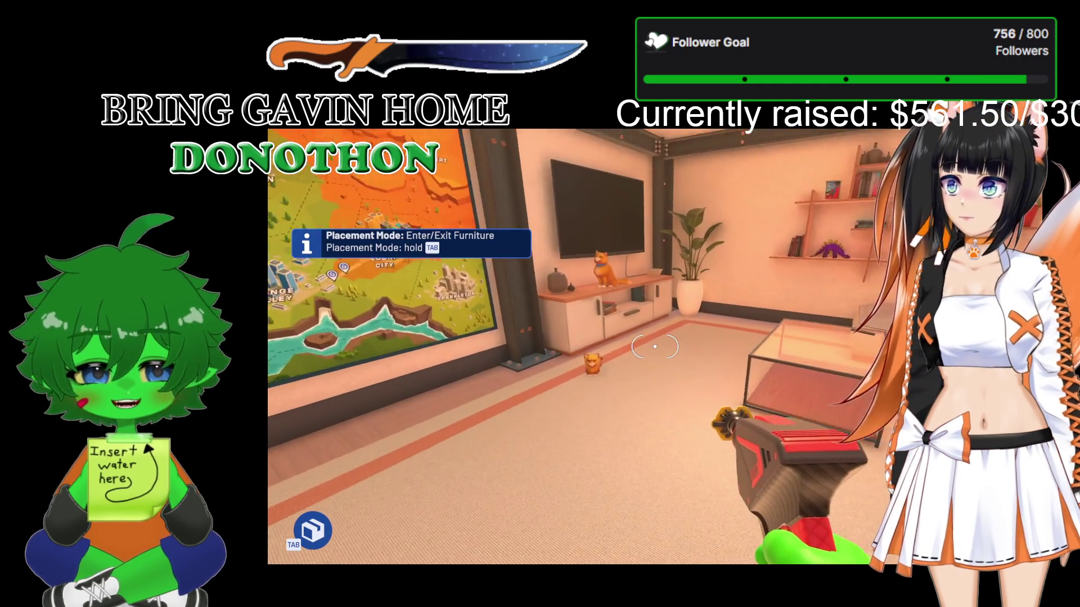
{"action": "key", "text": "e"}
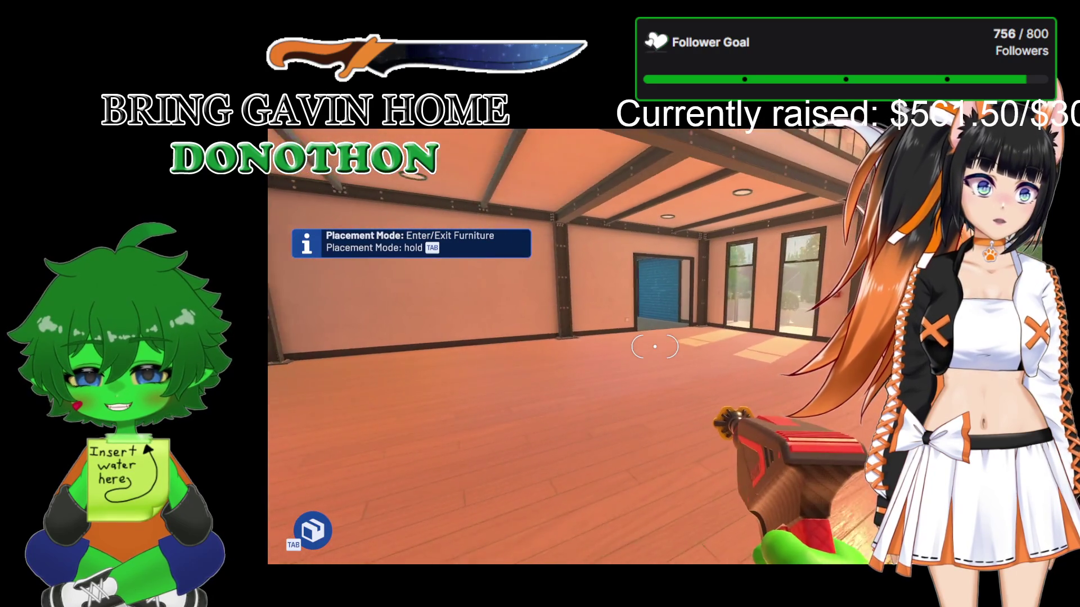
{"action": "key", "text": "w"}
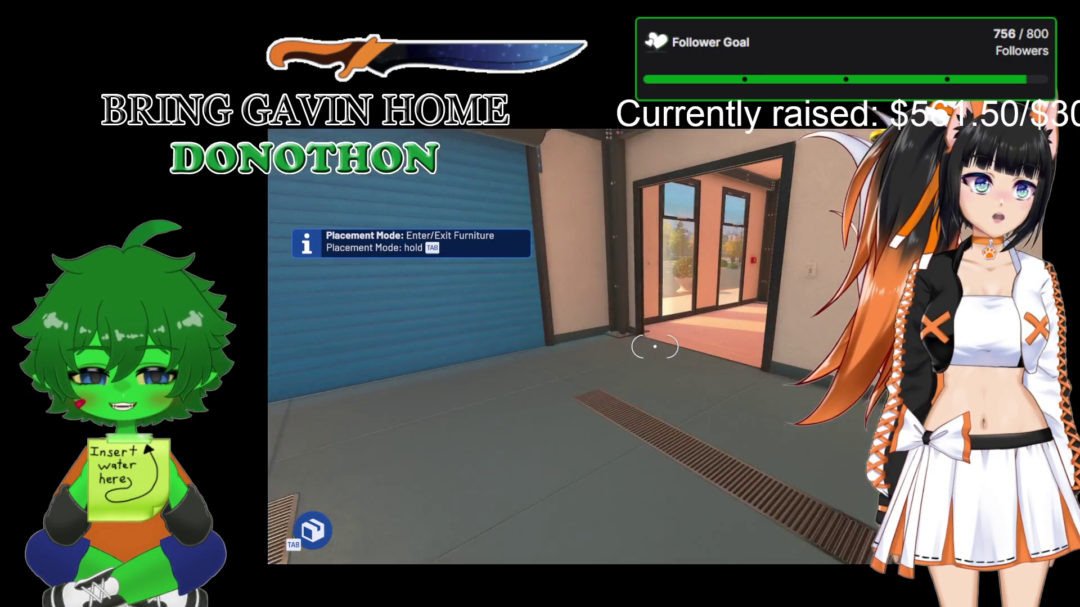
{"action": "key", "text": "w"}
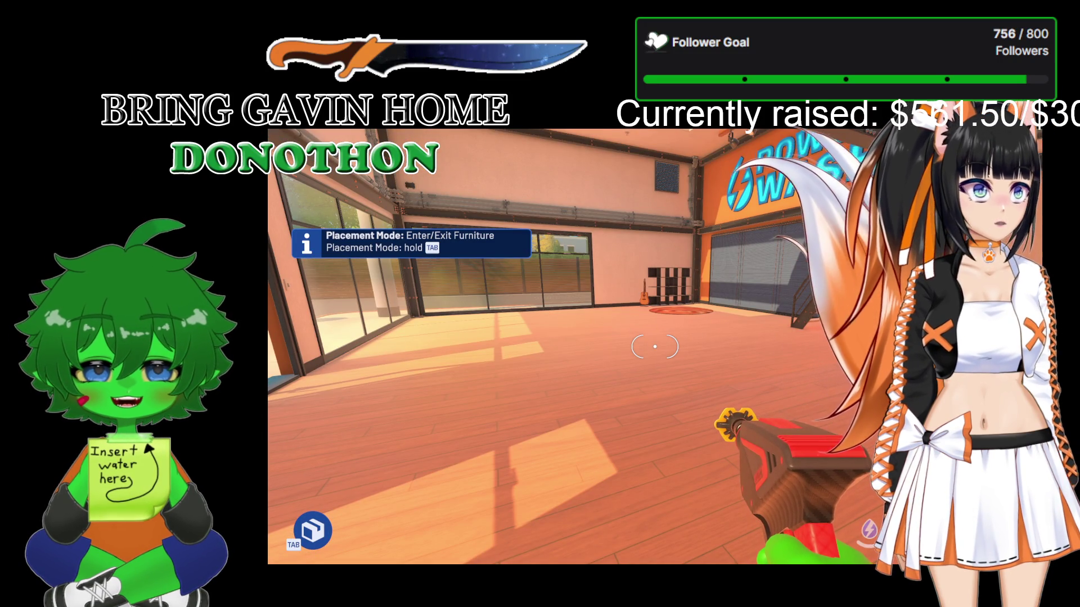
- Walk to the foot of the stairs, turn around, and approach the co-op partner in the living room
{"action": "key", "text": "w"}
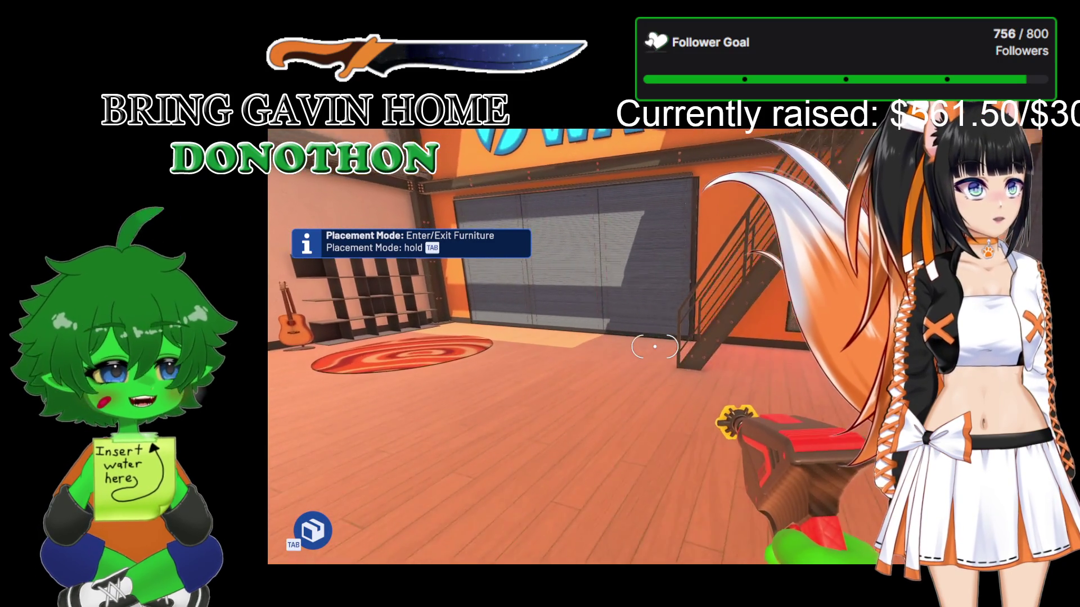
{"action": "key", "text": "w"}
{"action": "key", "text": "w"}
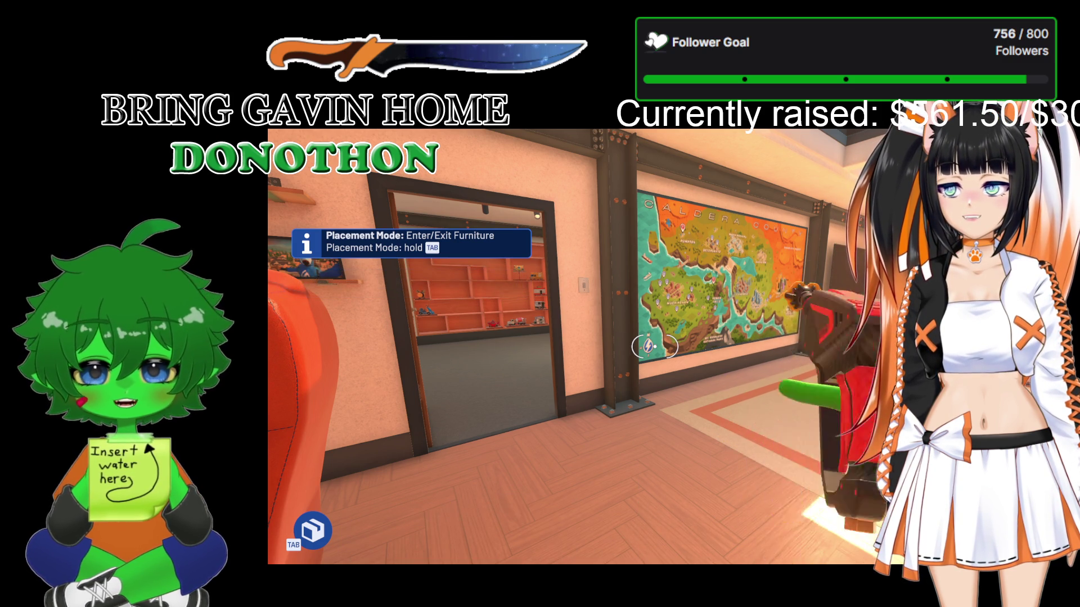
{"action": "mouse_move", "coordinate": [655, 346]}
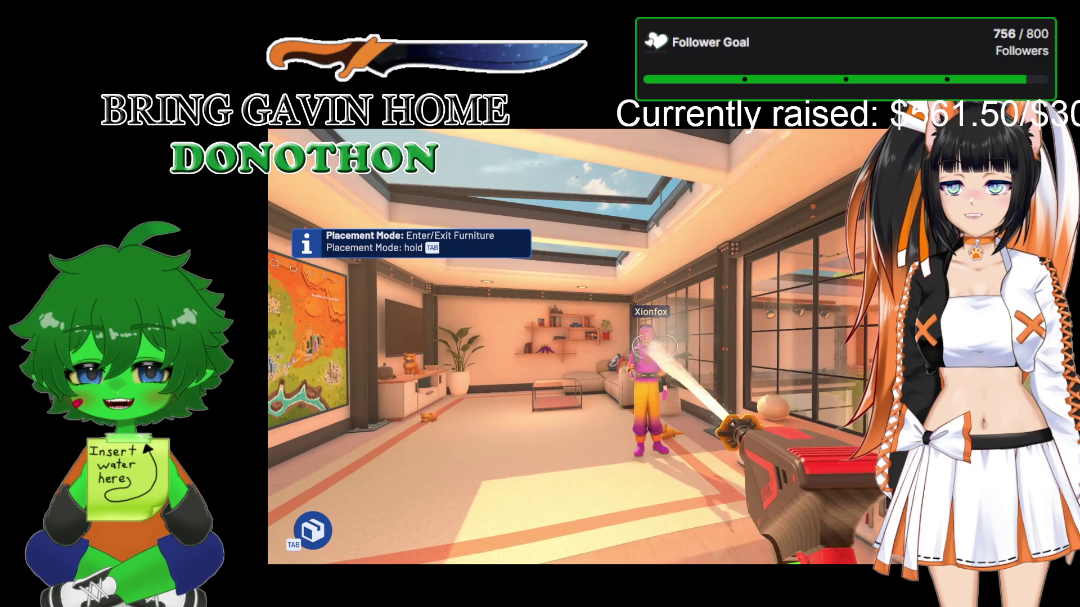
{"action": "key", "text": "w"}
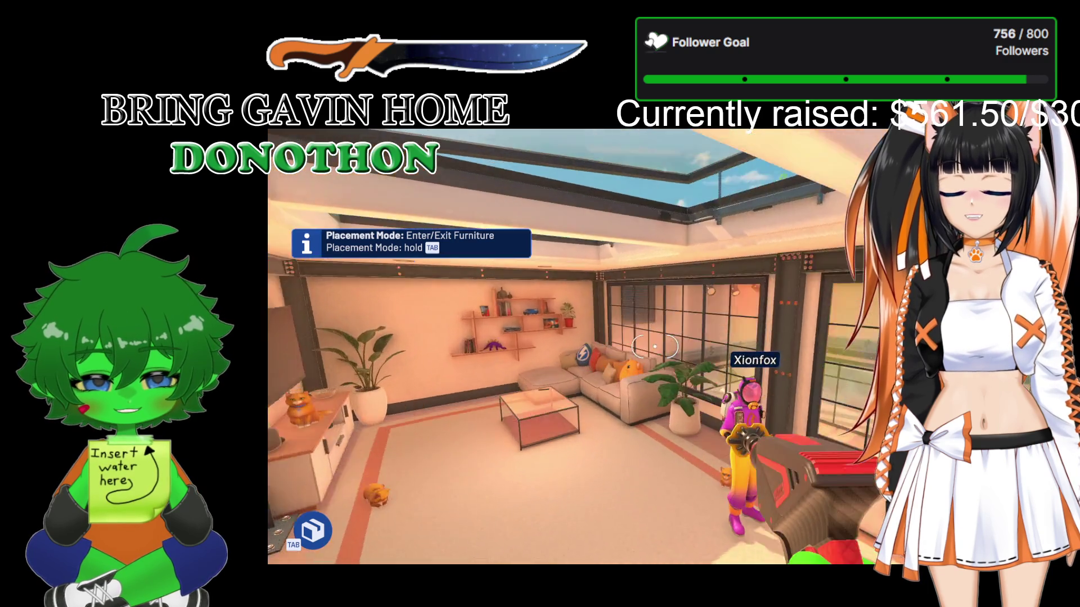
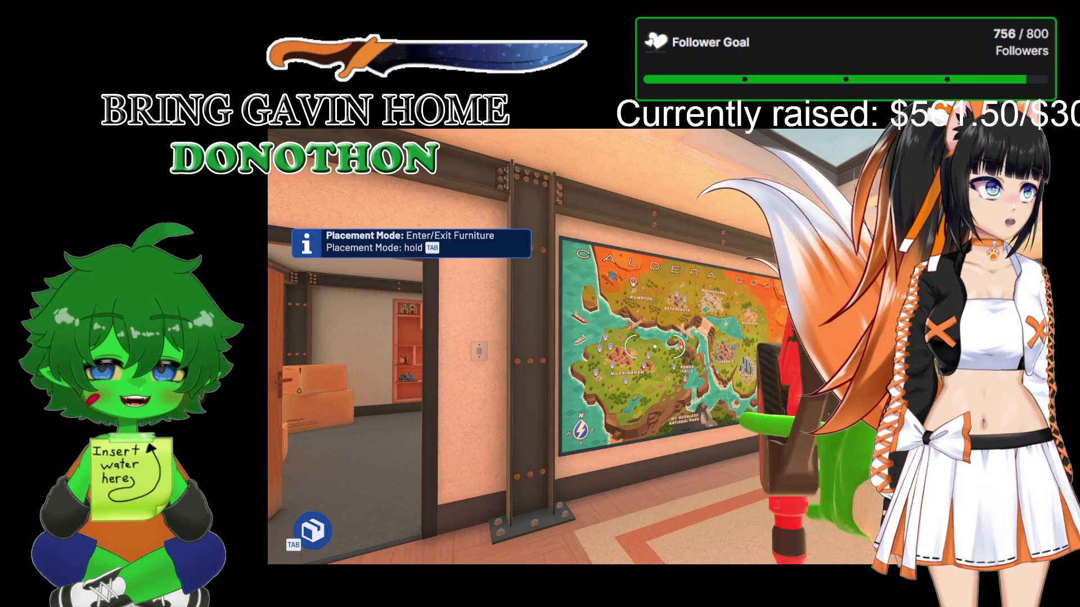
- Equip the pressure washer and raise the character's free hand near the lounge partner
{"action": "key", "text": "1"}
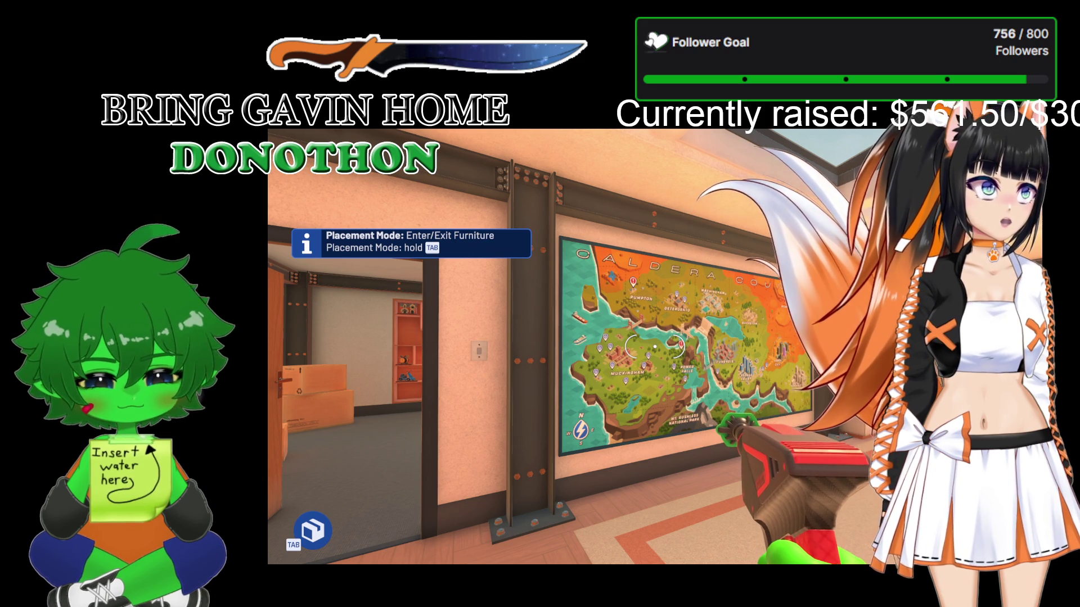
{"action": "key", "text": "e"}
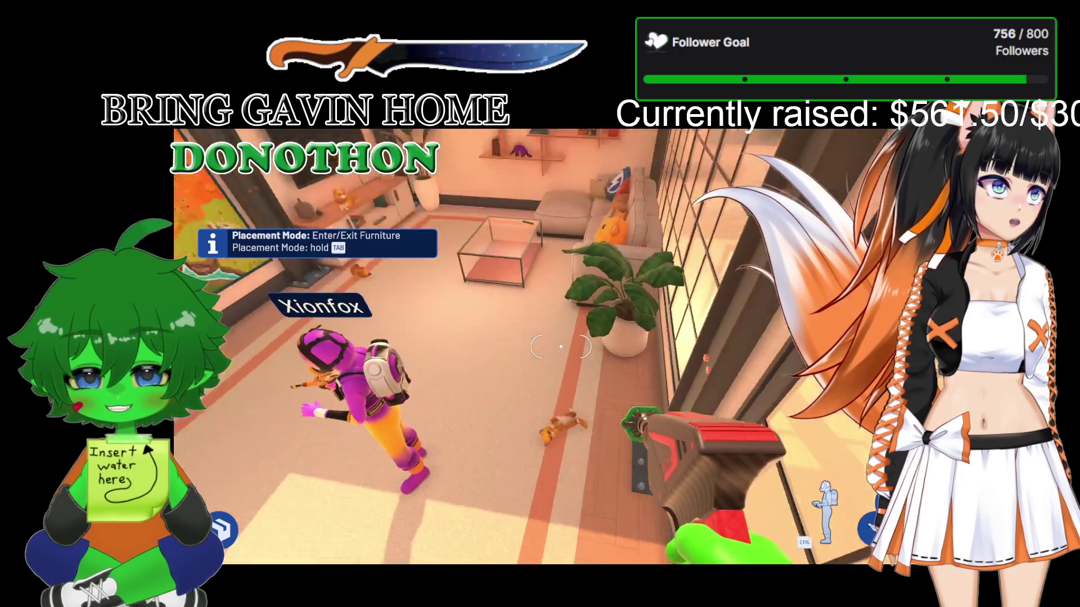
- Pet the dog, wave hello to the other player, then switch to a different handheld tool
{"action": "key", "text": "e"}
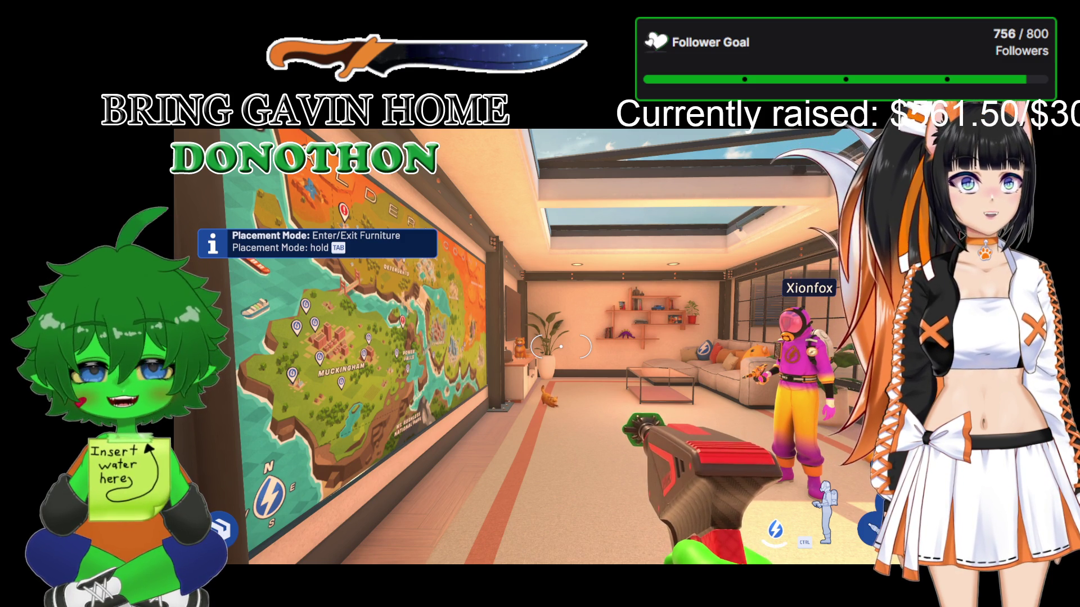
{"action": "key", "text": "g"}
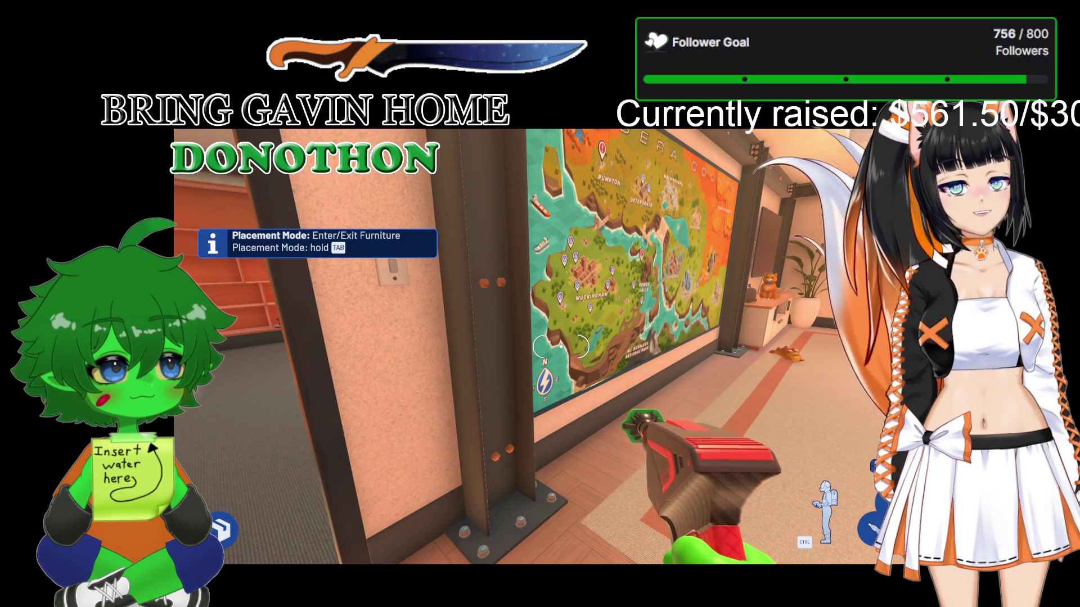
{"action": "mouse_move", "coordinate": [561, 347]}
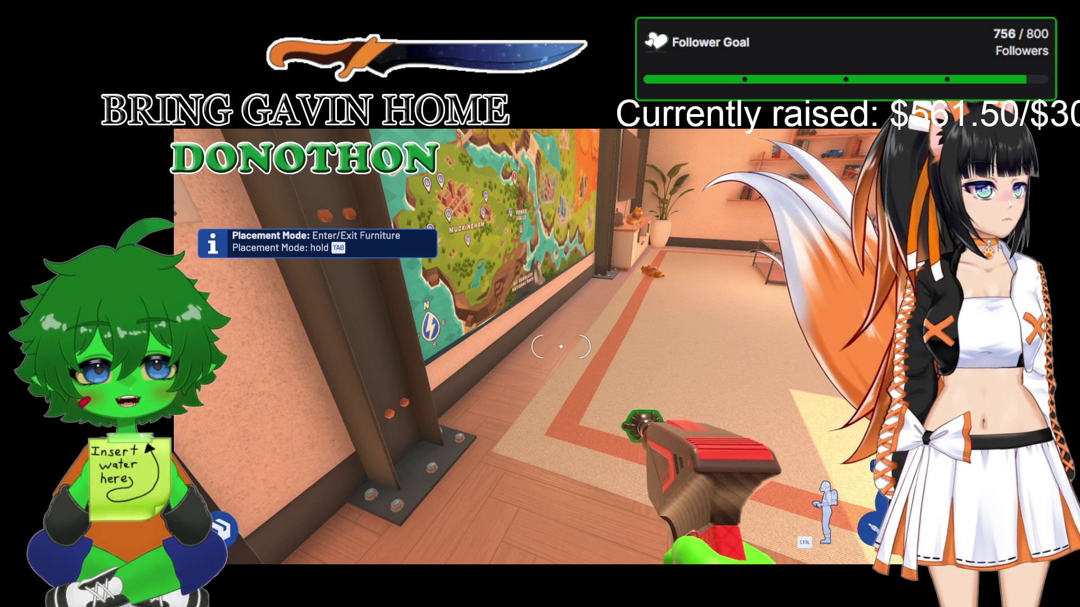
{"action": "key", "text": "2"}
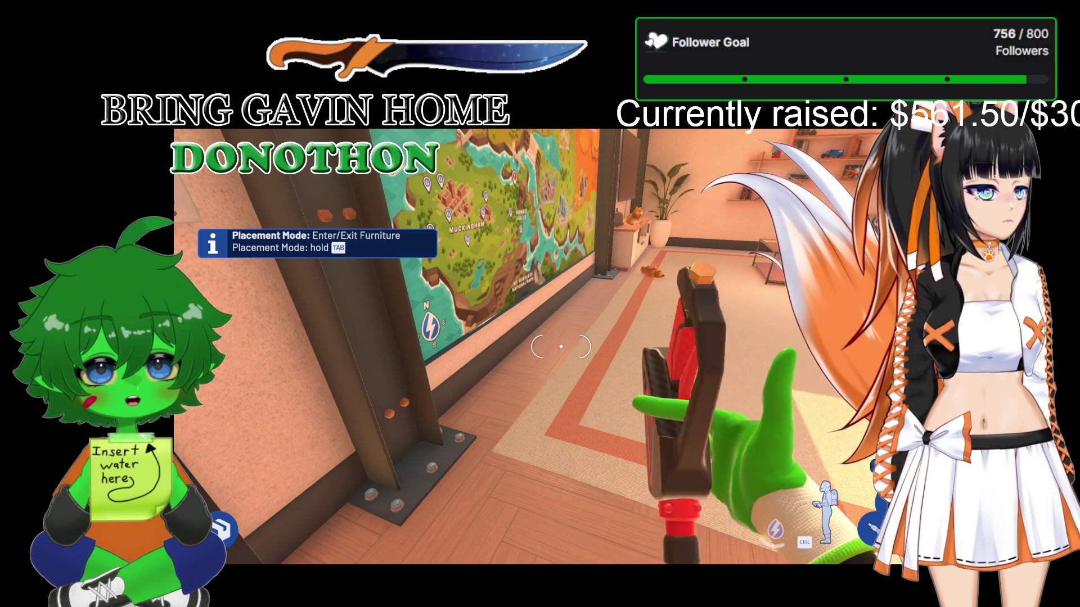
{"action": "key", "text": "1"}
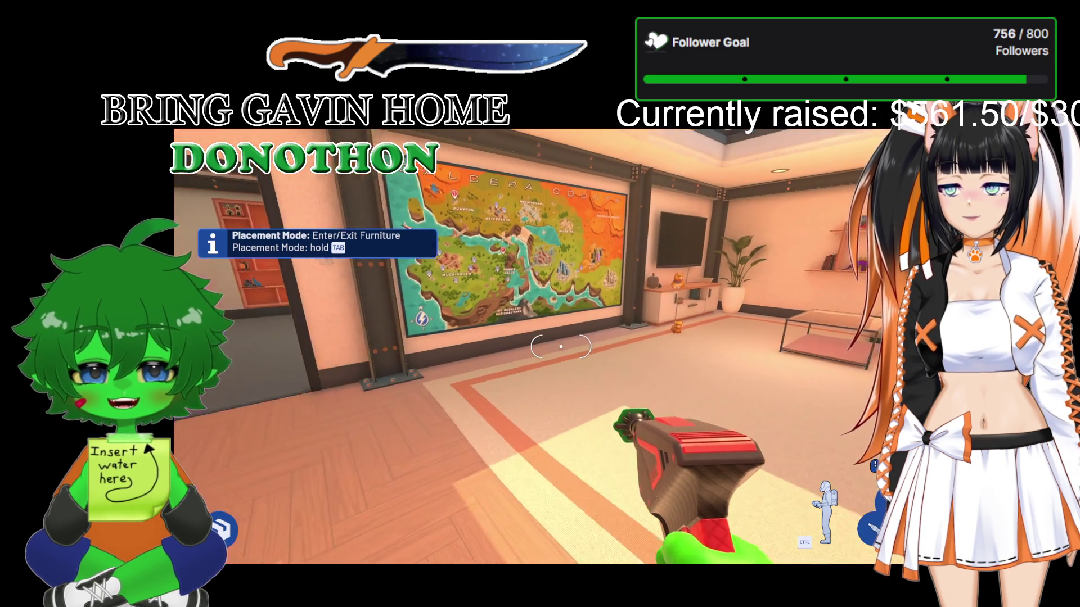
{"action": "key", "text": "w"}
- Line up on the Caldera map's Farm pin, open its Job Summary and continue the job
{"action": "key", "text": "s"}
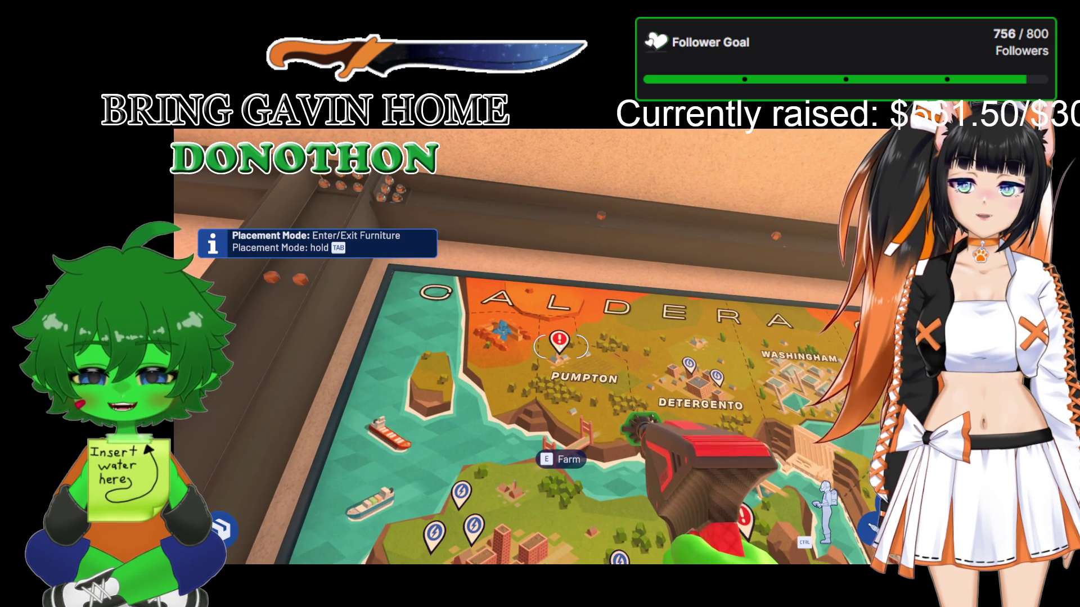
{"action": "key", "text": "w"}
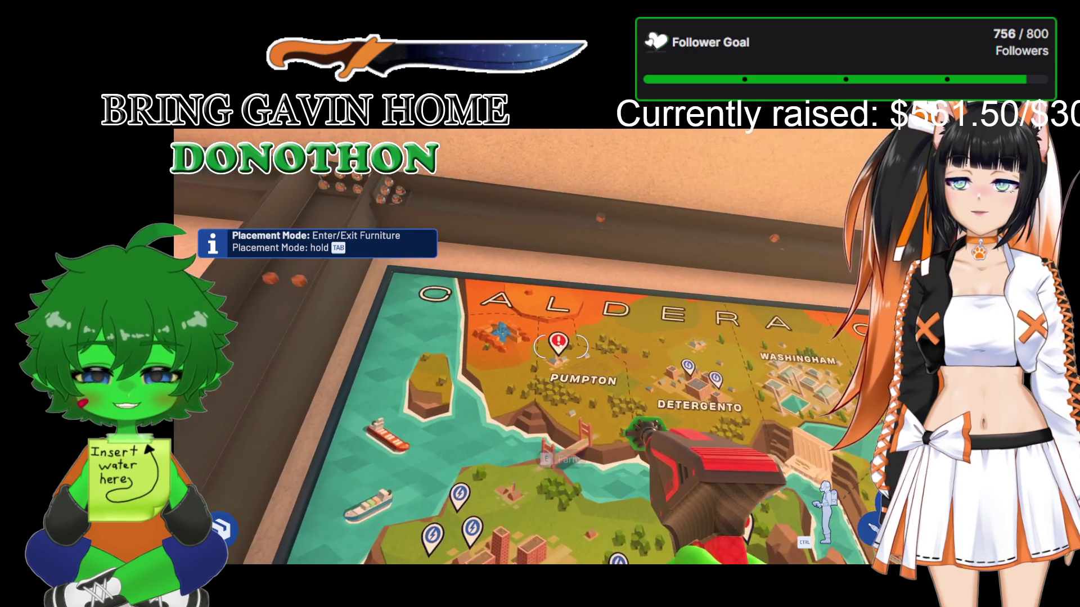
{"action": "key", "text": "f"}
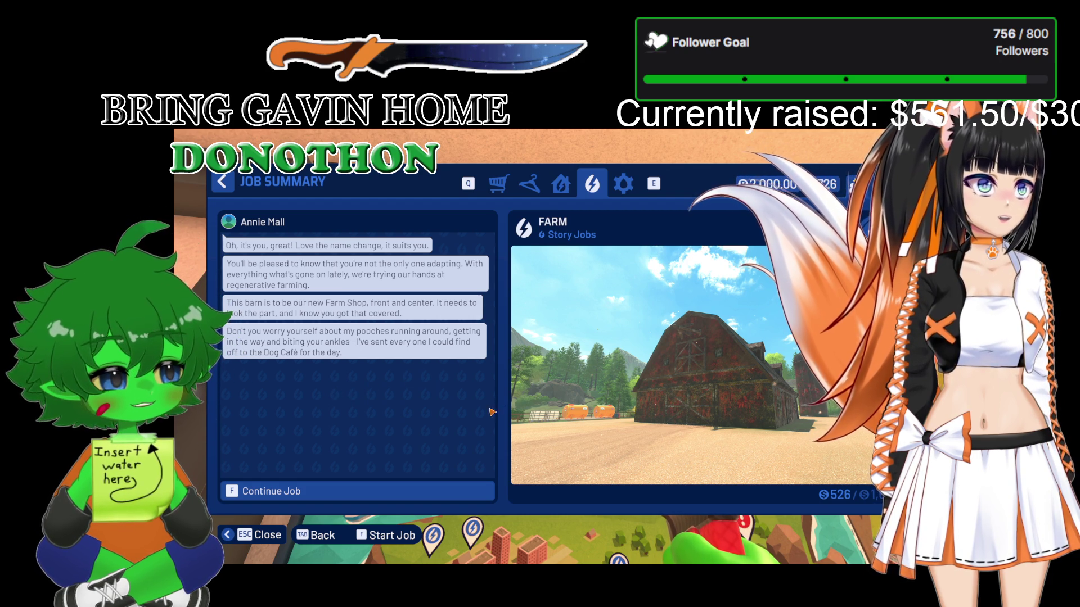
{"action": "left_click", "coordinate": [283, 492]}
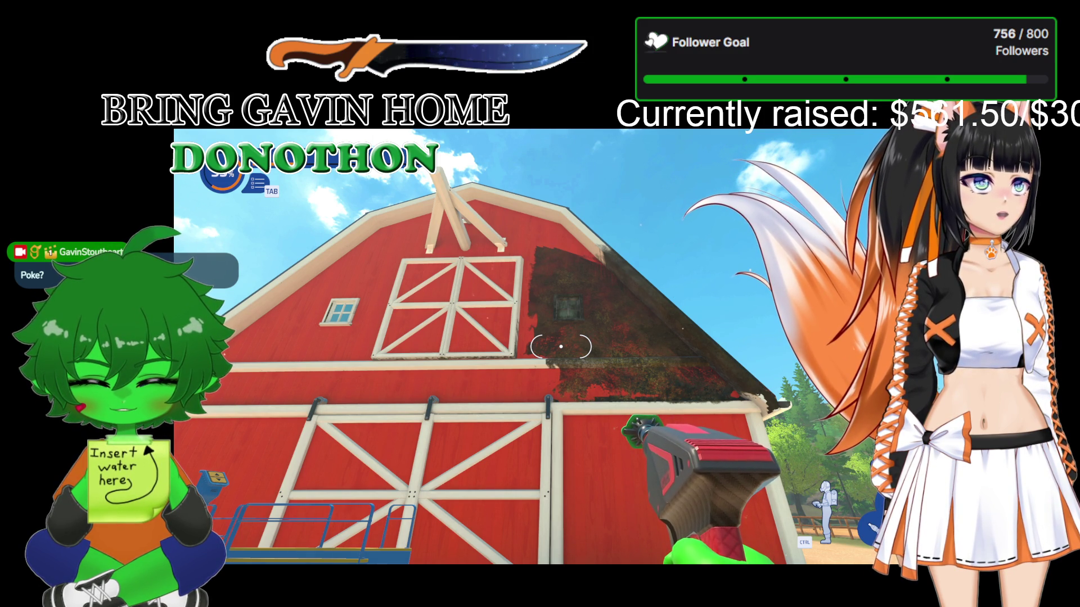
- Cycle the pressure washer's nozzle twice while aiming at the grimy upper gable
{"action": "key", "text": "1"}
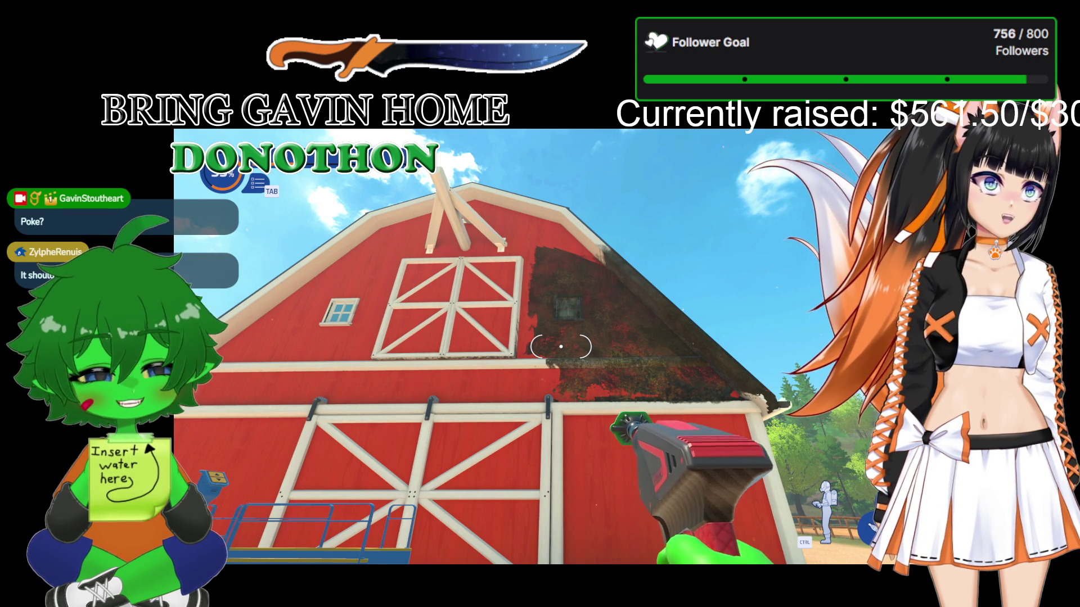
{"action": "key", "text": "2"}
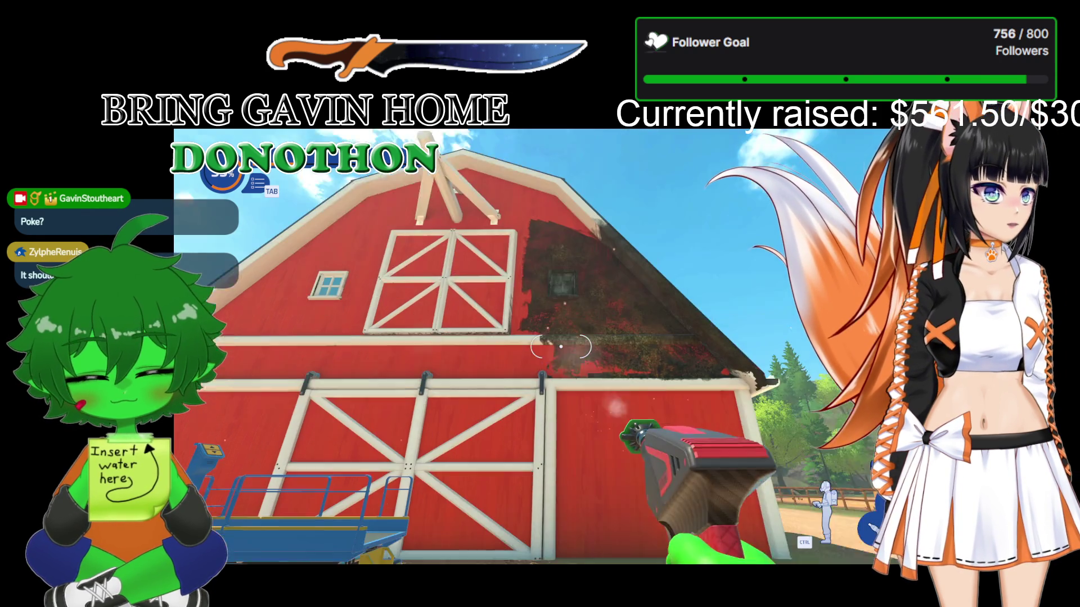
- Walk onto the scissor lift beside the barn and raise the platform up the wall
{"action": "key", "text": "w"}
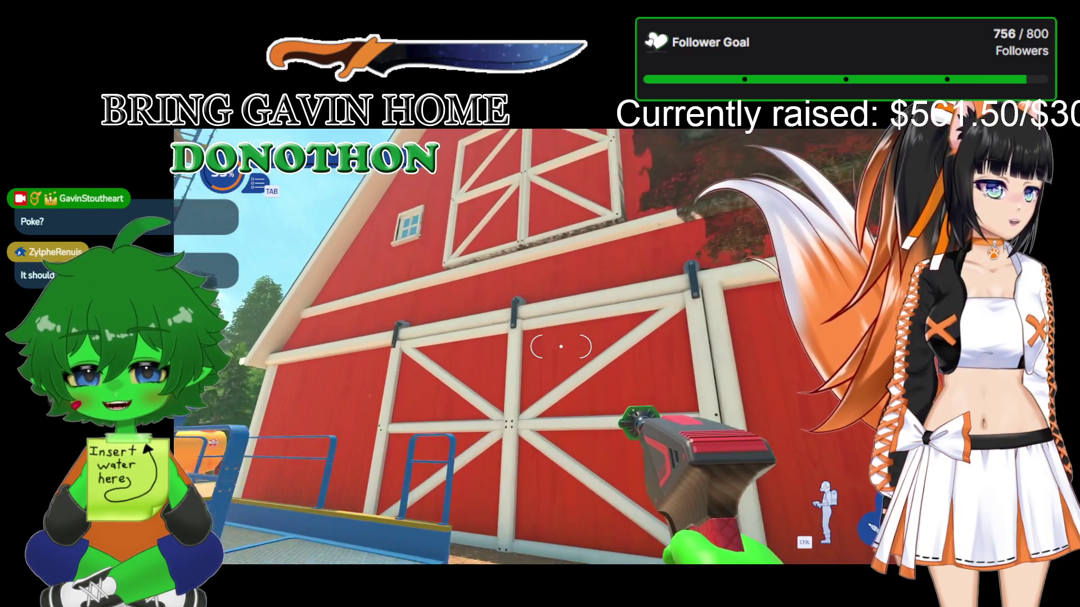
{"action": "key", "text": "w"}
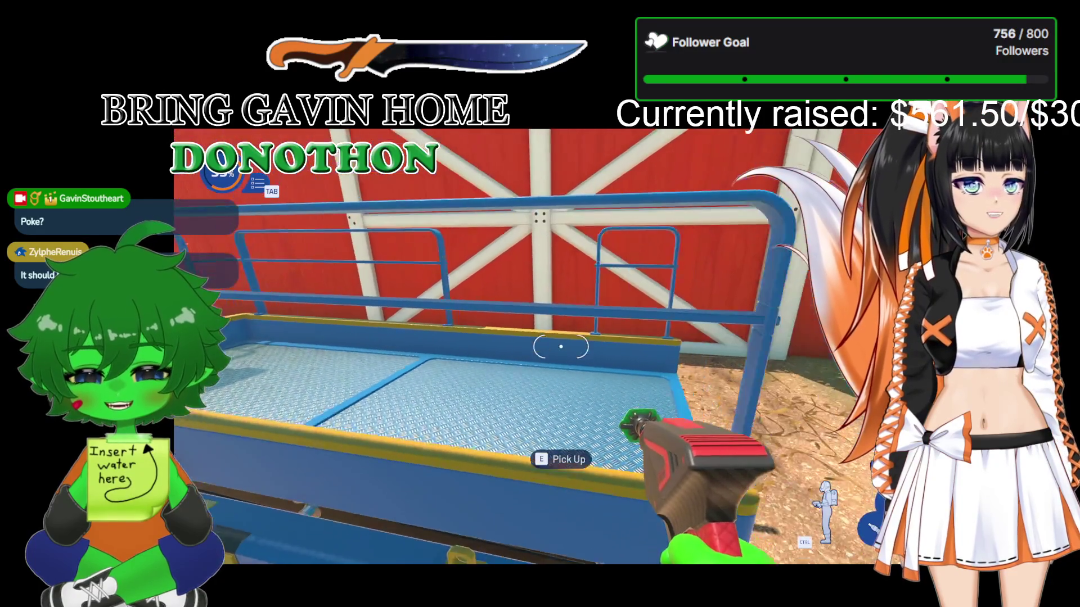
{"action": "key", "text": "w"}
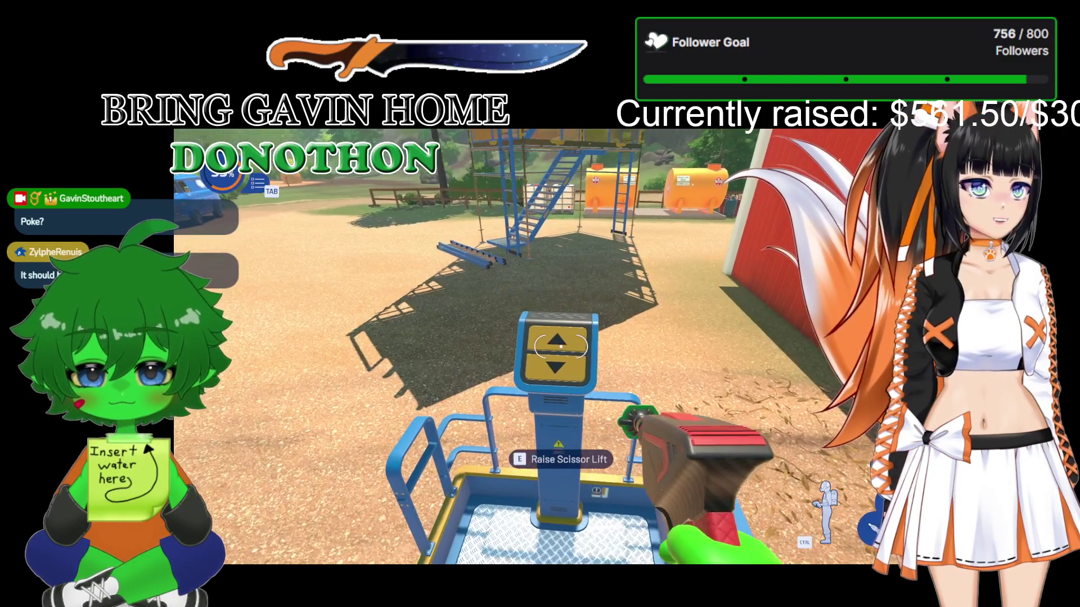
{"action": "key", "text": "w"}
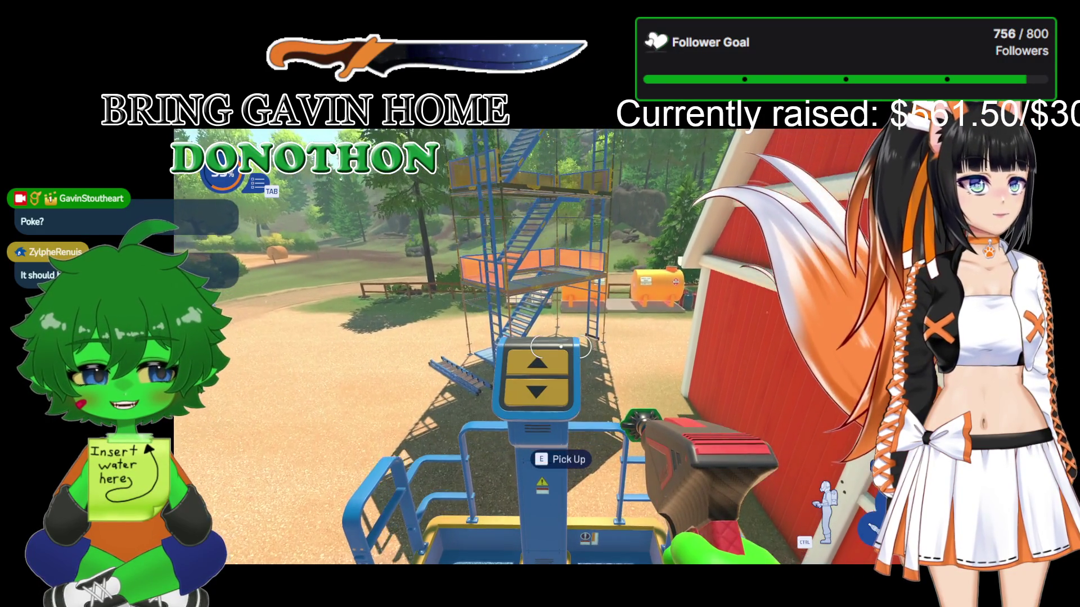
{"action": "mouse_move", "coordinate": [560, 347]}
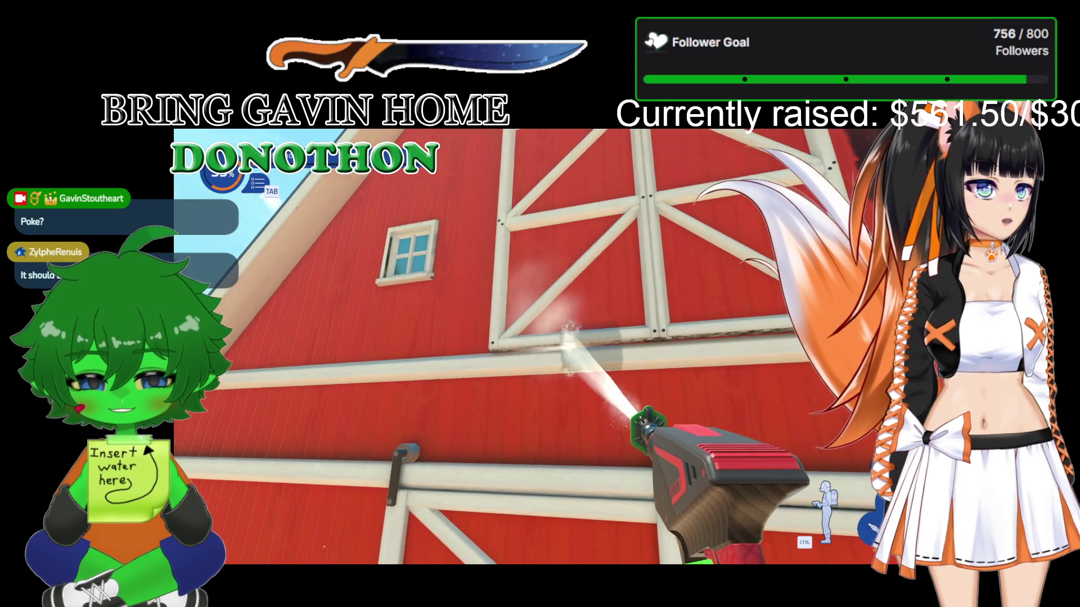
- Wash the white cross-braced trim and upper red wall, working toward the mossy window
{"action": "scroll", "coordinate": [560, 347], "scroll_direction": "down", "scroll_amount": 2}
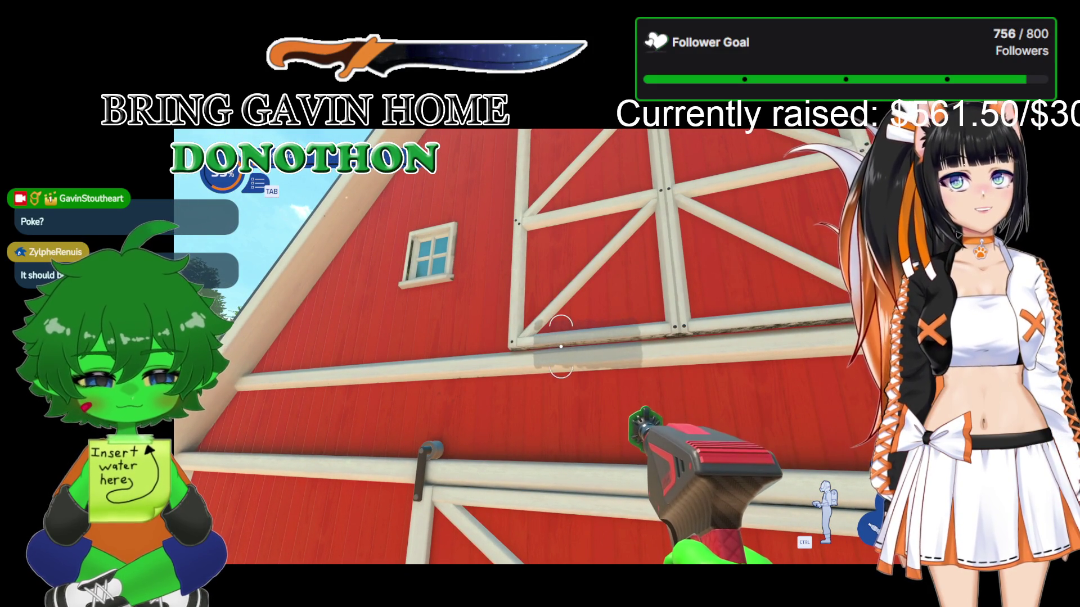
{"action": "scroll", "coordinate": [561, 347], "scroll_direction": "down", "scroll_amount": 1}
{"action": "left_click", "coordinate": [561, 347]}
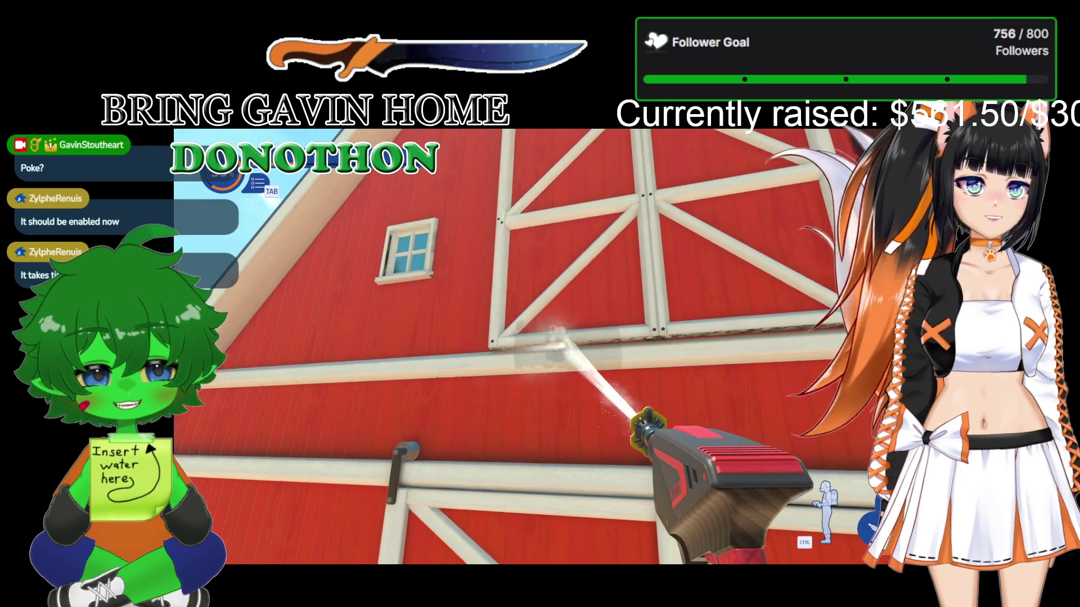
{"action": "left_click_drag", "start_coordinate": [560, 346], "coordinate": [560, 347]}
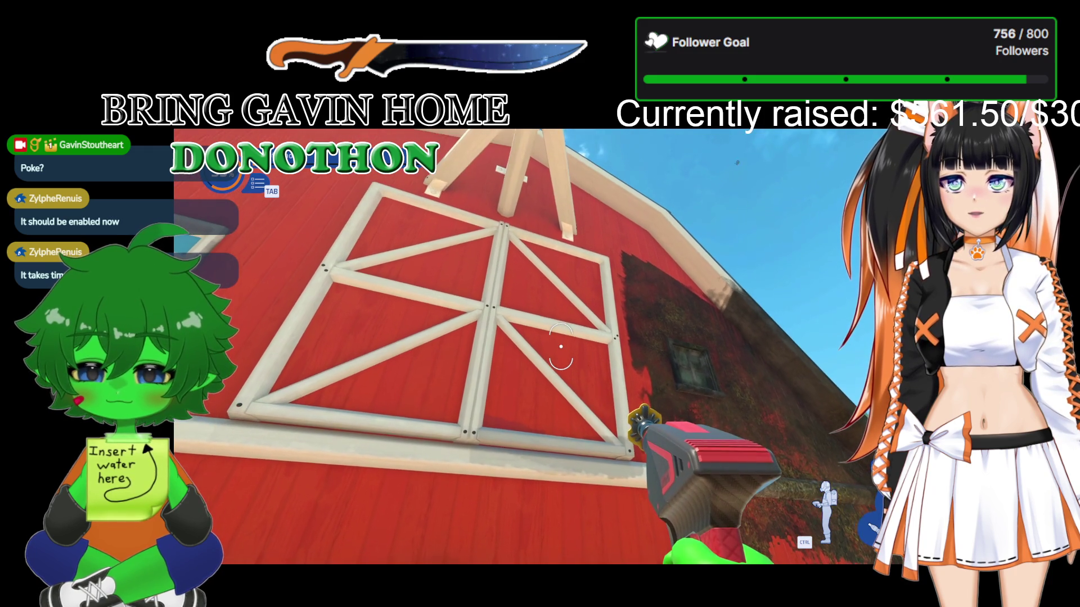
{"action": "left_click_drag", "start_coordinate": [560, 347], "coordinate": [561, 347]}
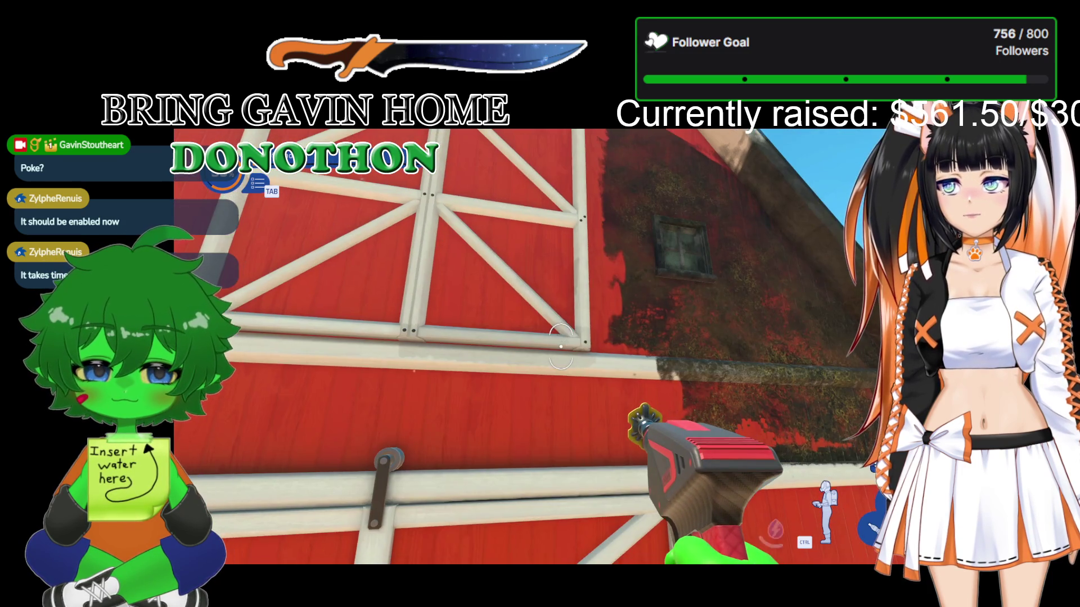
{"action": "left_click_drag", "start_coordinate": [561, 347], "coordinate": [560, 347]}
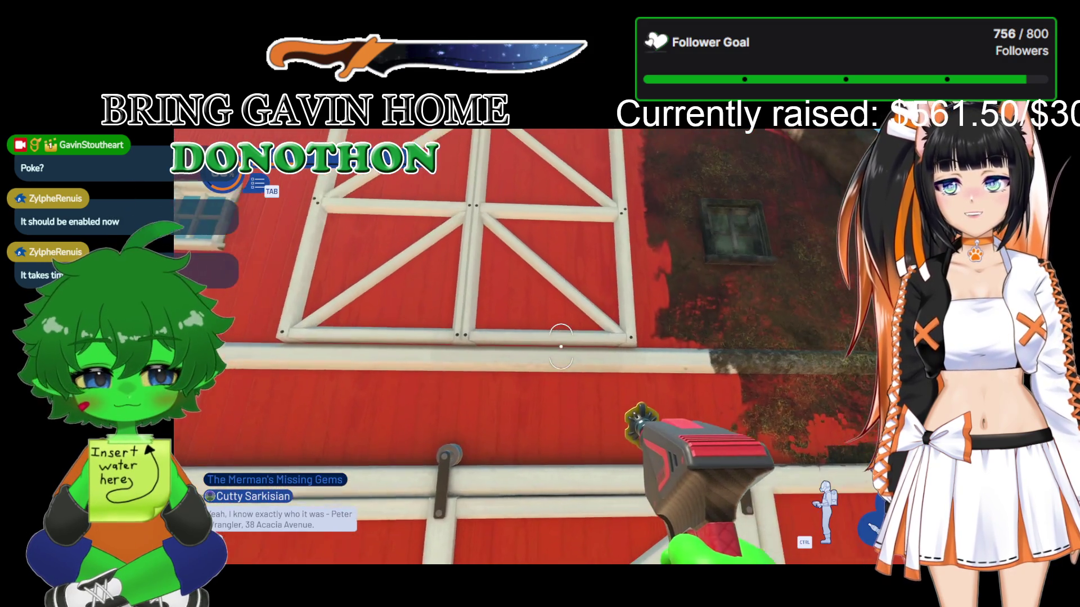
- Spray more of the red wall beside the trim, then work the lift's control panel
{"action": "left_click", "coordinate": [560, 346]}
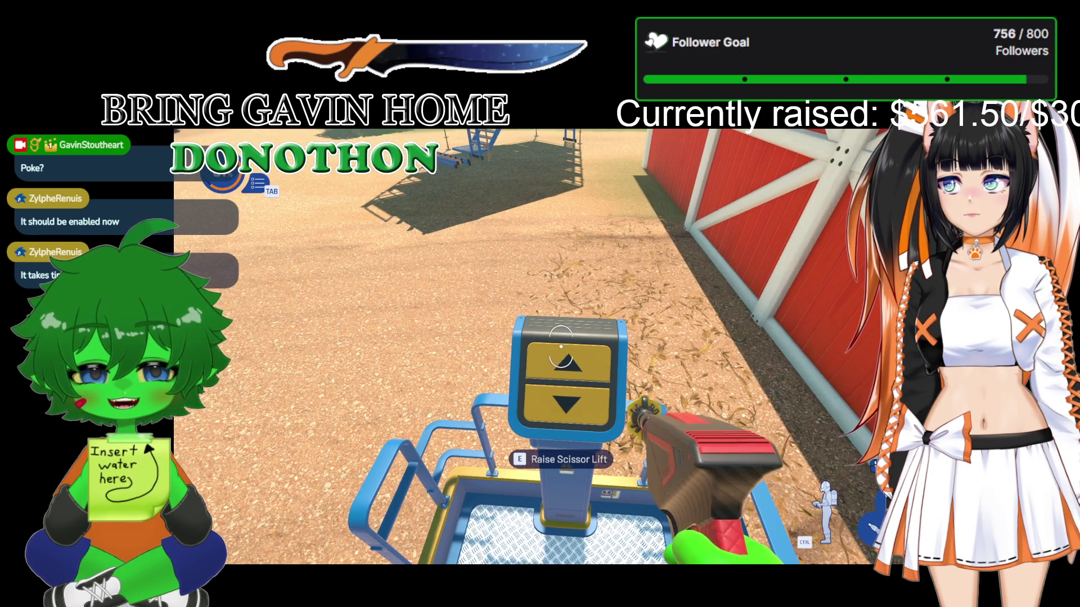
{"action": "key", "text": "e"}
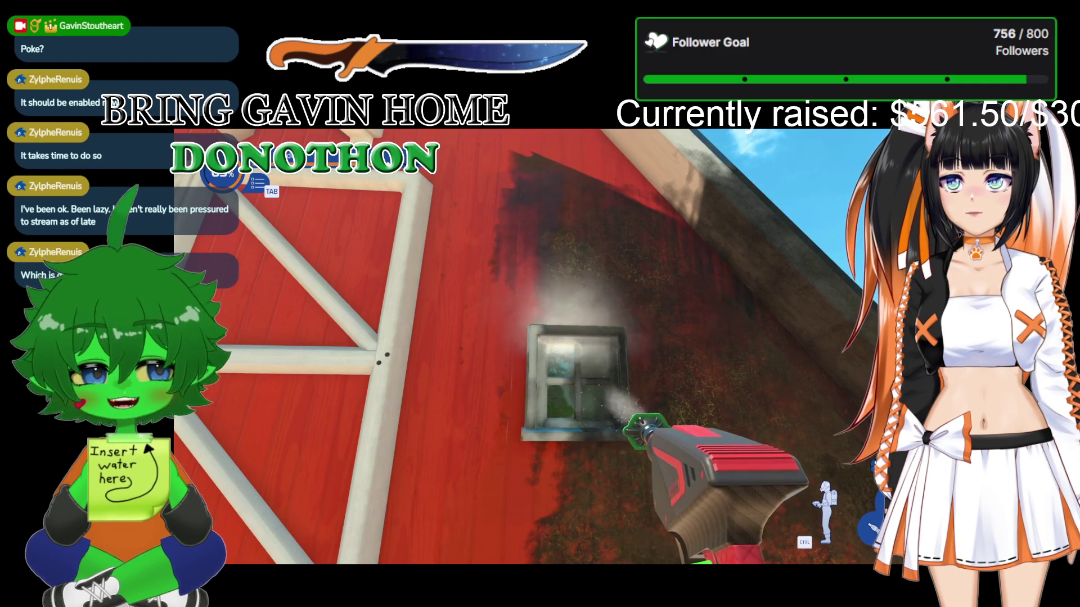
- Blast the grime off the small gable window's white frame
{"action": "left_click", "coordinate": [561, 346]}
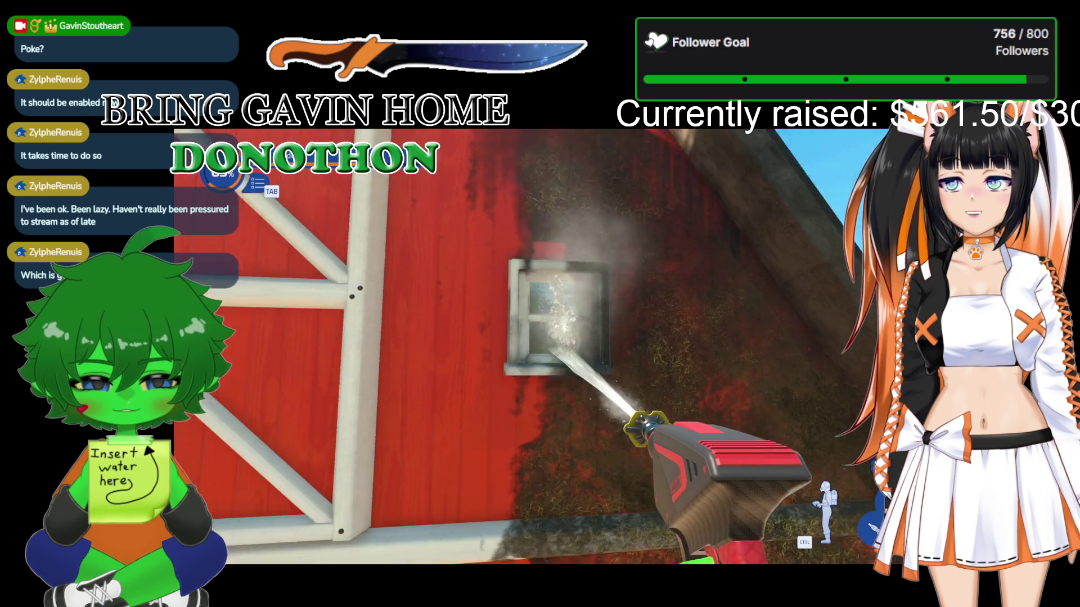